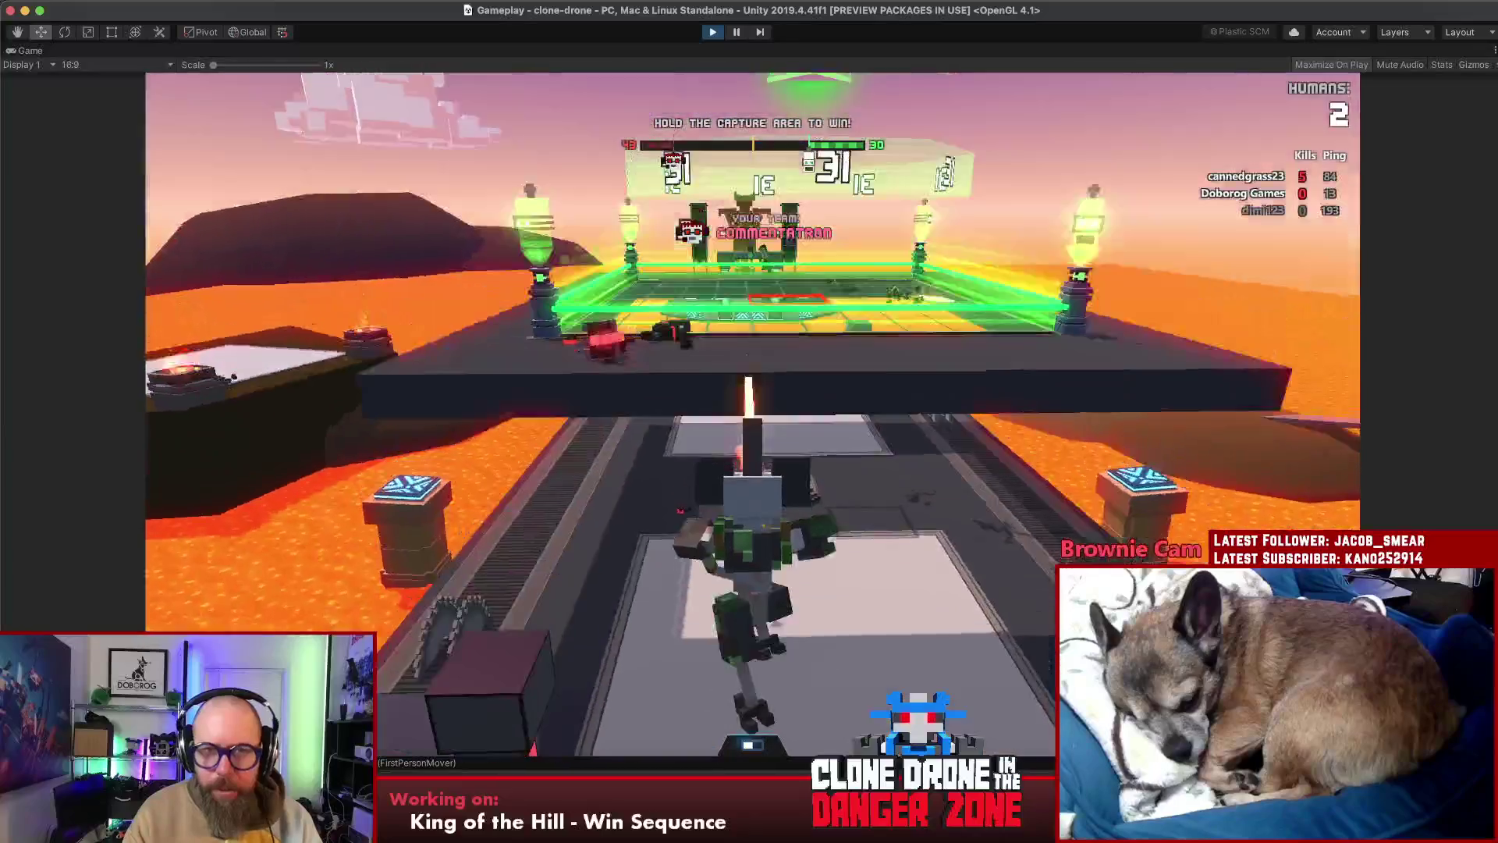
Drive the robot into the green capture arena and fight the robots contesting it
{"action": "key", "text": "w"}
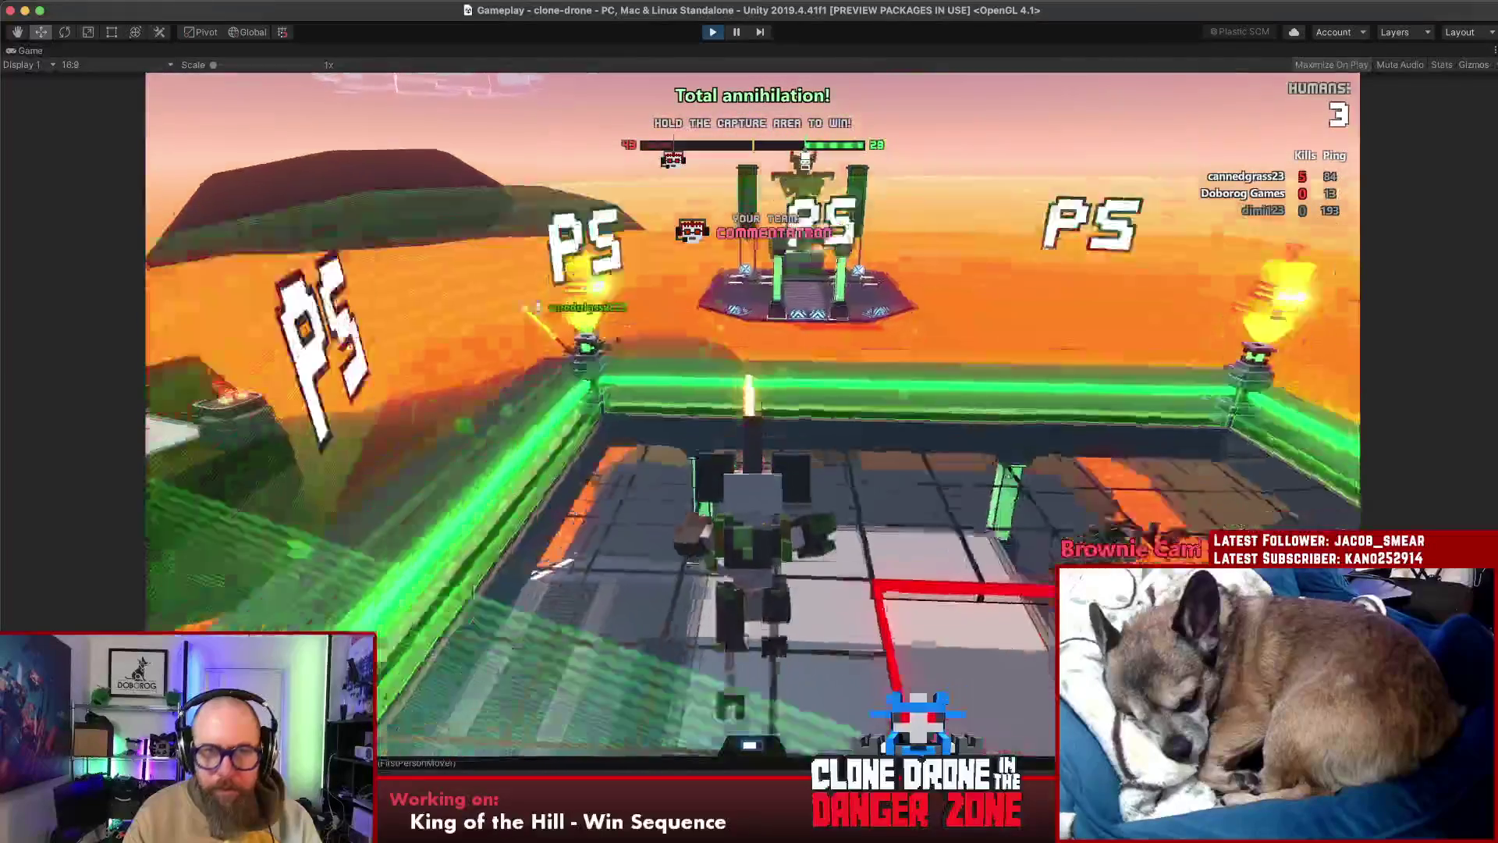
{"action": "key", "text": "w"}
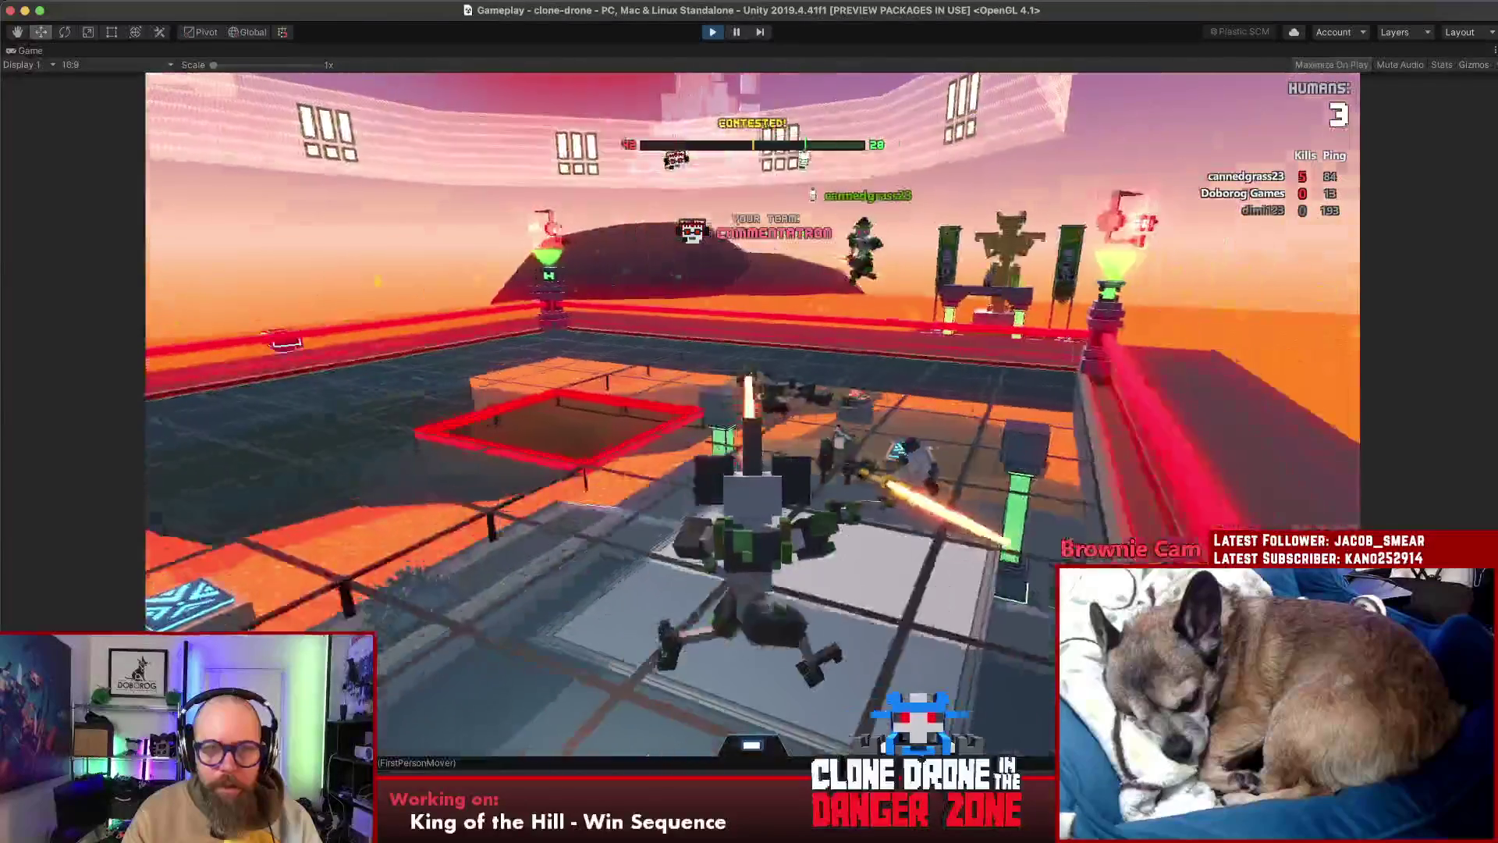
{"action": "key", "text": "w"}
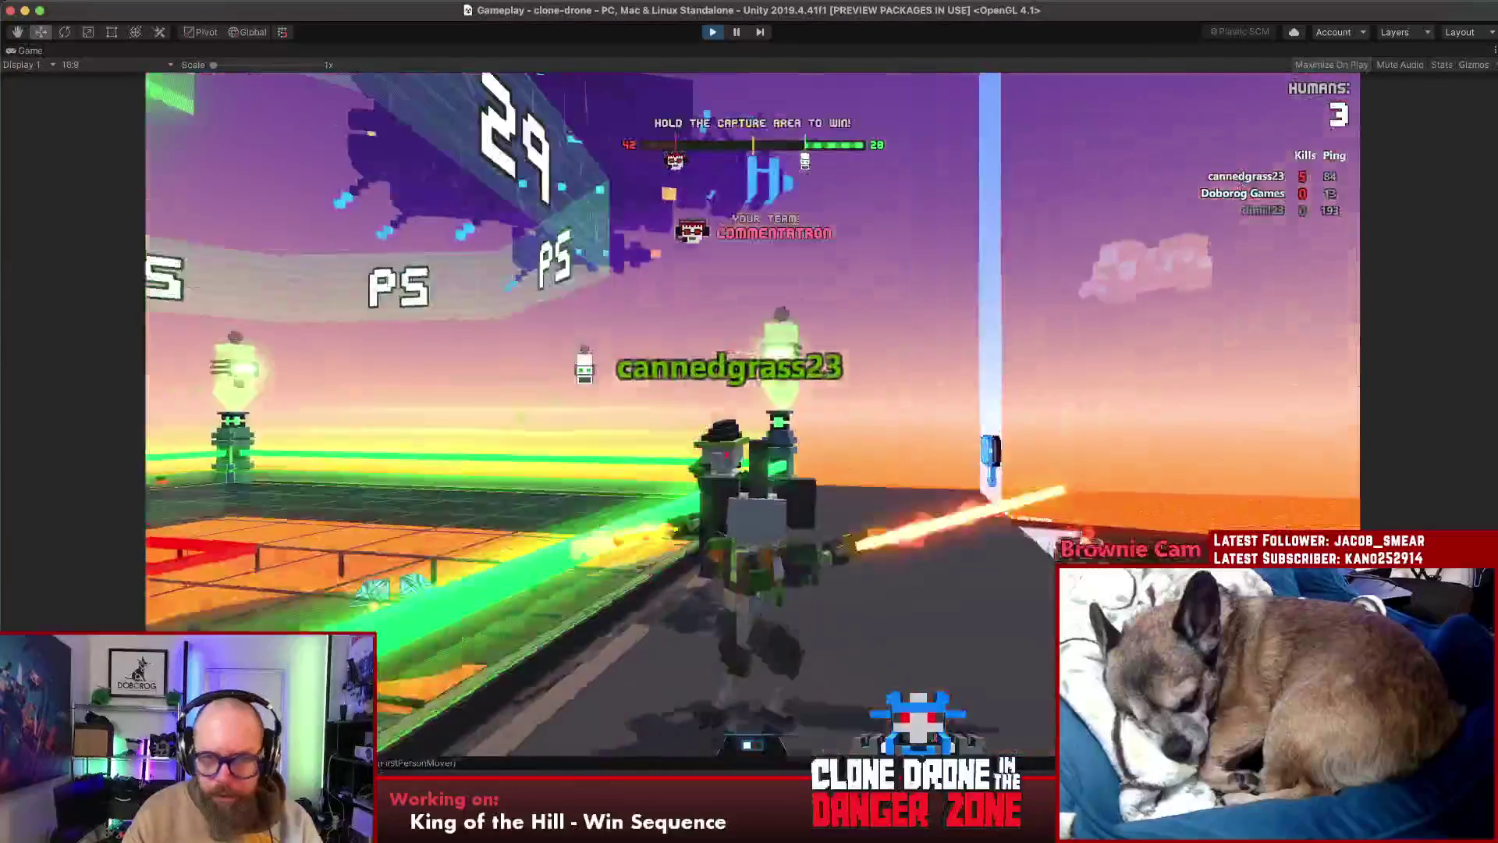
{"action": "key", "text": "w"}
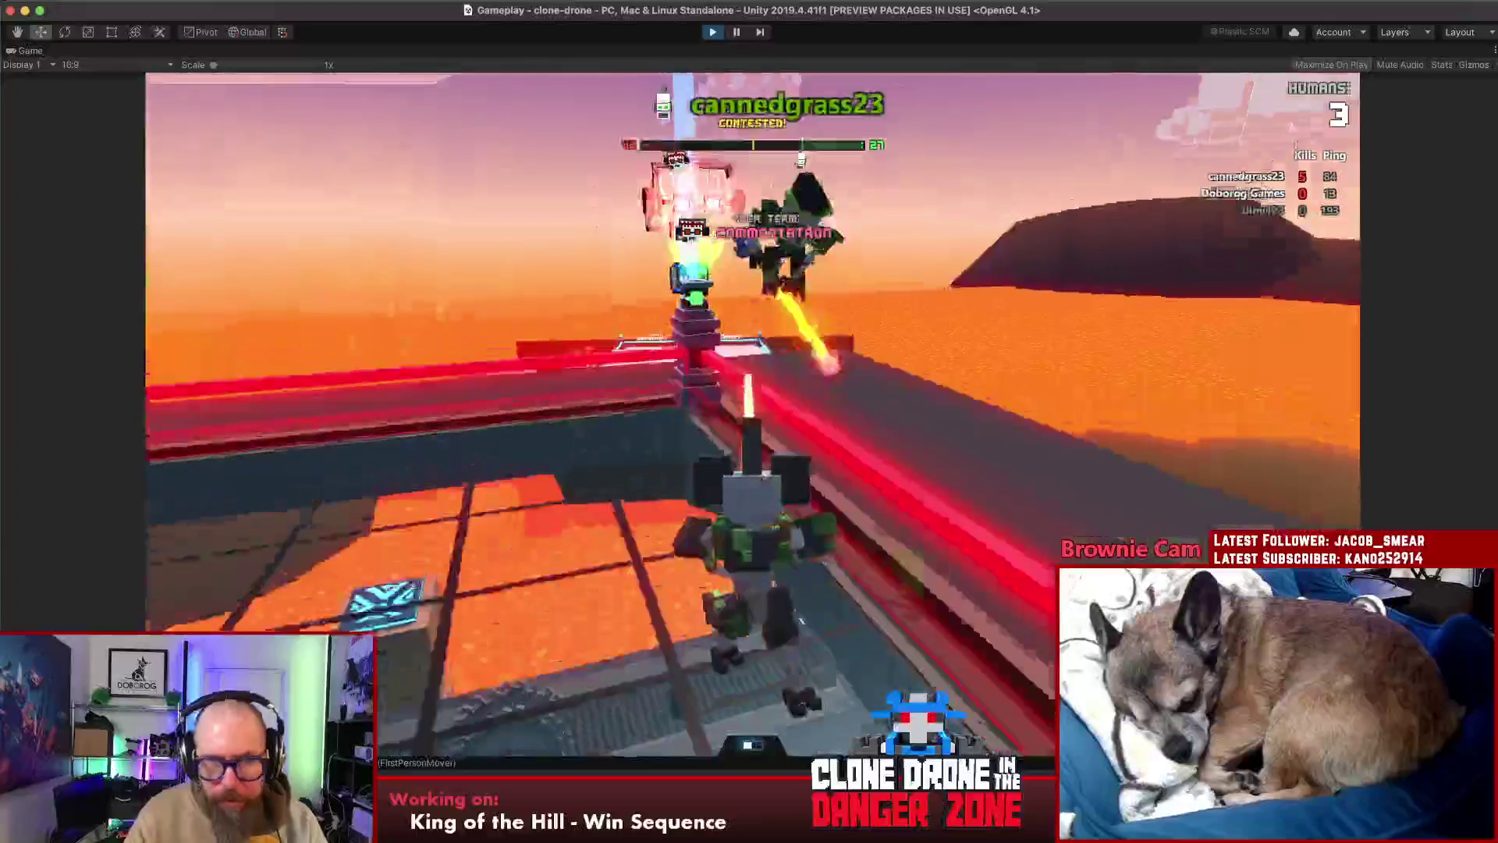
{"action": "key", "text": "w"}
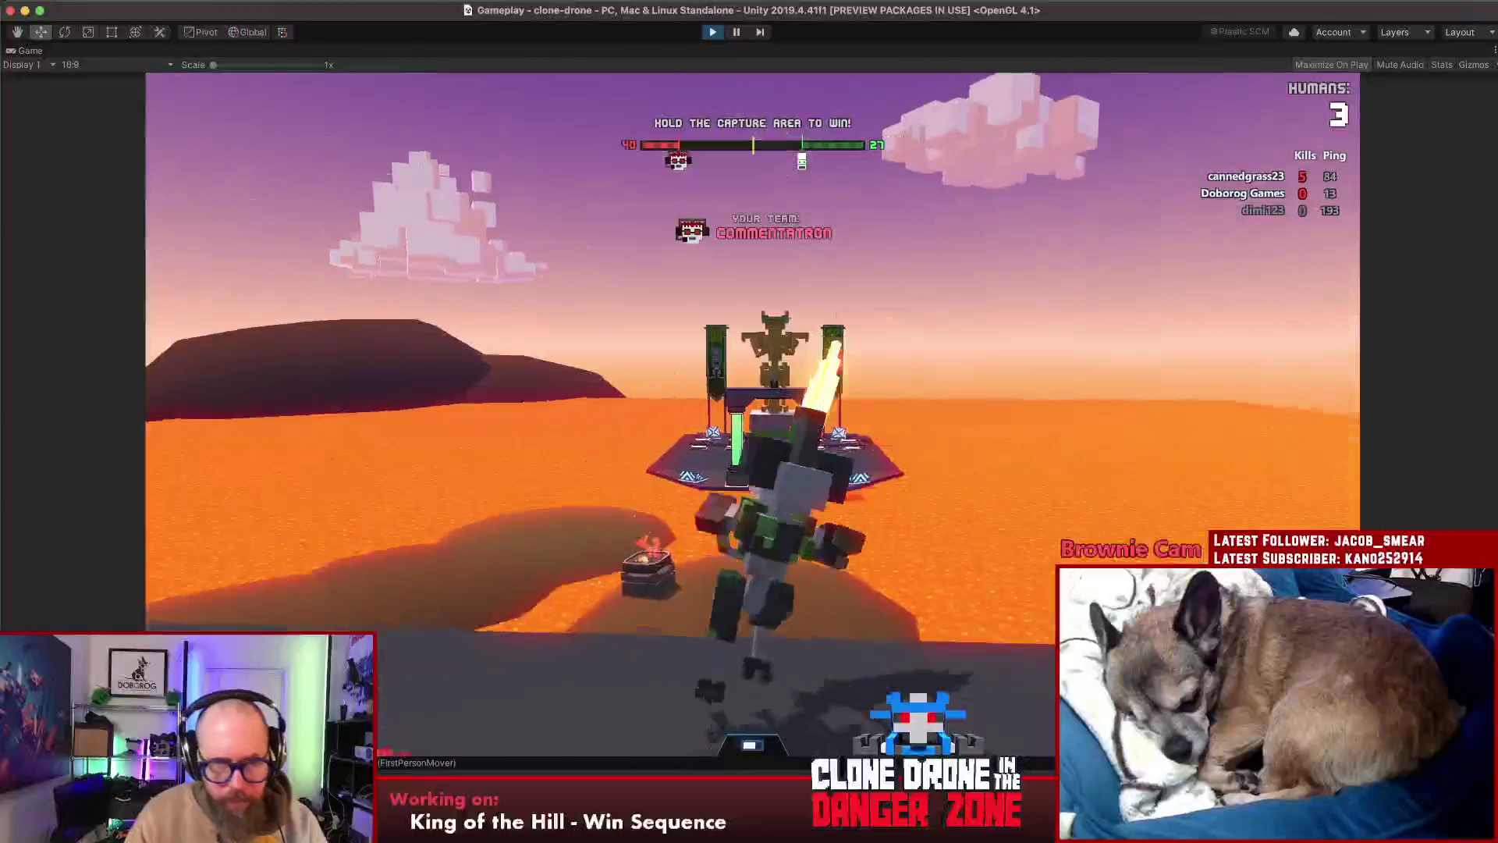
{"action": "key", "text": "w"}
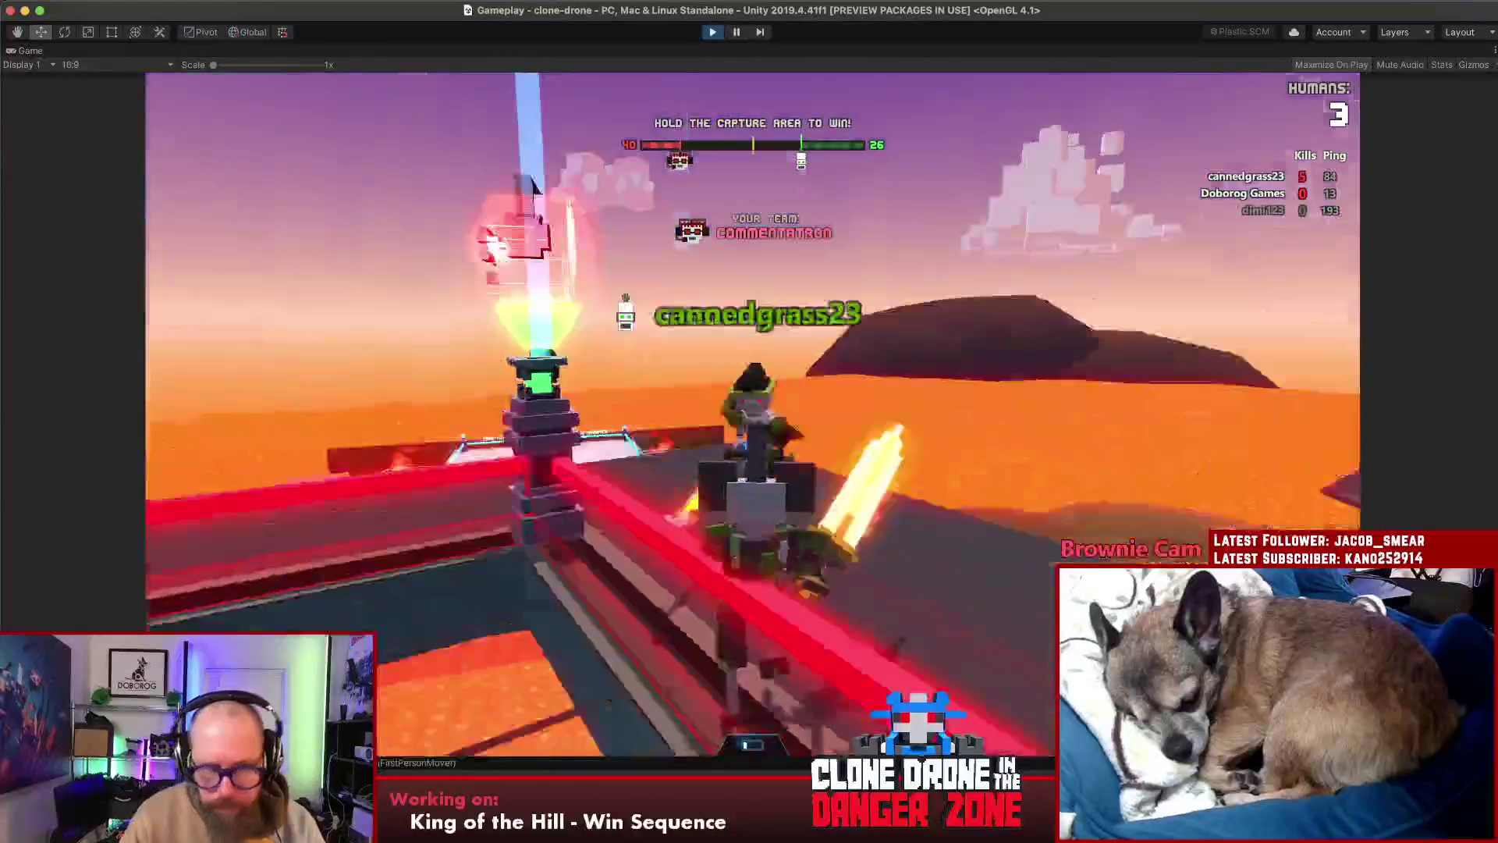
{"action": "key", "text": "w"}
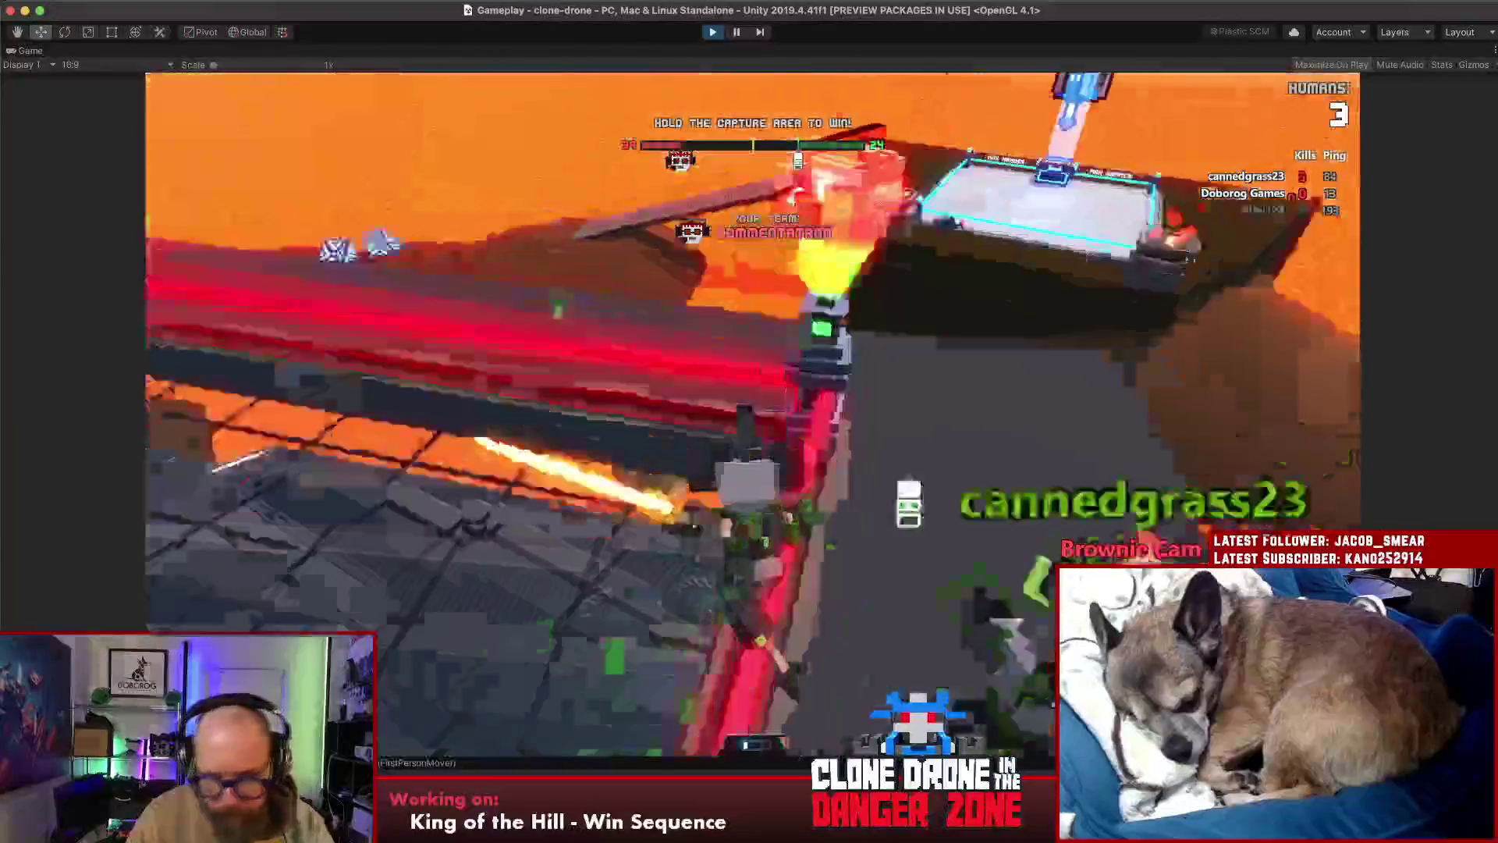
{"action": "key", "text": "w"}
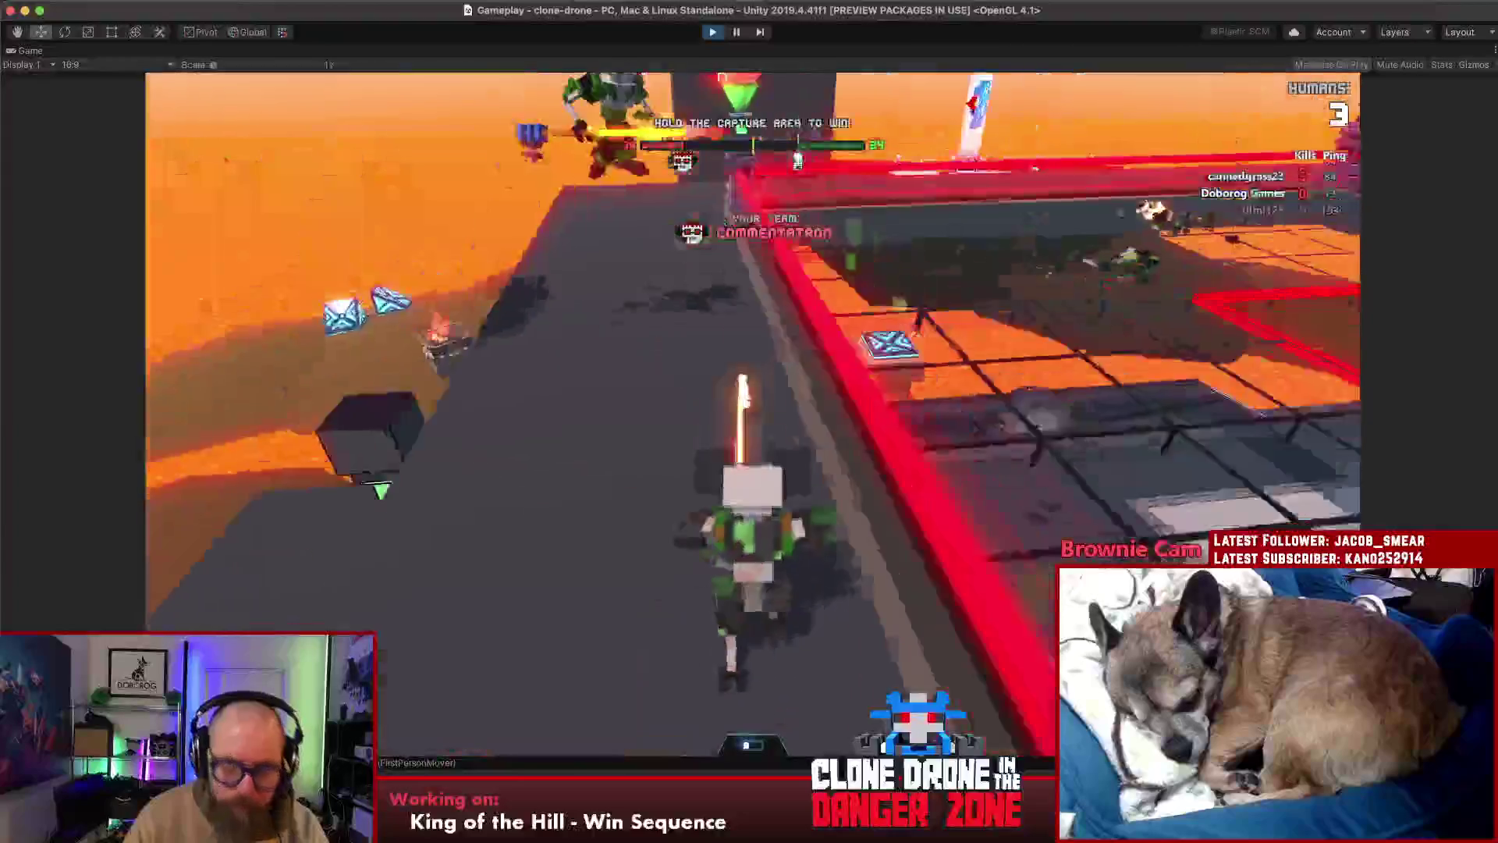
{"action": "key", "text": "w"}
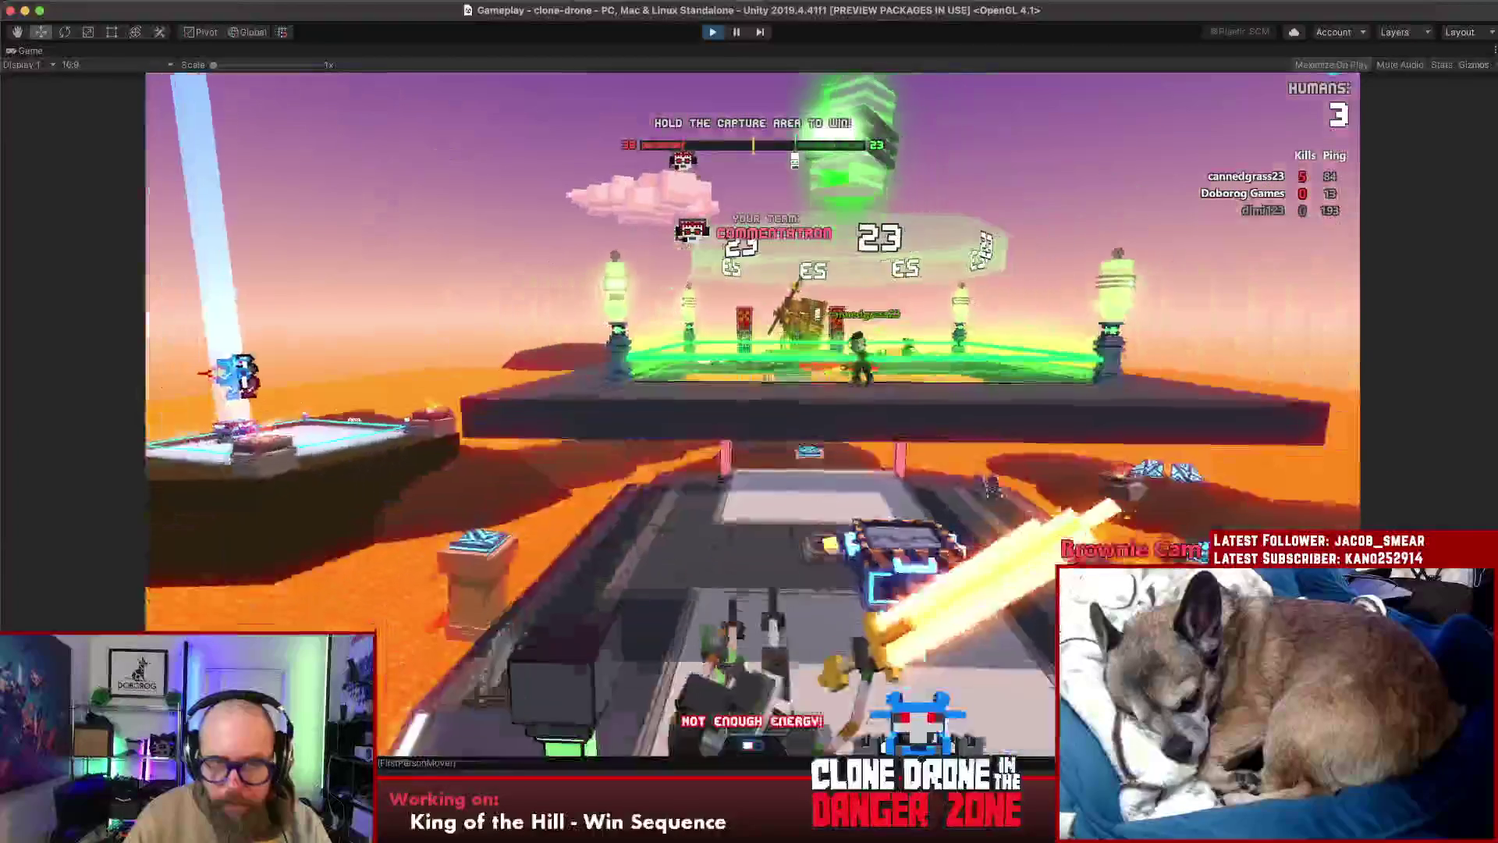
{"action": "key", "text": "w"}
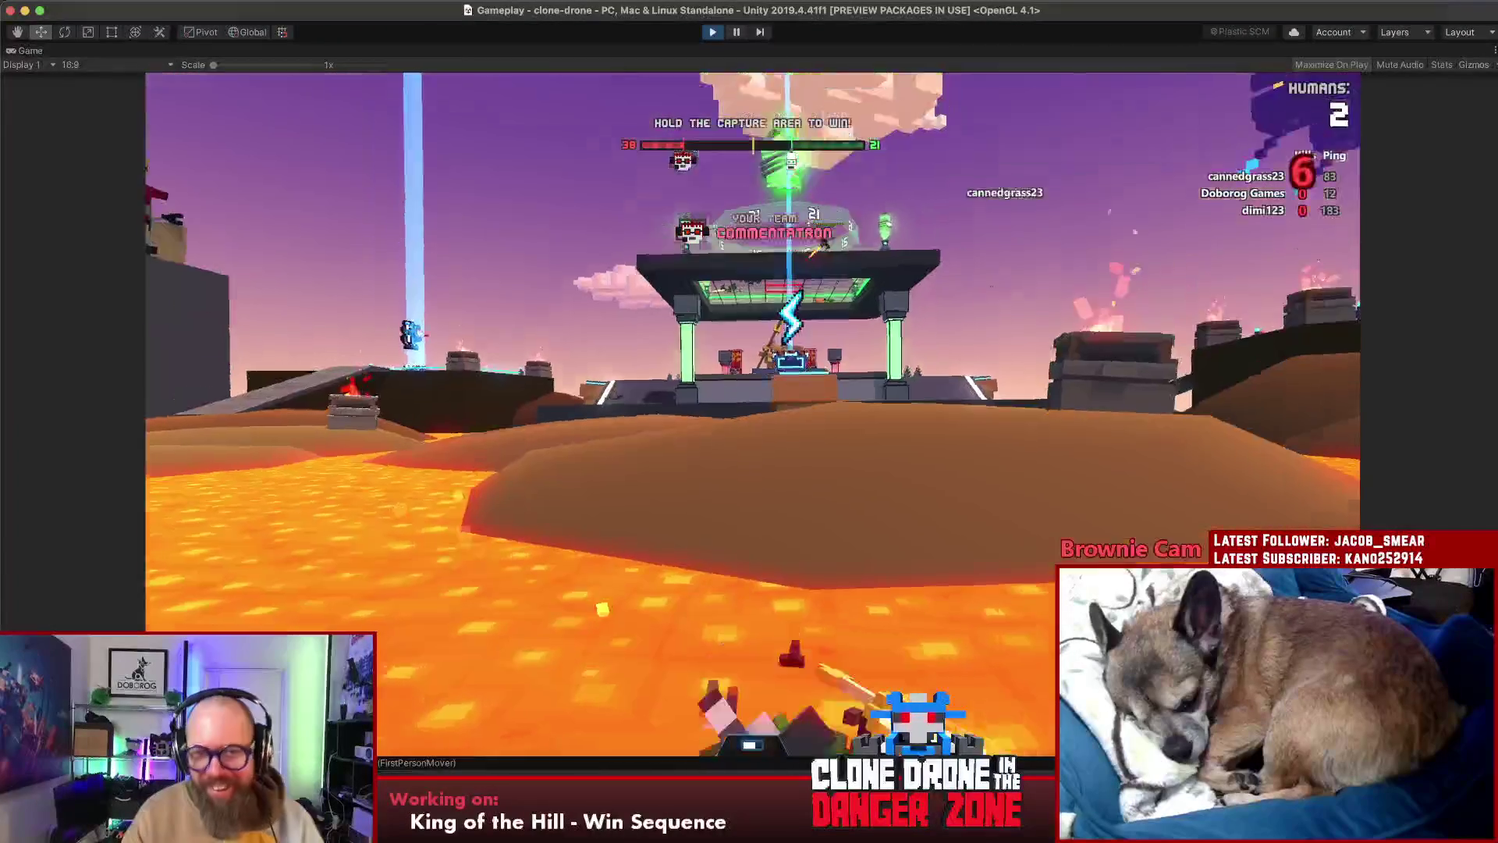
{"action": "key", "text": "w"}
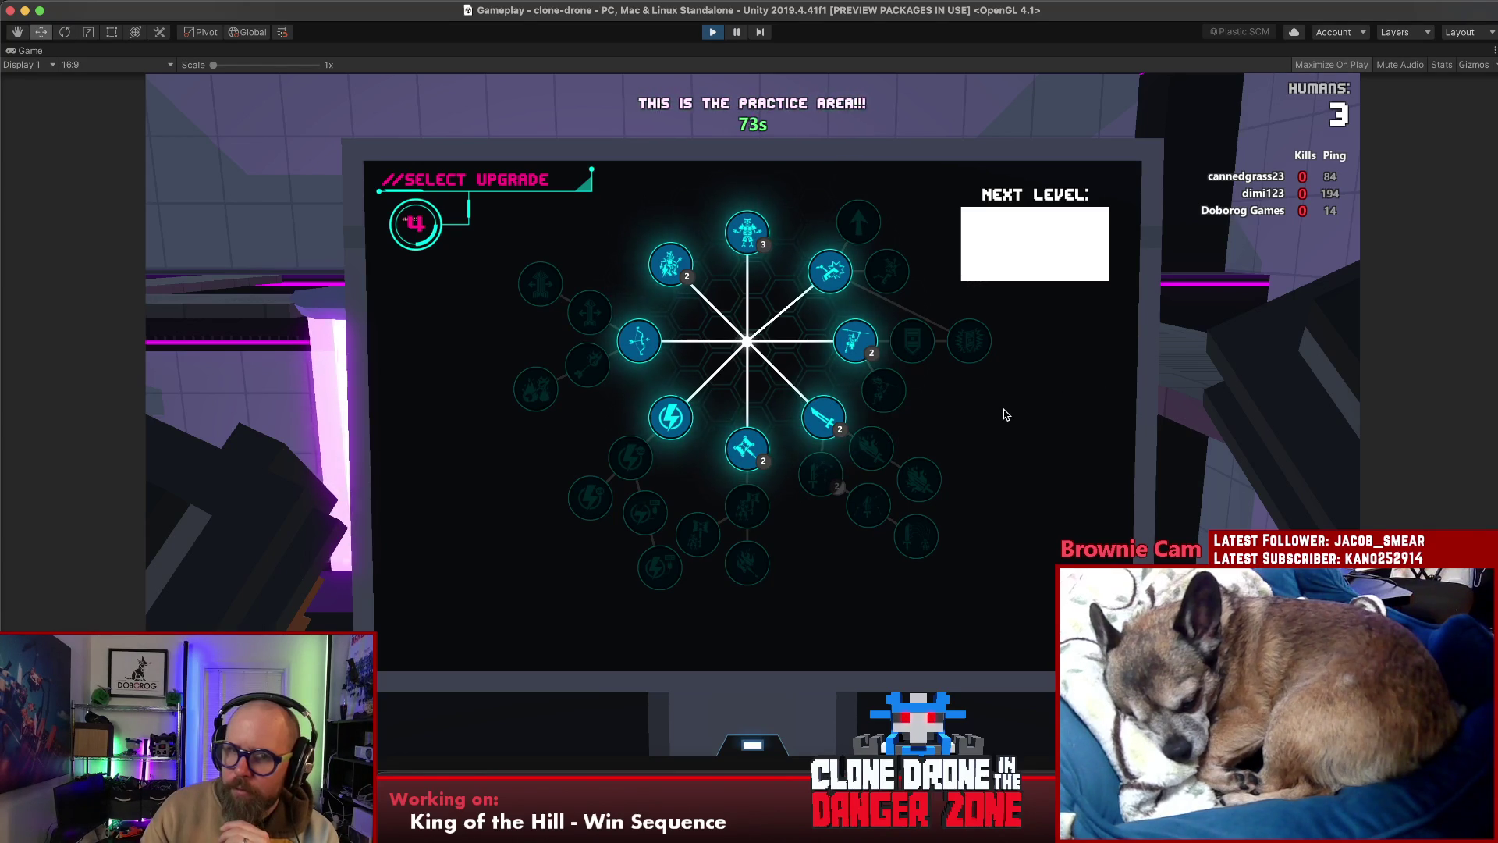
Take the Armor upgrade, reveal the friend invite code from the pause menu, then resume play
{"action": "left_click", "coordinate": [748, 233]}
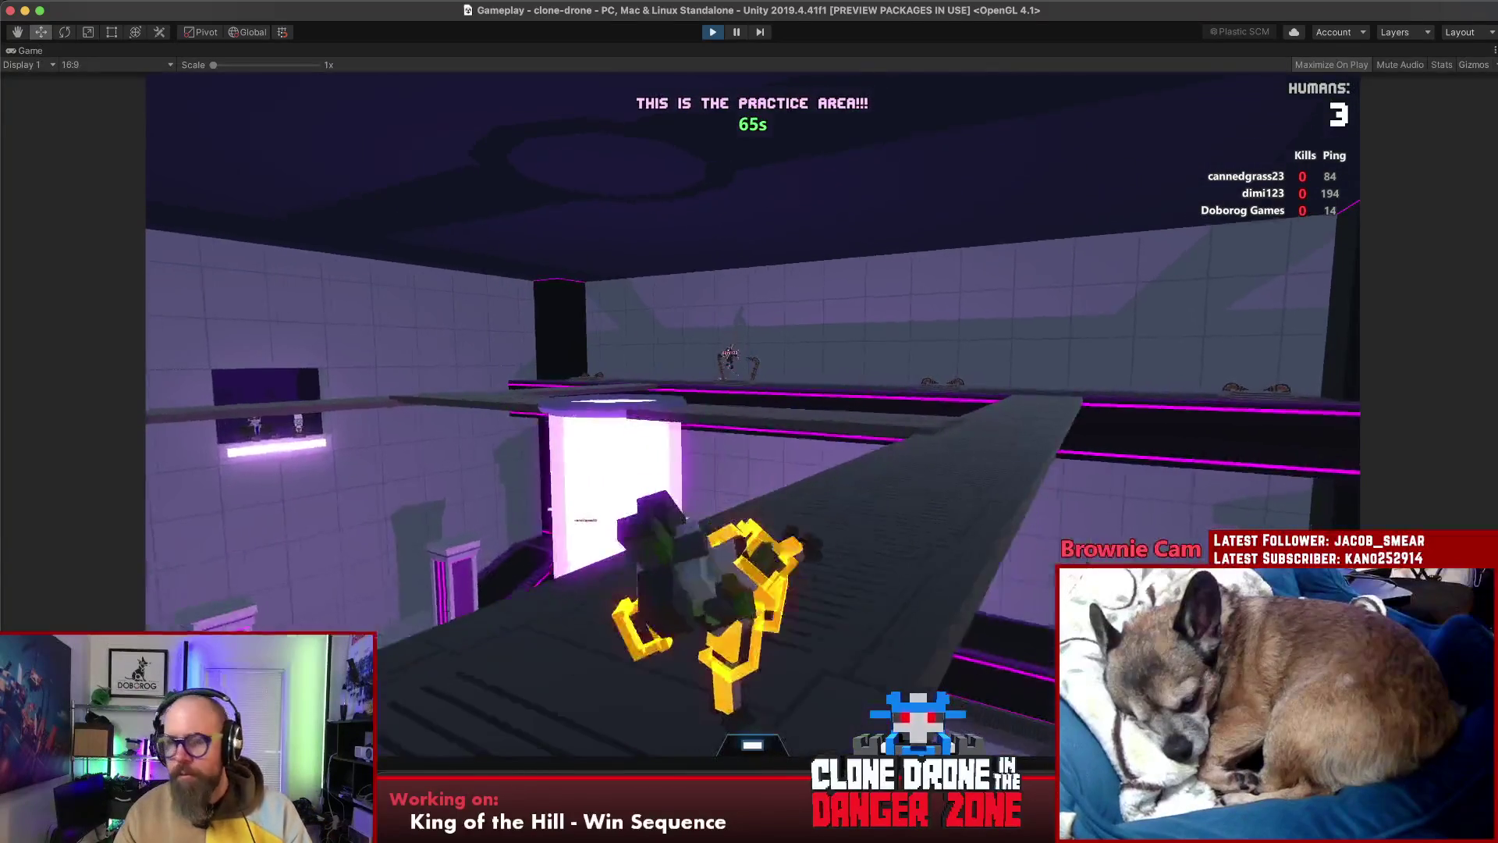
{"action": "key", "text": "Escape"}
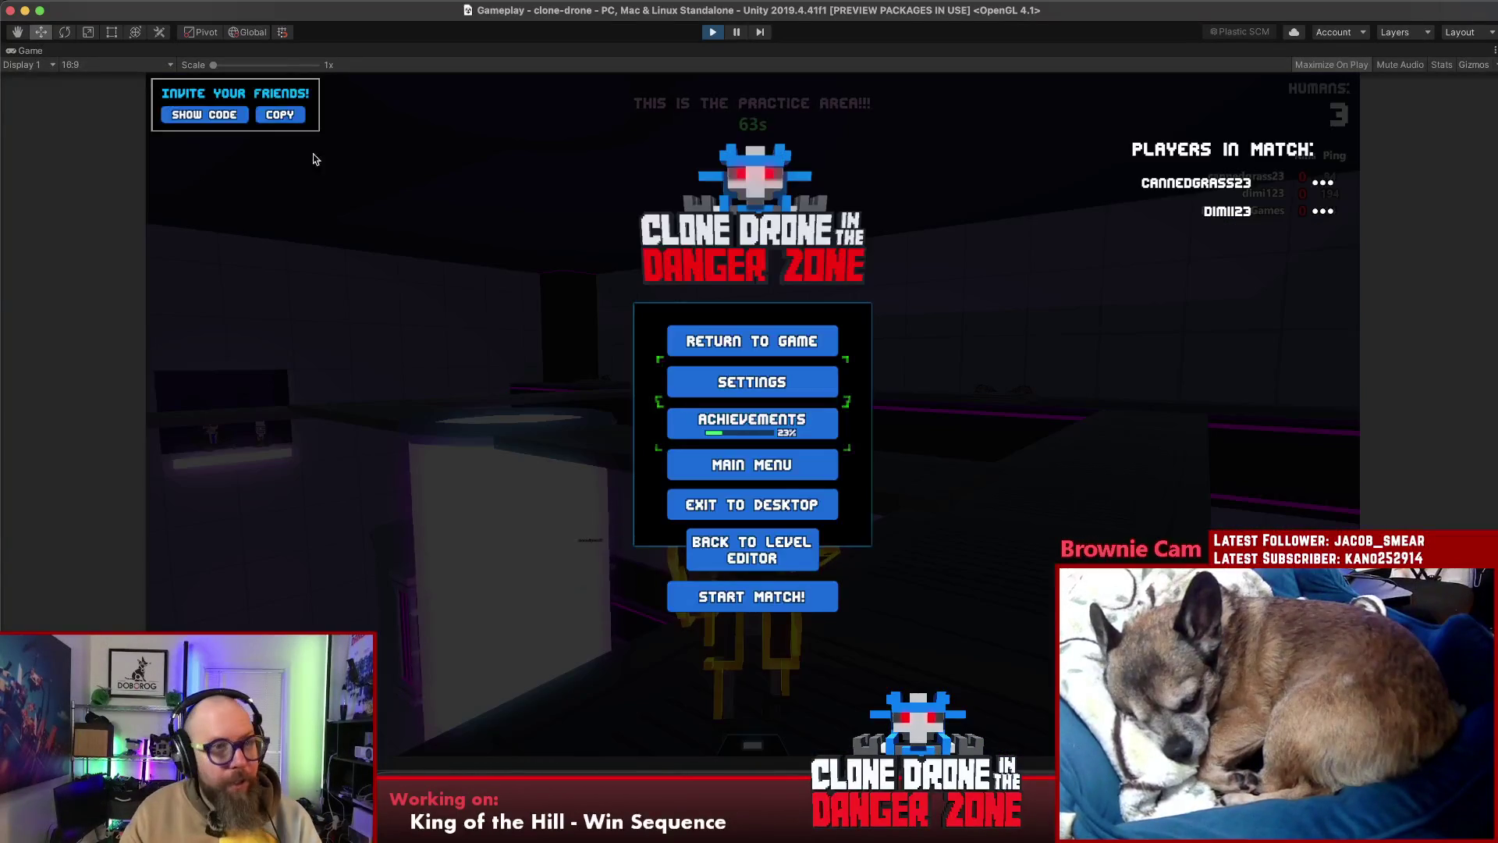
{"action": "left_click", "coordinate": [185, 122]}
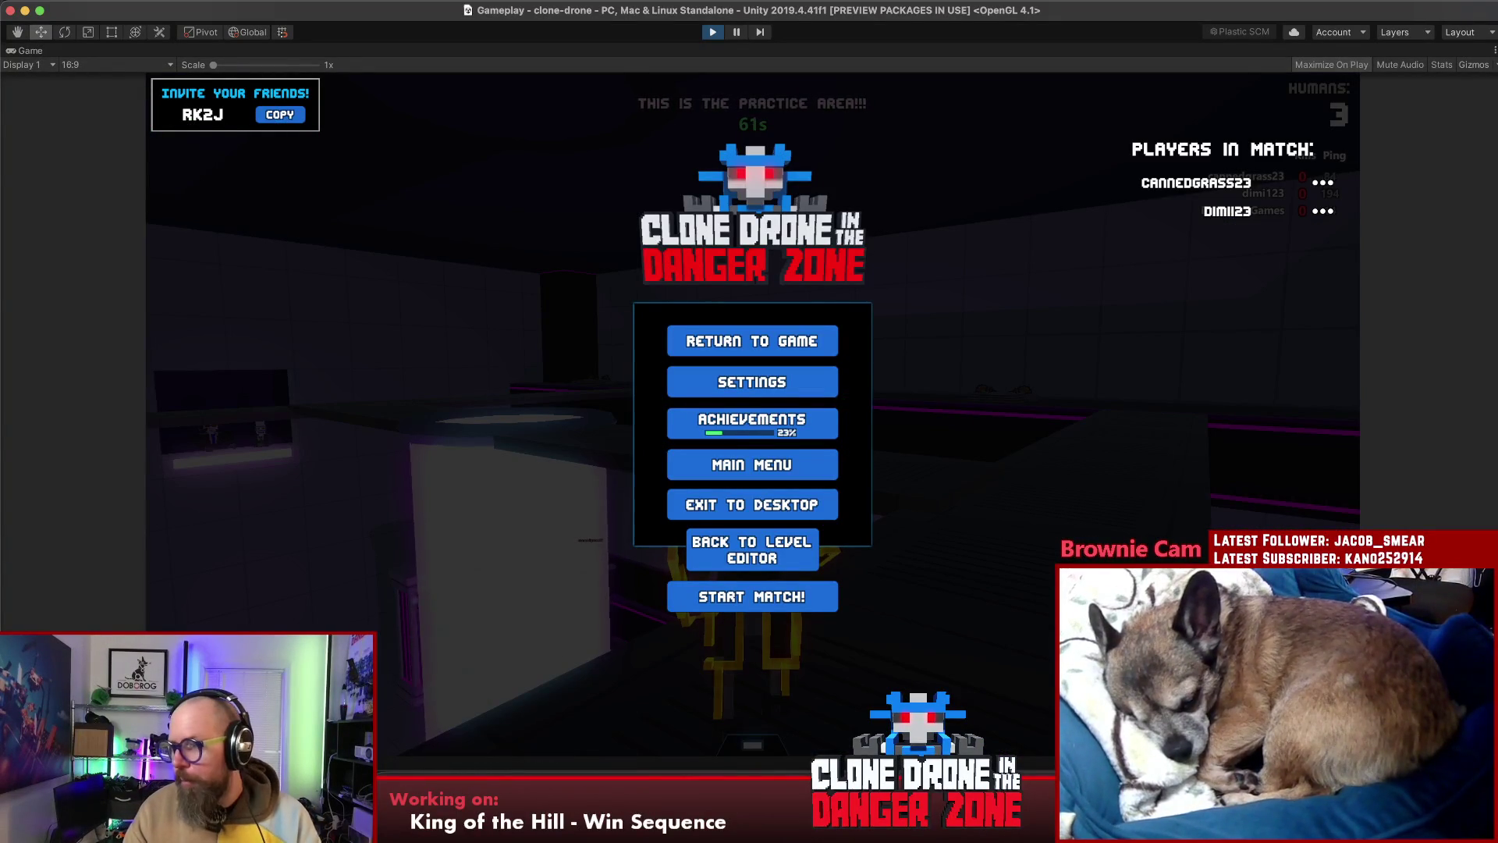
{"action": "key", "text": "super+Tab"}
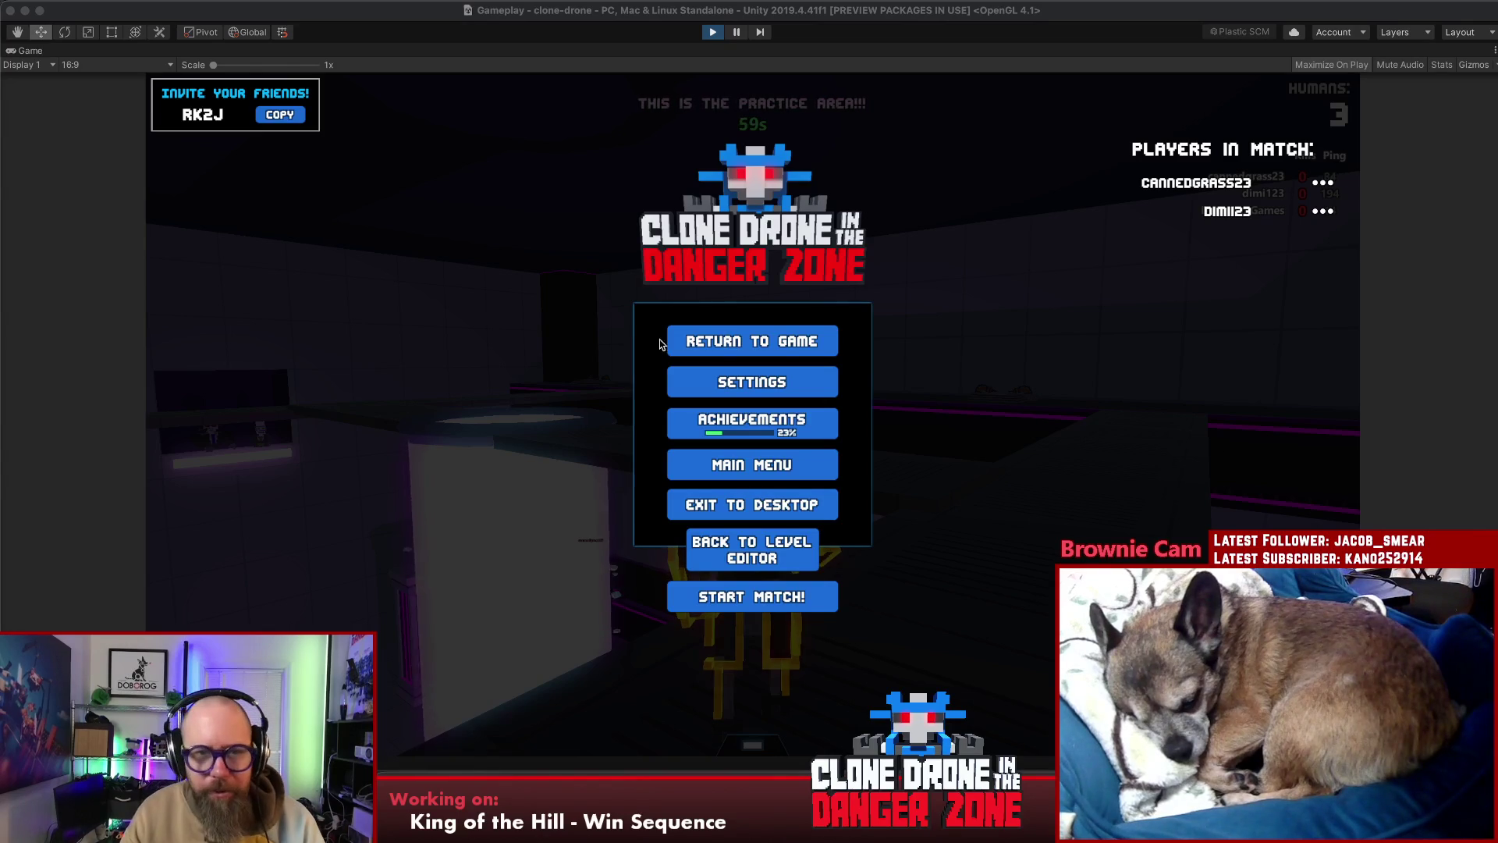
{"action": "left_click", "coordinate": [671, 341]}
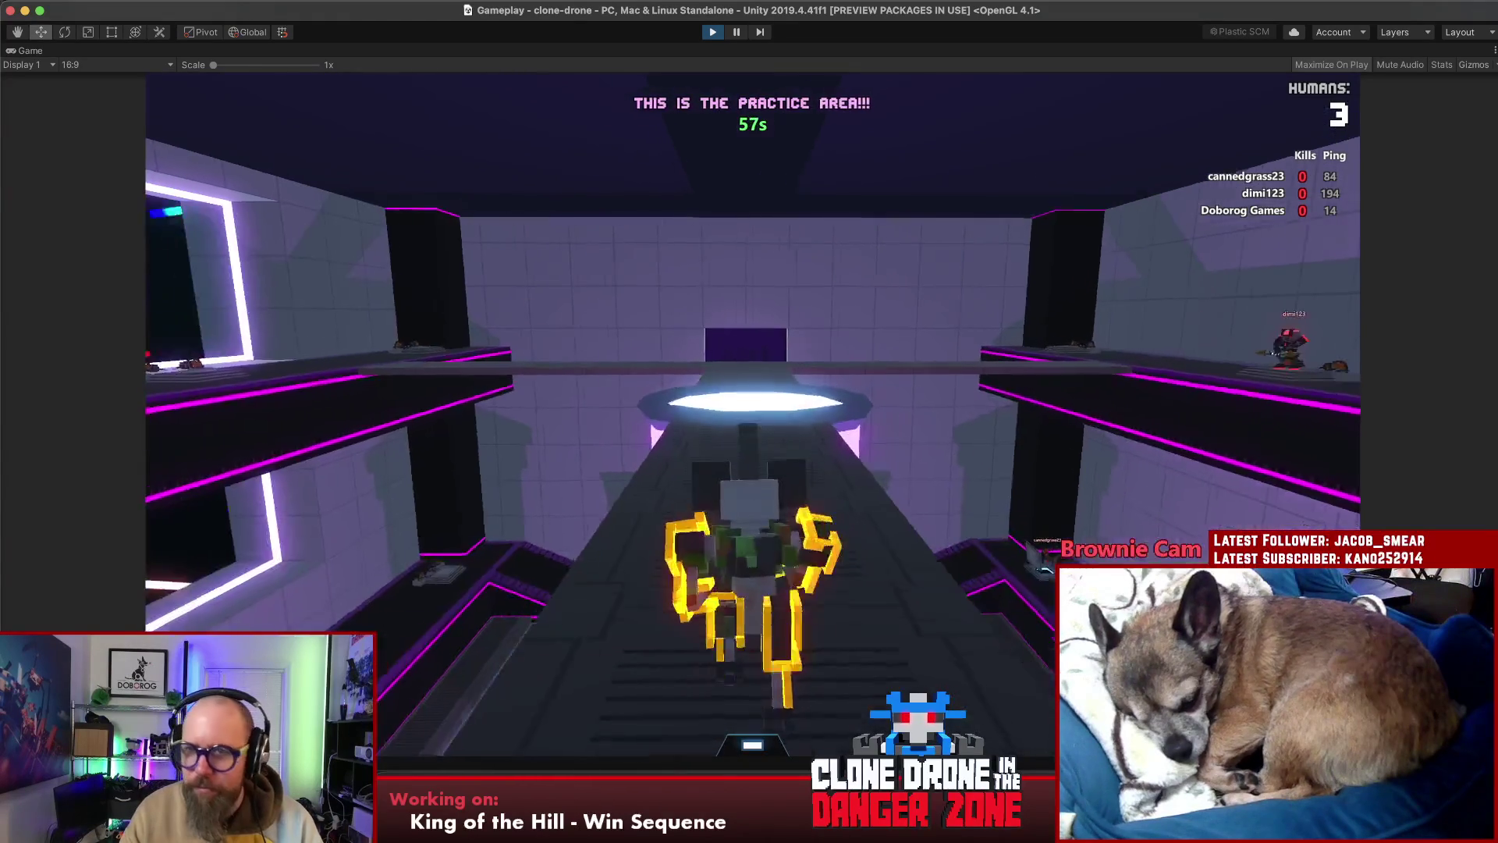
Roam across the boost pad, down the ramp and onto the glowing platform until the countdown
{"action": "key", "text": "w"}
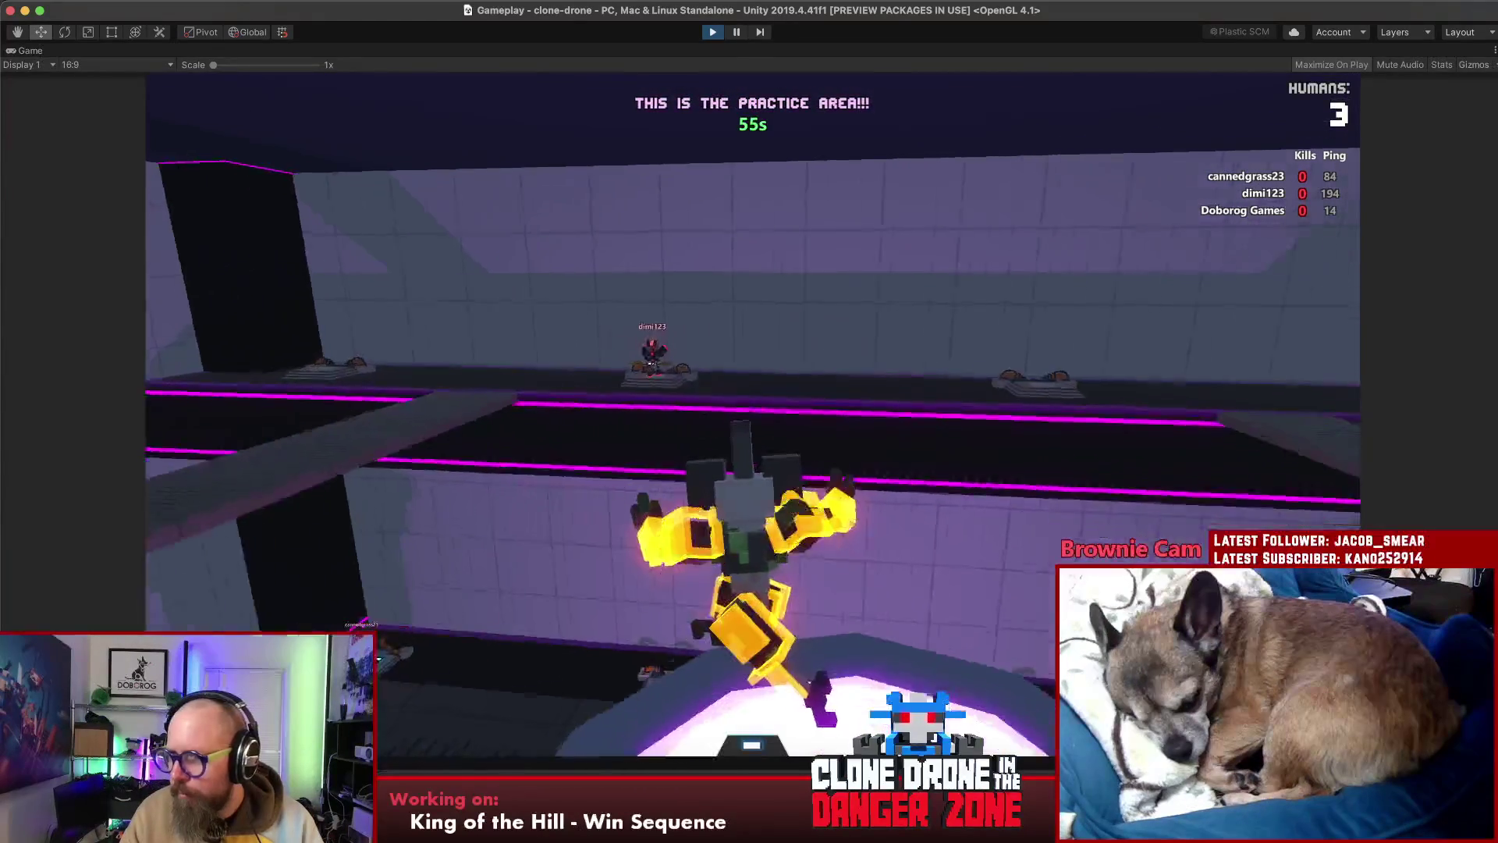
{"action": "key", "text": "w"}
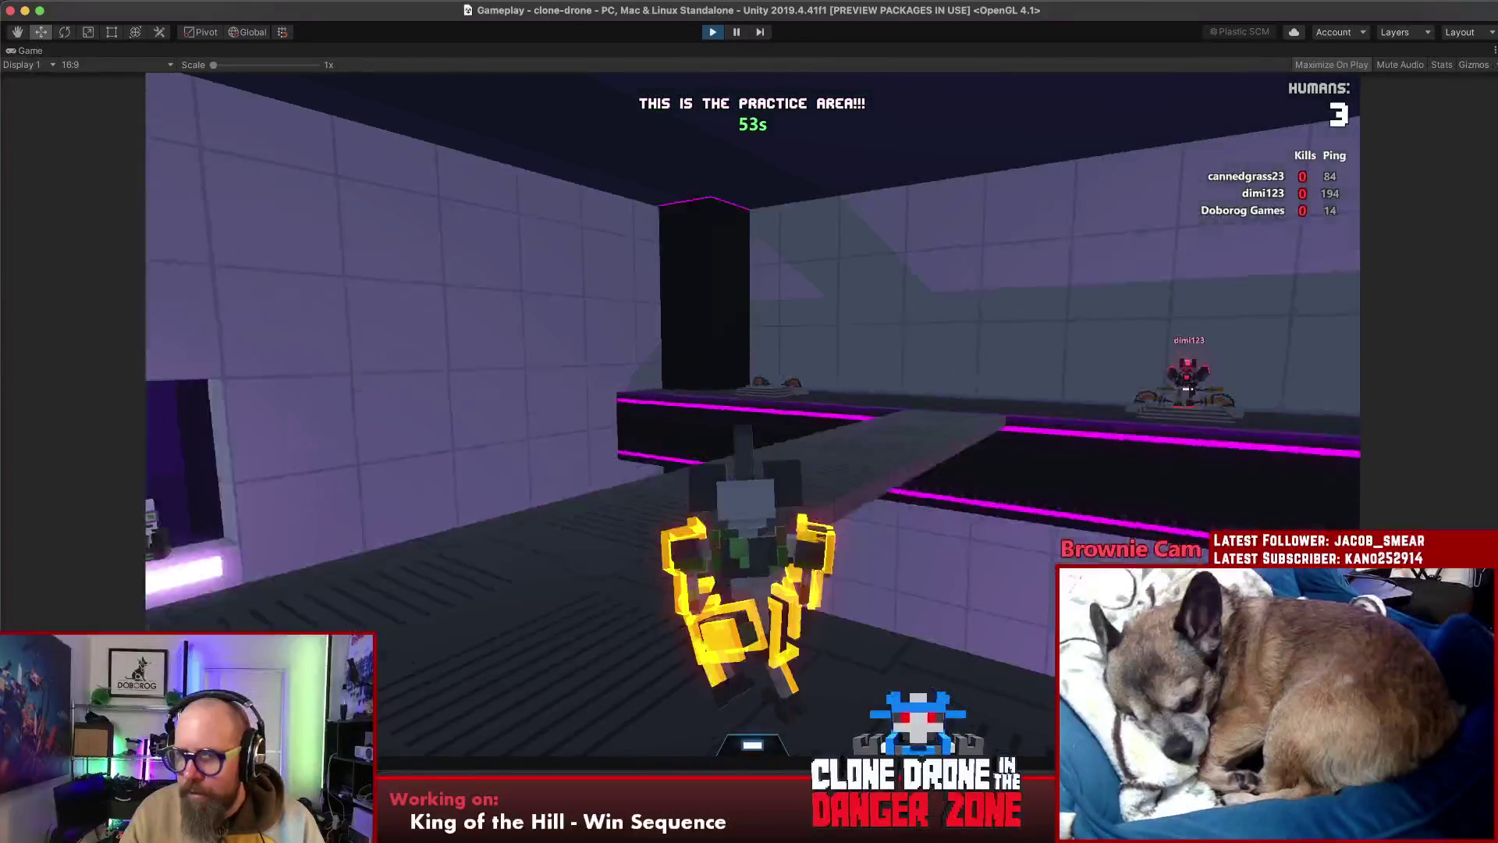
{"action": "key", "text": "w"}
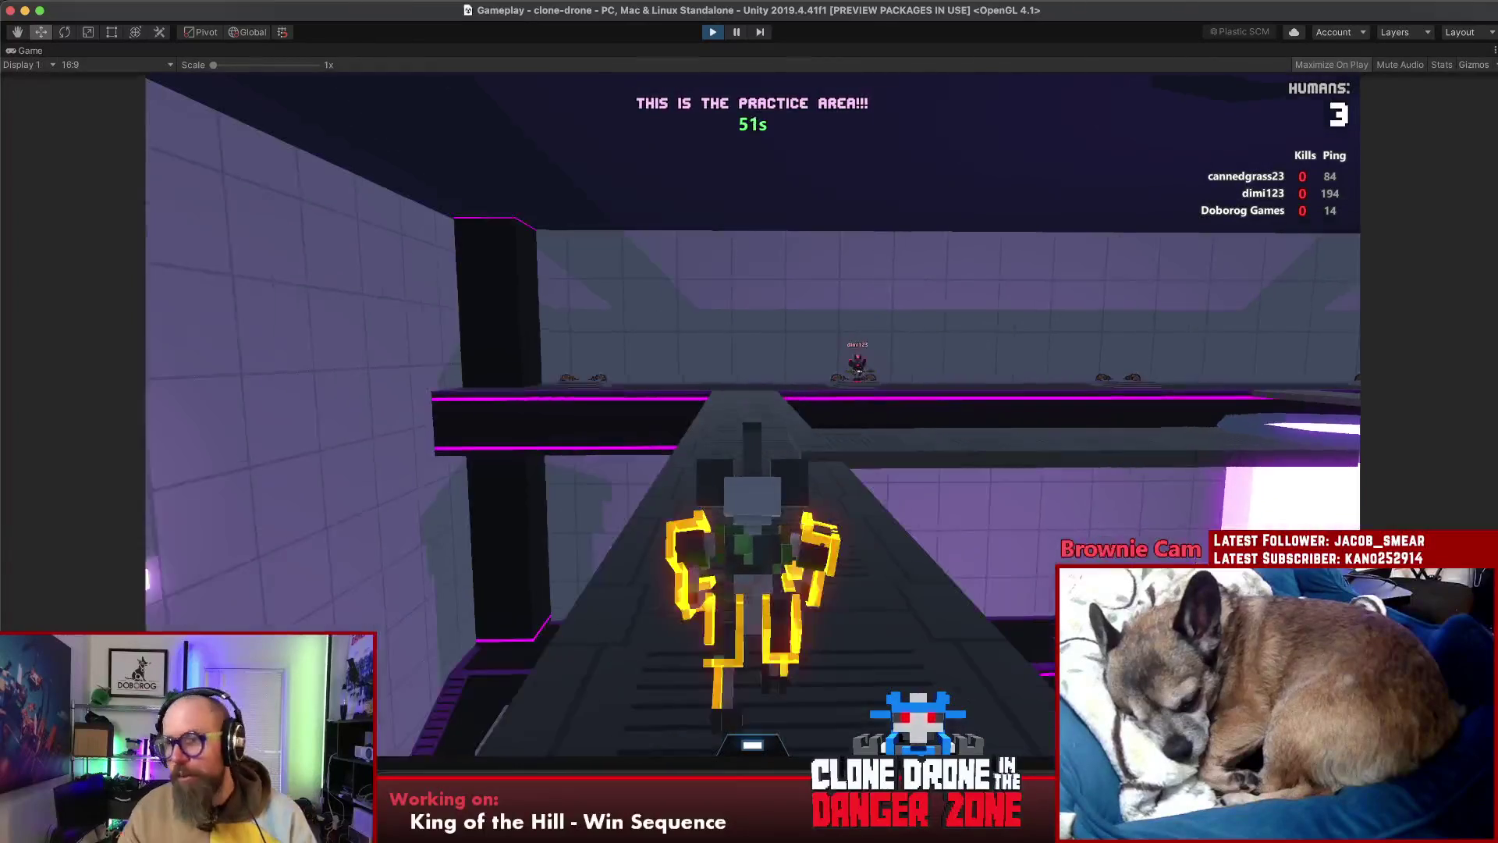
{"action": "key", "text": "w"}
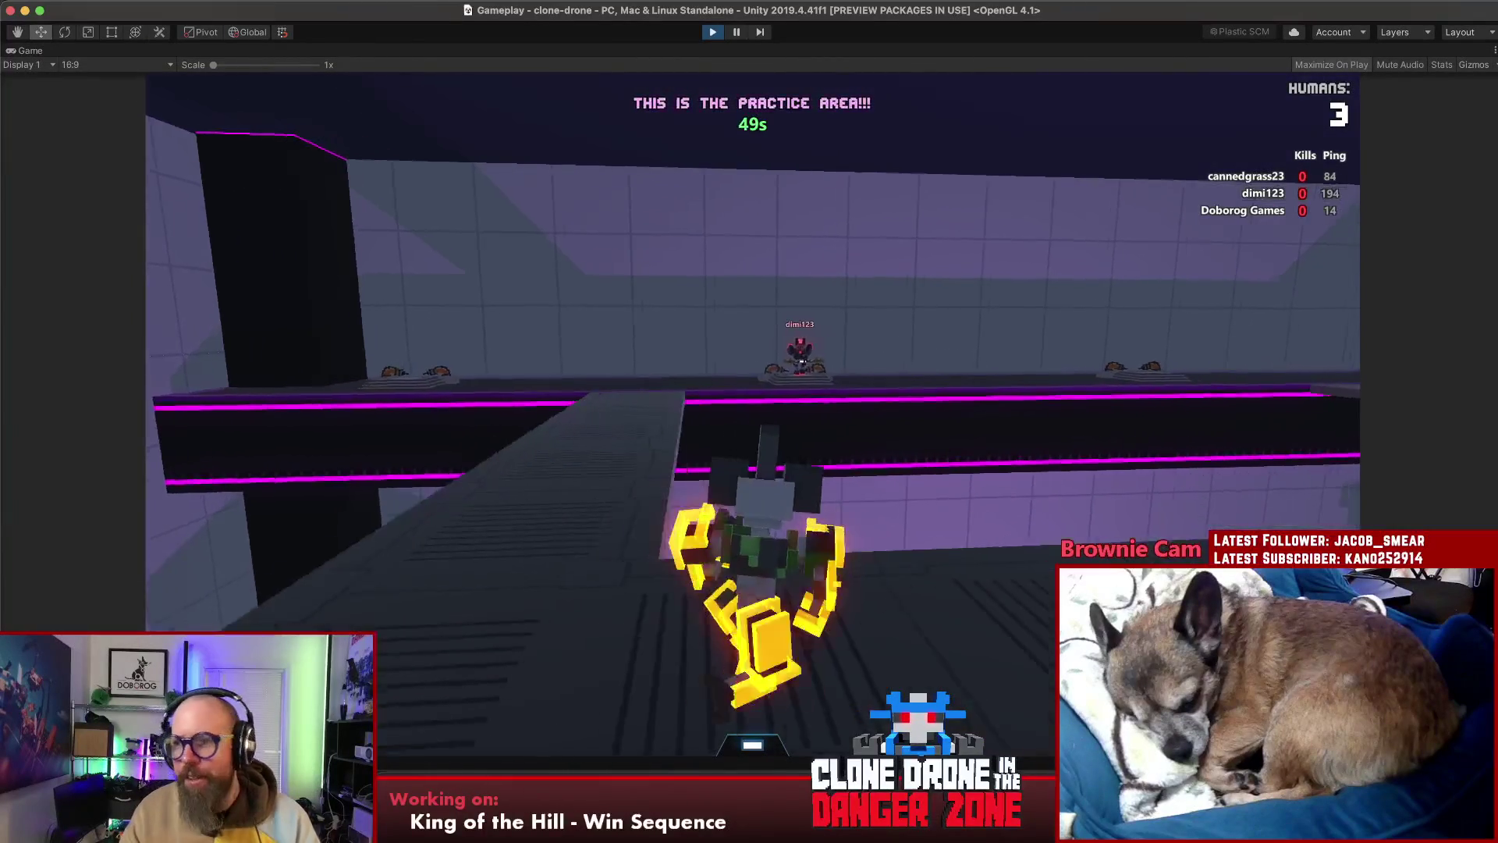
{"action": "key", "text": "w"}
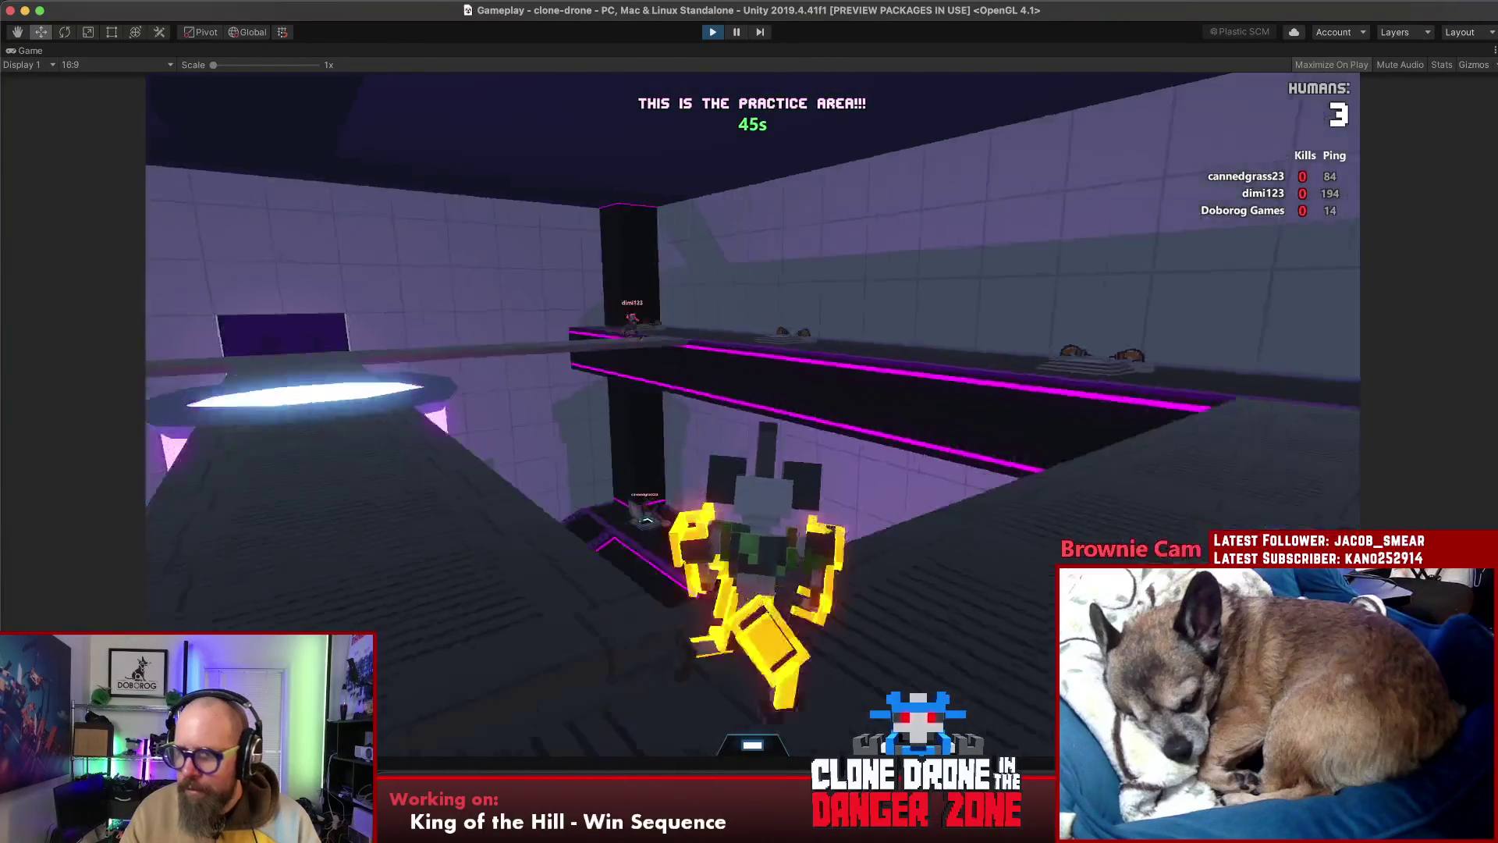
{"action": "key", "text": "w"}
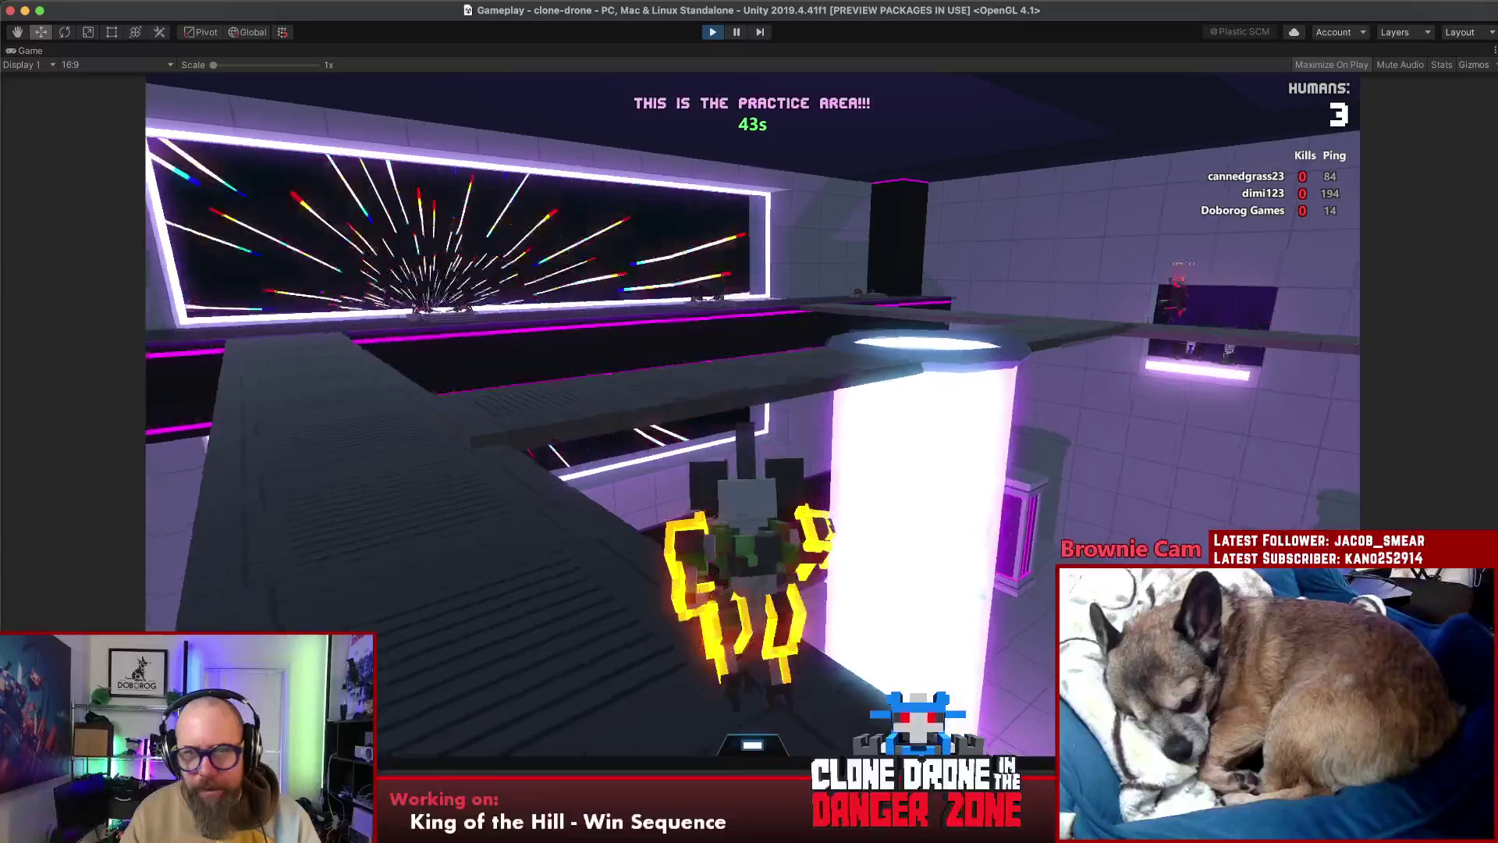
{"action": "key", "text": "w"}
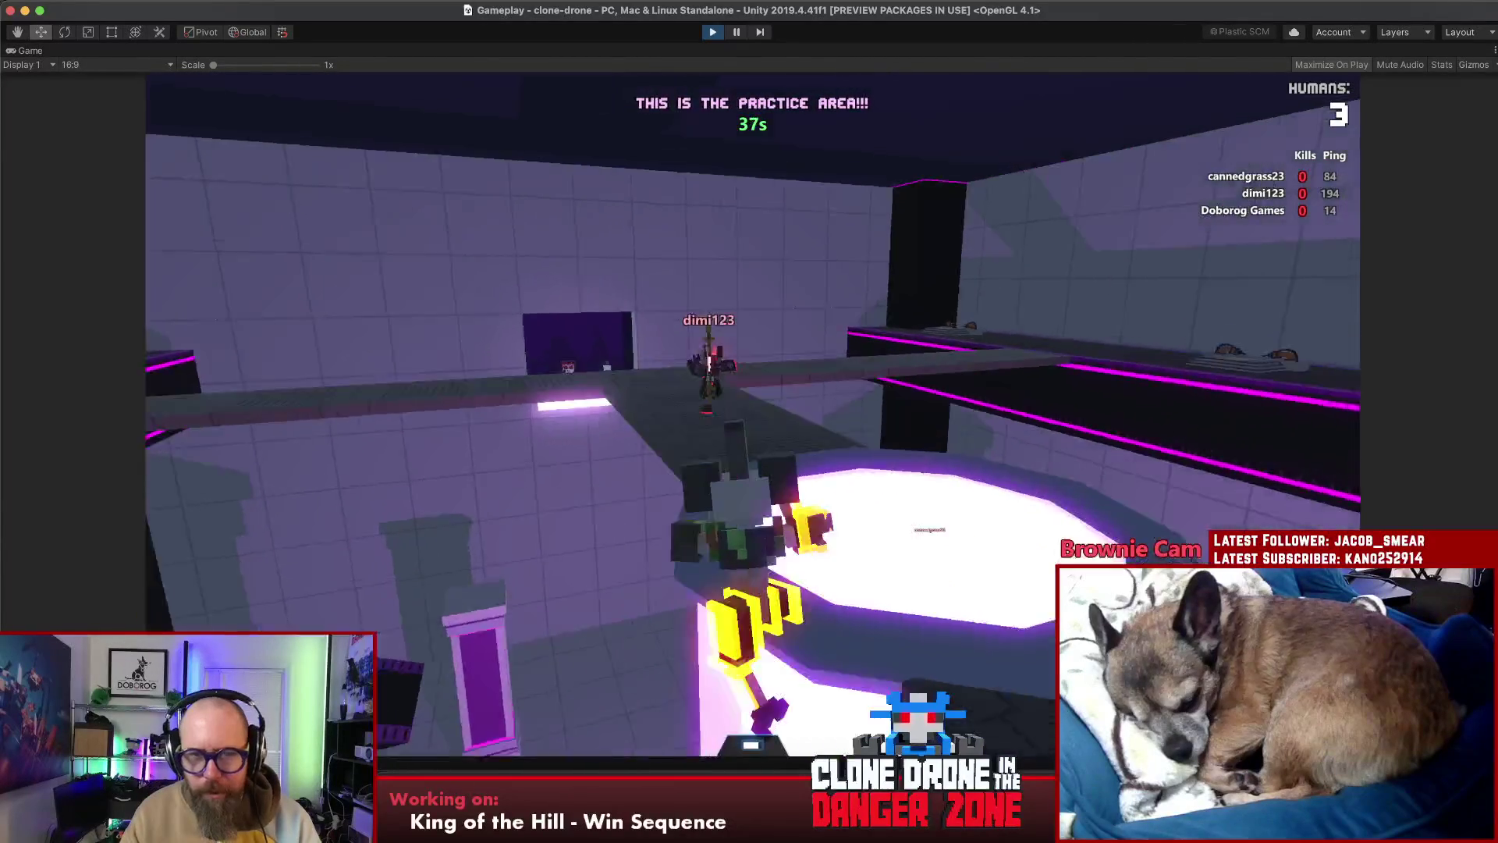
{"action": "key", "text": "w"}
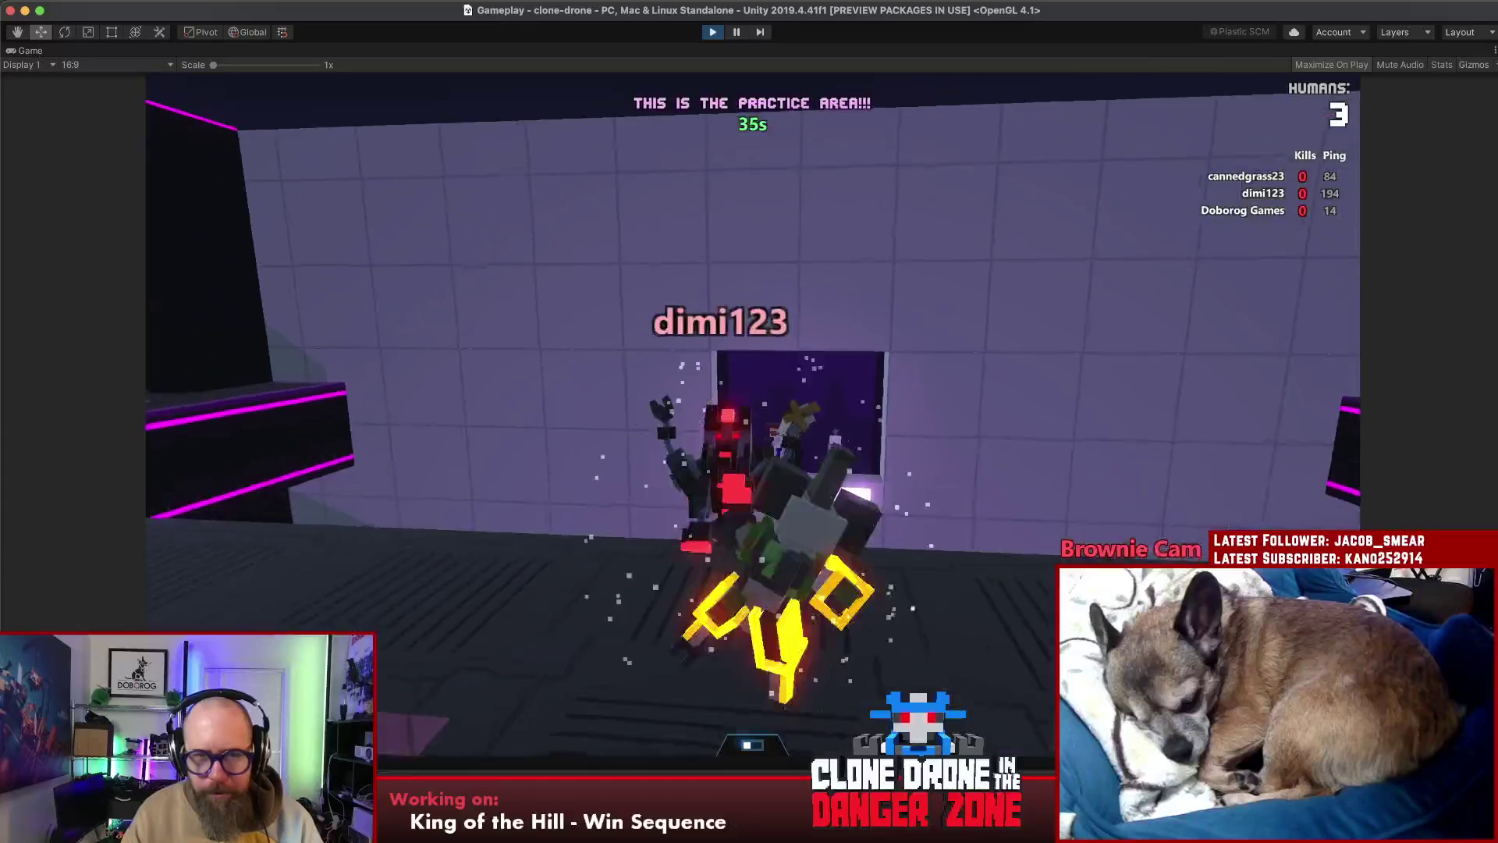
{"action": "key", "text": "s"}
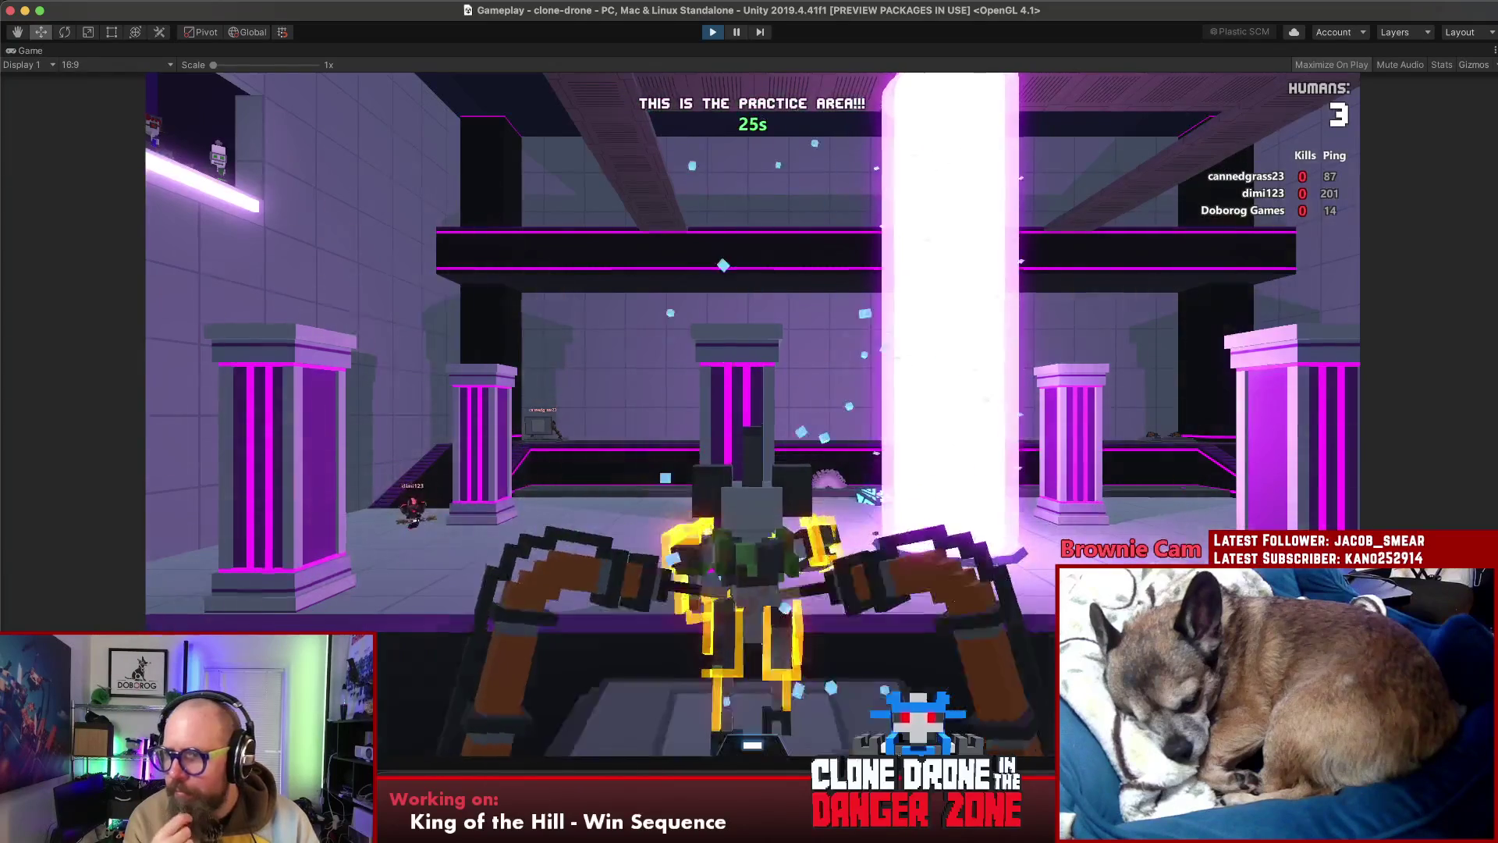
{"action": "key", "text": "d"}
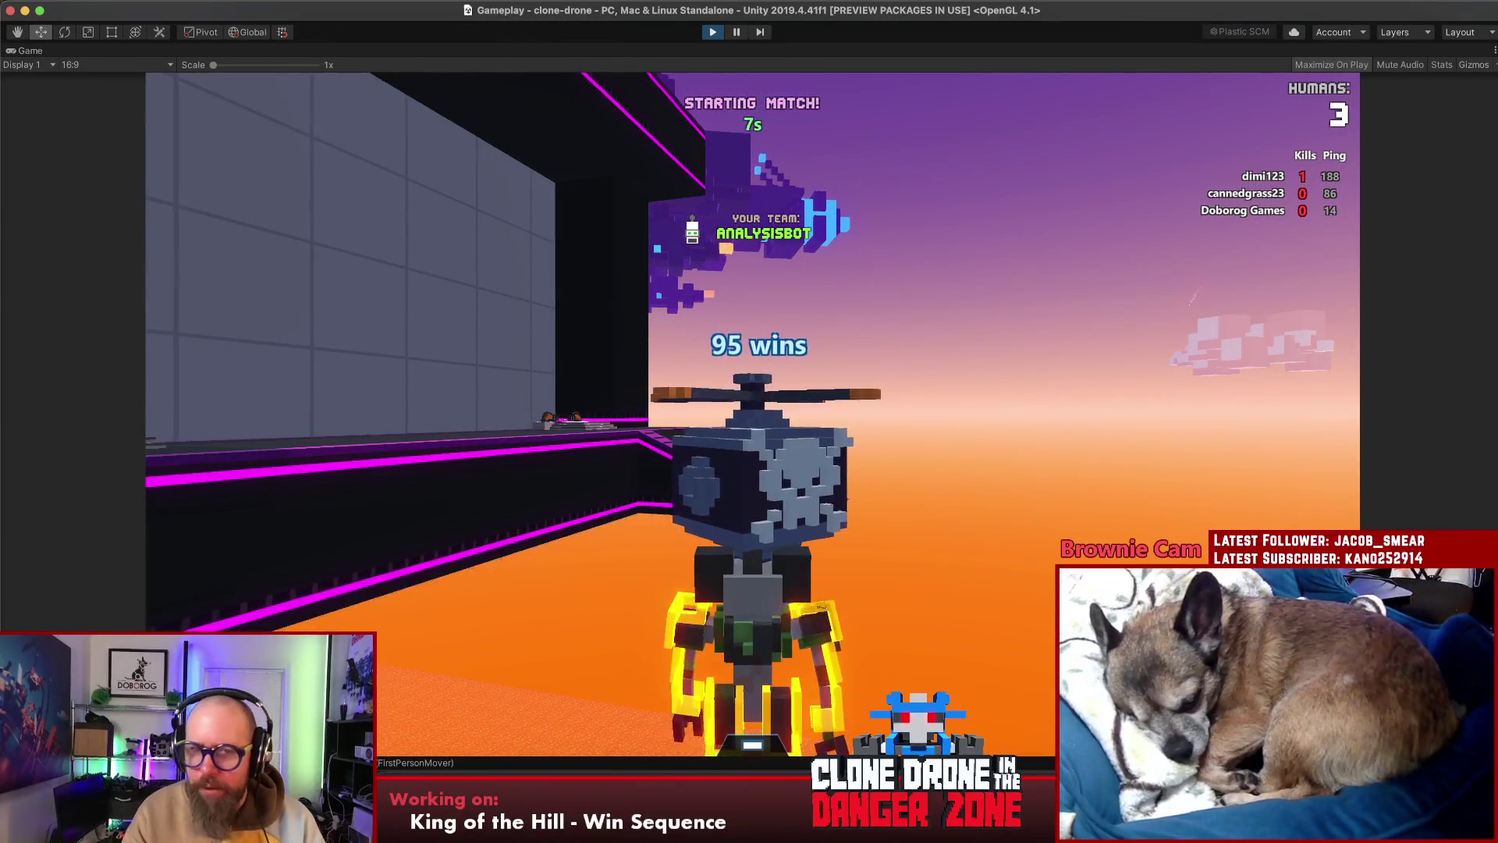
Walk the robot onto the capture platform and hold the ring to drain the enemy score
{"action": "key", "text": "alt"}
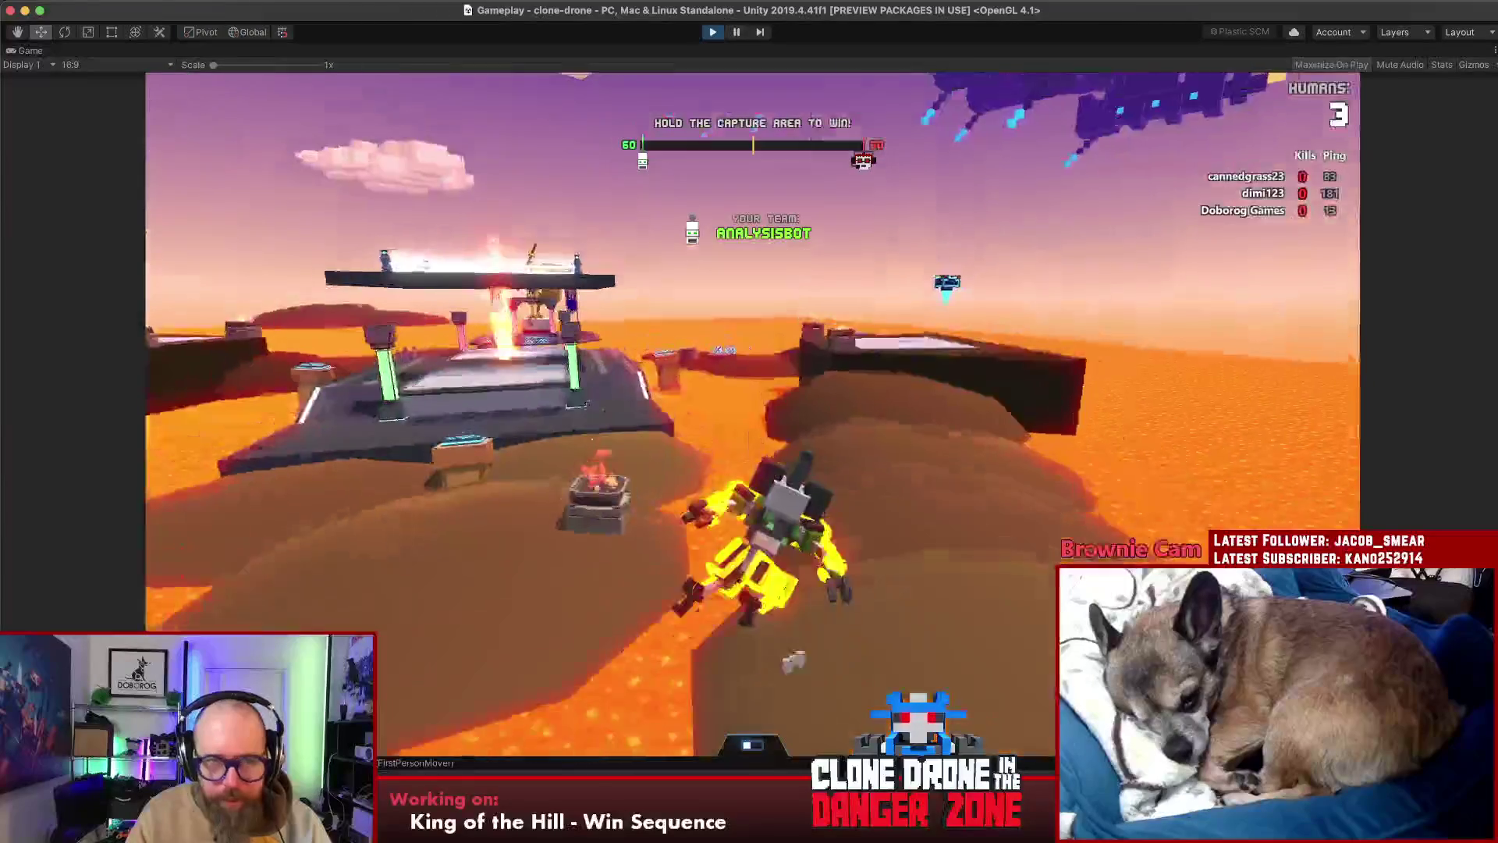
{"action": "key", "text": "space"}
{"action": "key", "text": "w"}
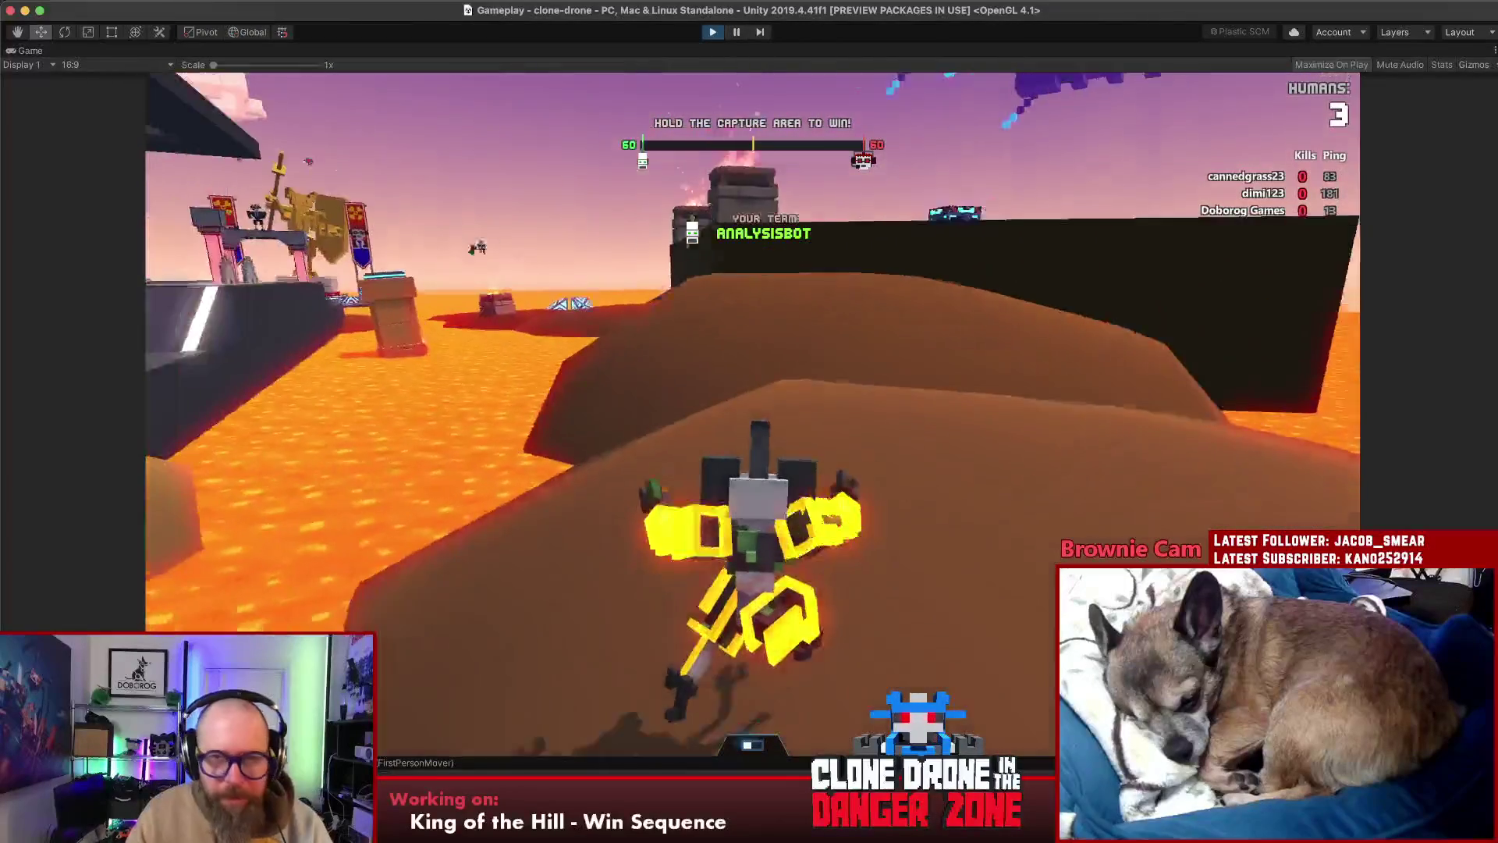
{"action": "key", "text": "w"}
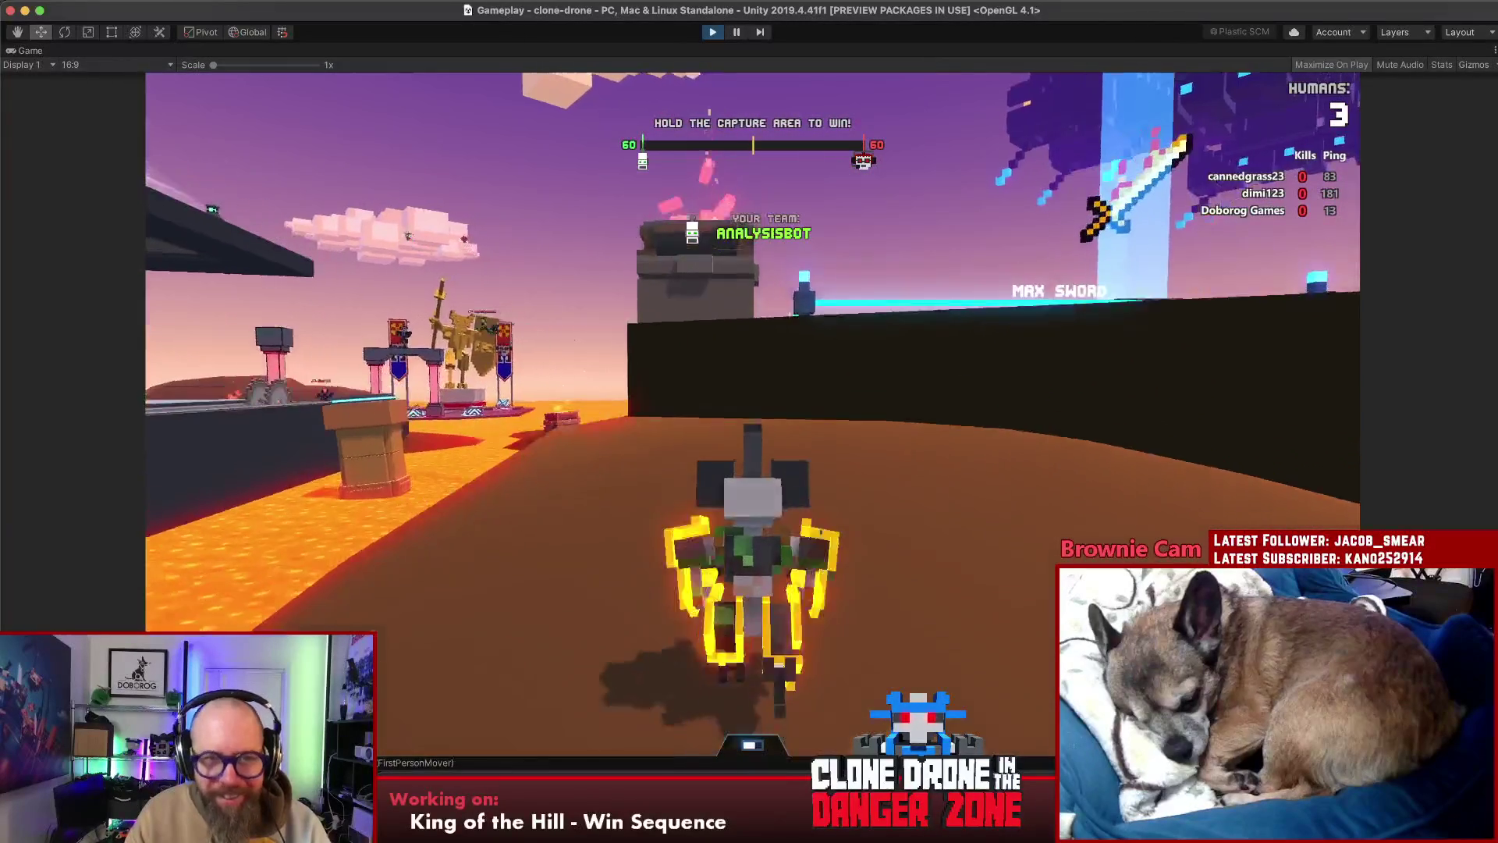
{"action": "key", "text": "w"}
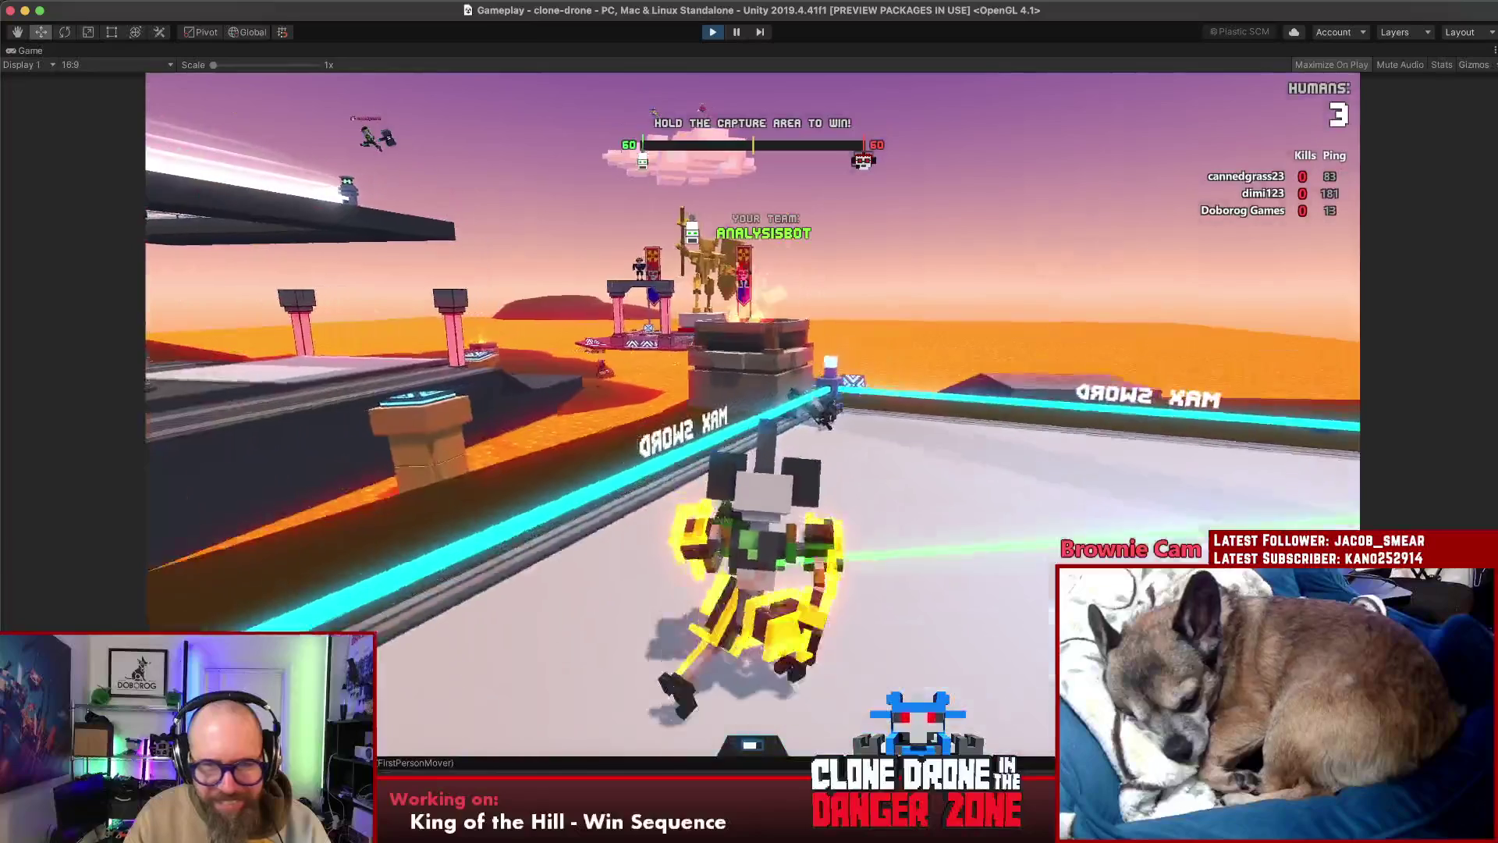
{"action": "key", "text": "w"}
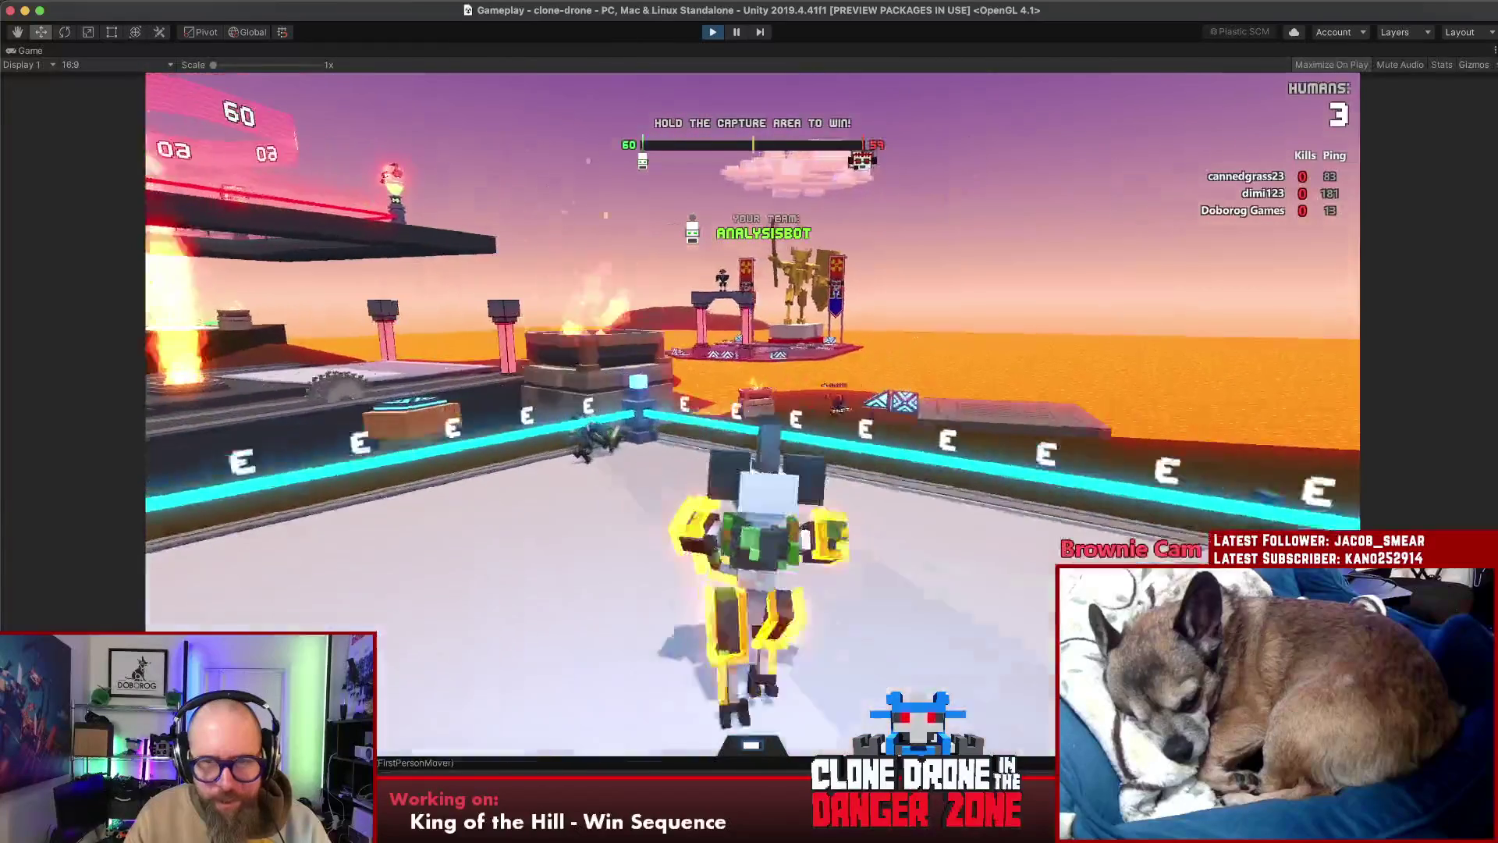
{"action": "key", "text": "w"}
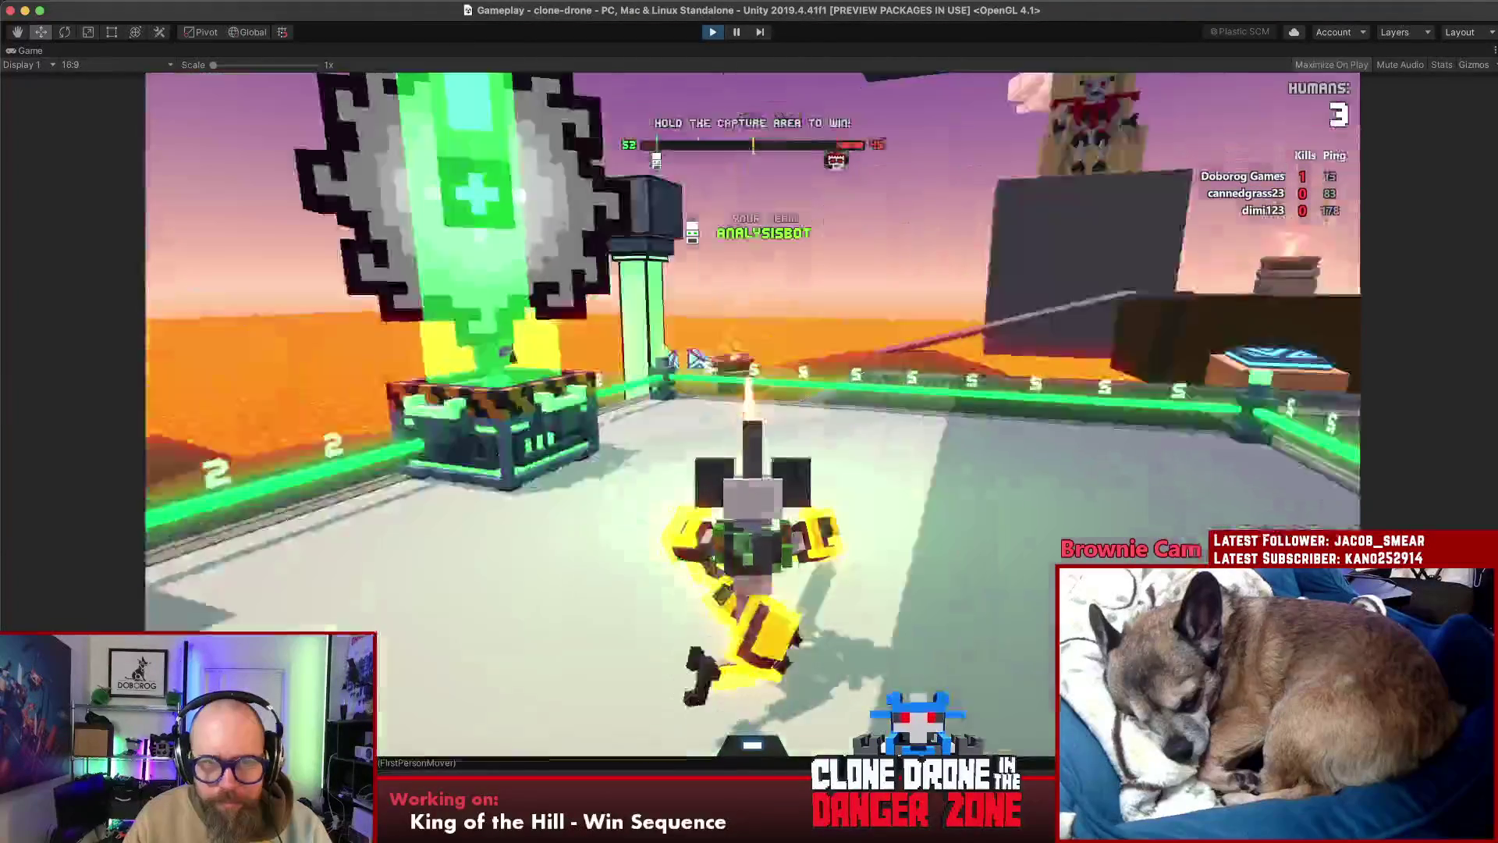
{"action": "key", "text": "w"}
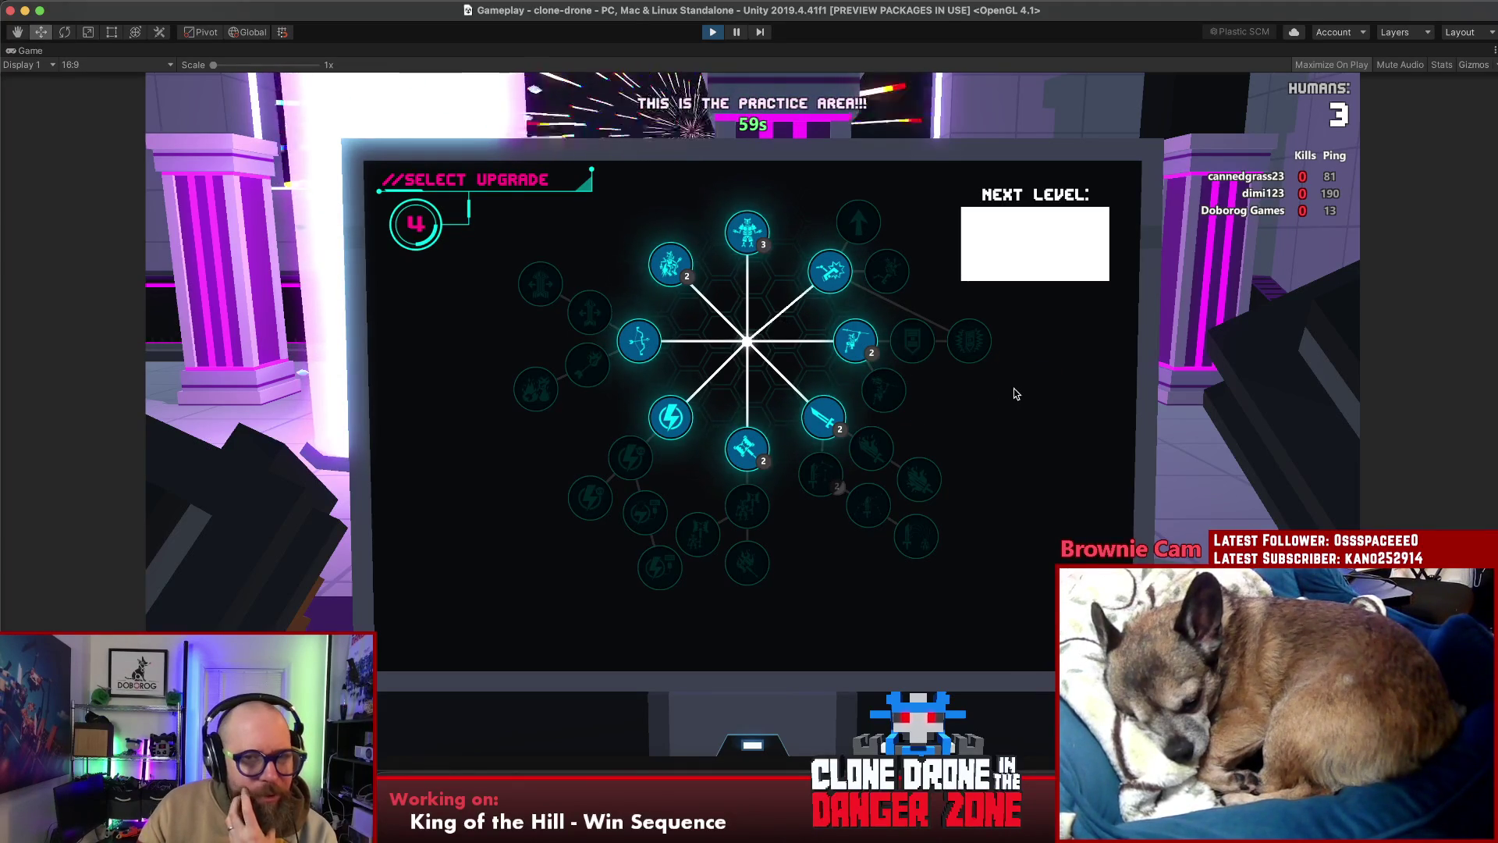
Replace the end of the line 14 name-tags note with 'are super big', then return to the game
{"action": "key", "text": "super+Tab"}
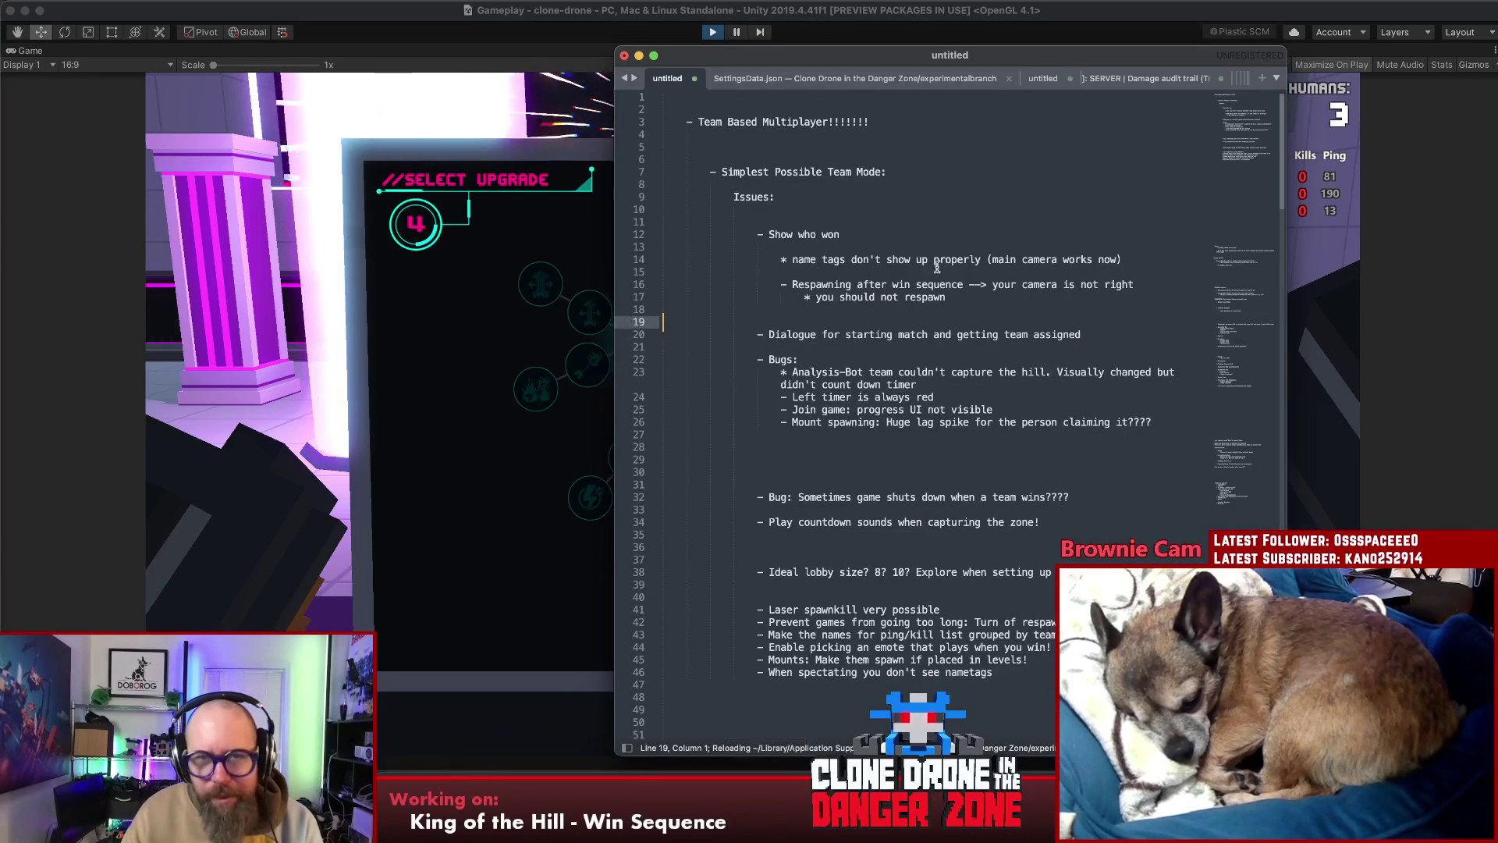
{"action": "left_click", "coordinate": [938, 260]}
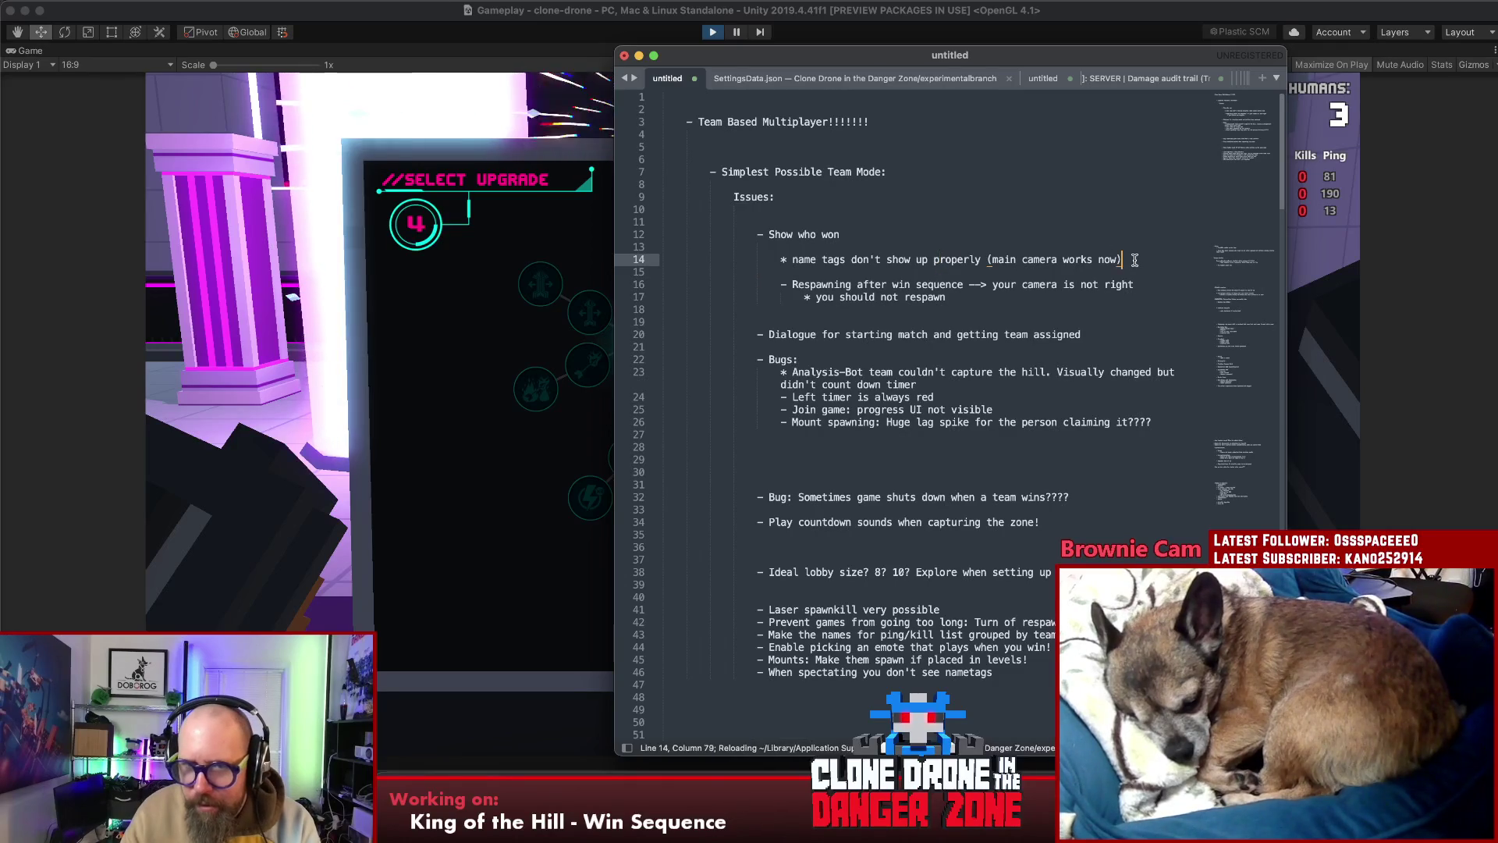
{"action": "left_click_drag", "start_coordinate": [1135, 261], "coordinate": [850, 259]}
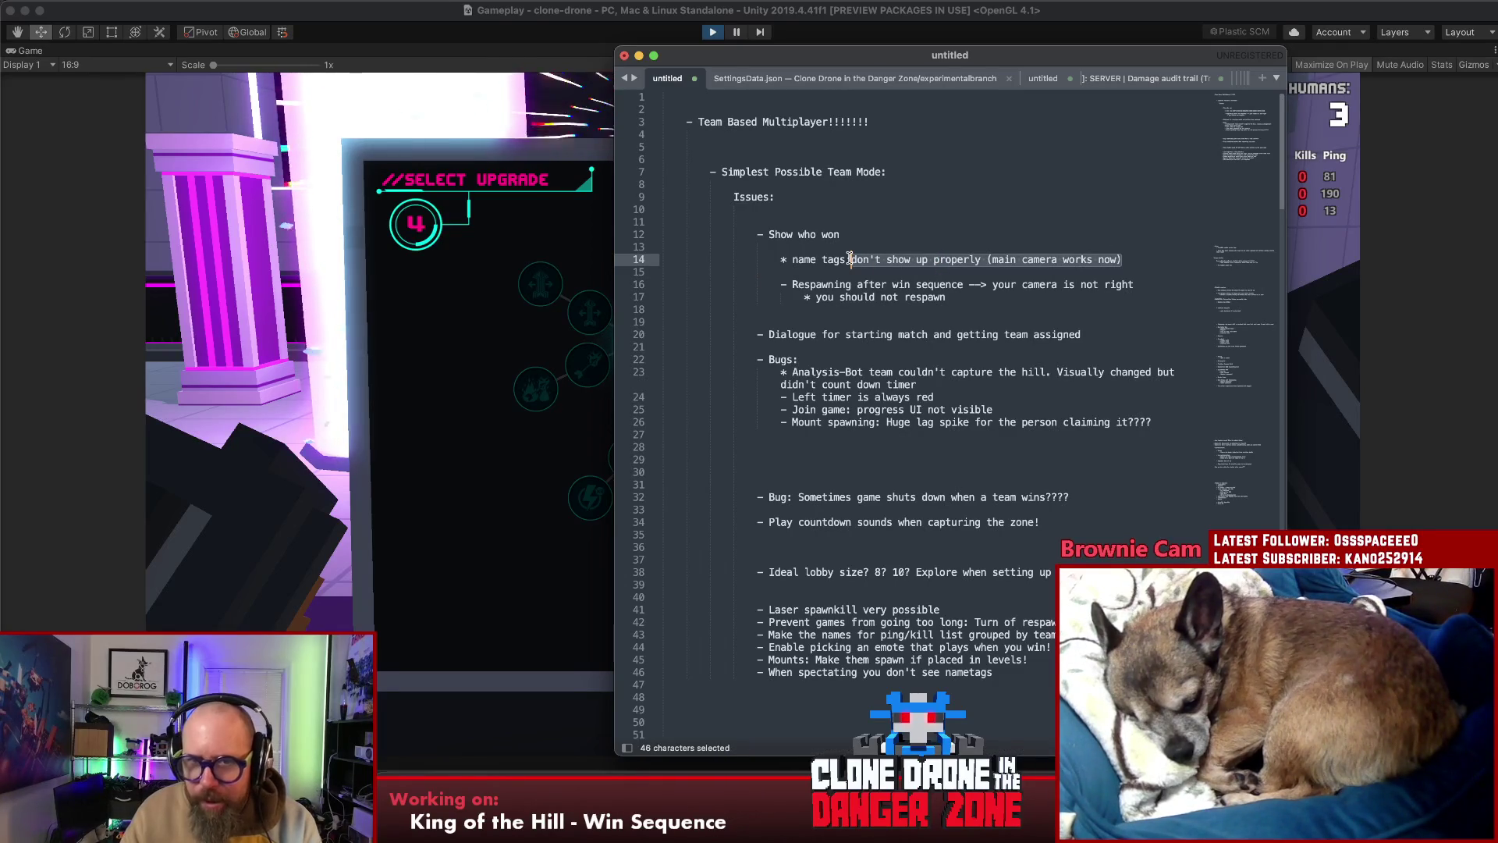
{"action": "type", "text": "are super big"}
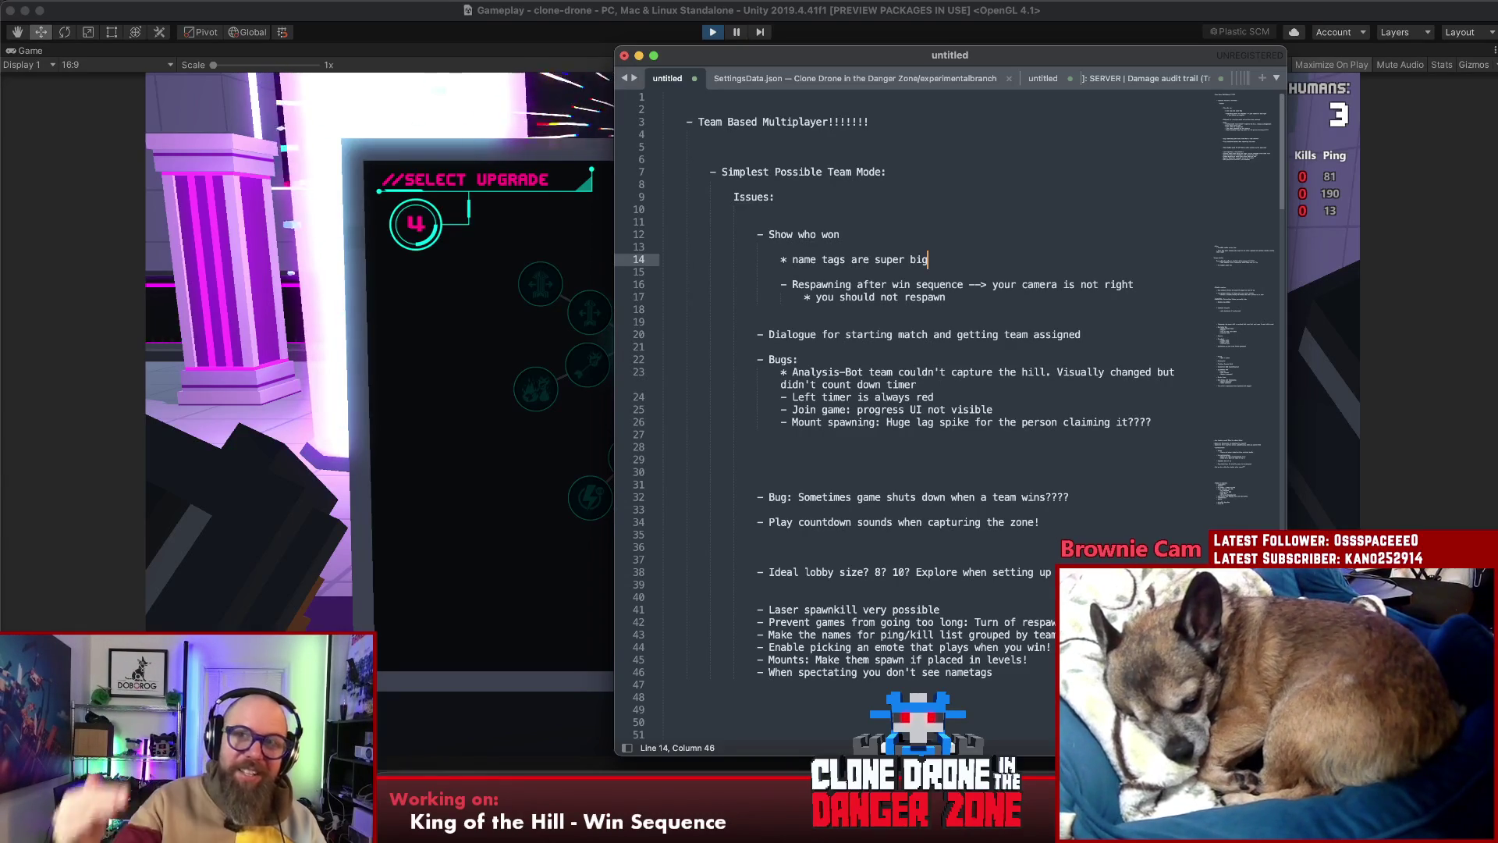
{"action": "left_click", "coordinate": [528, 327]}
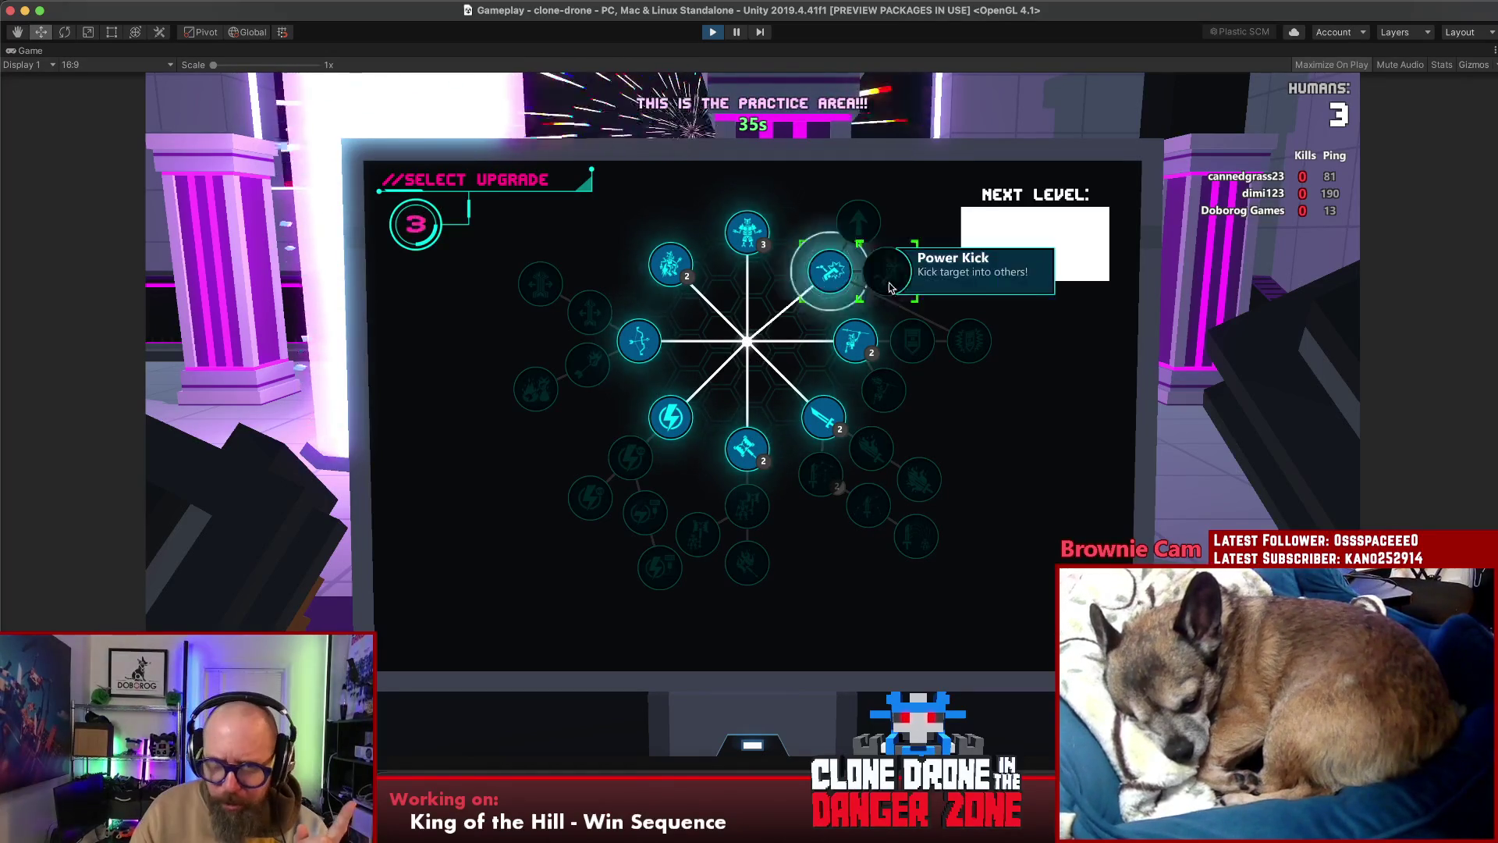
Pick the Power Kick node on the upgrade wheel and head into the new round
{"action": "left_click", "coordinate": [830, 265]}
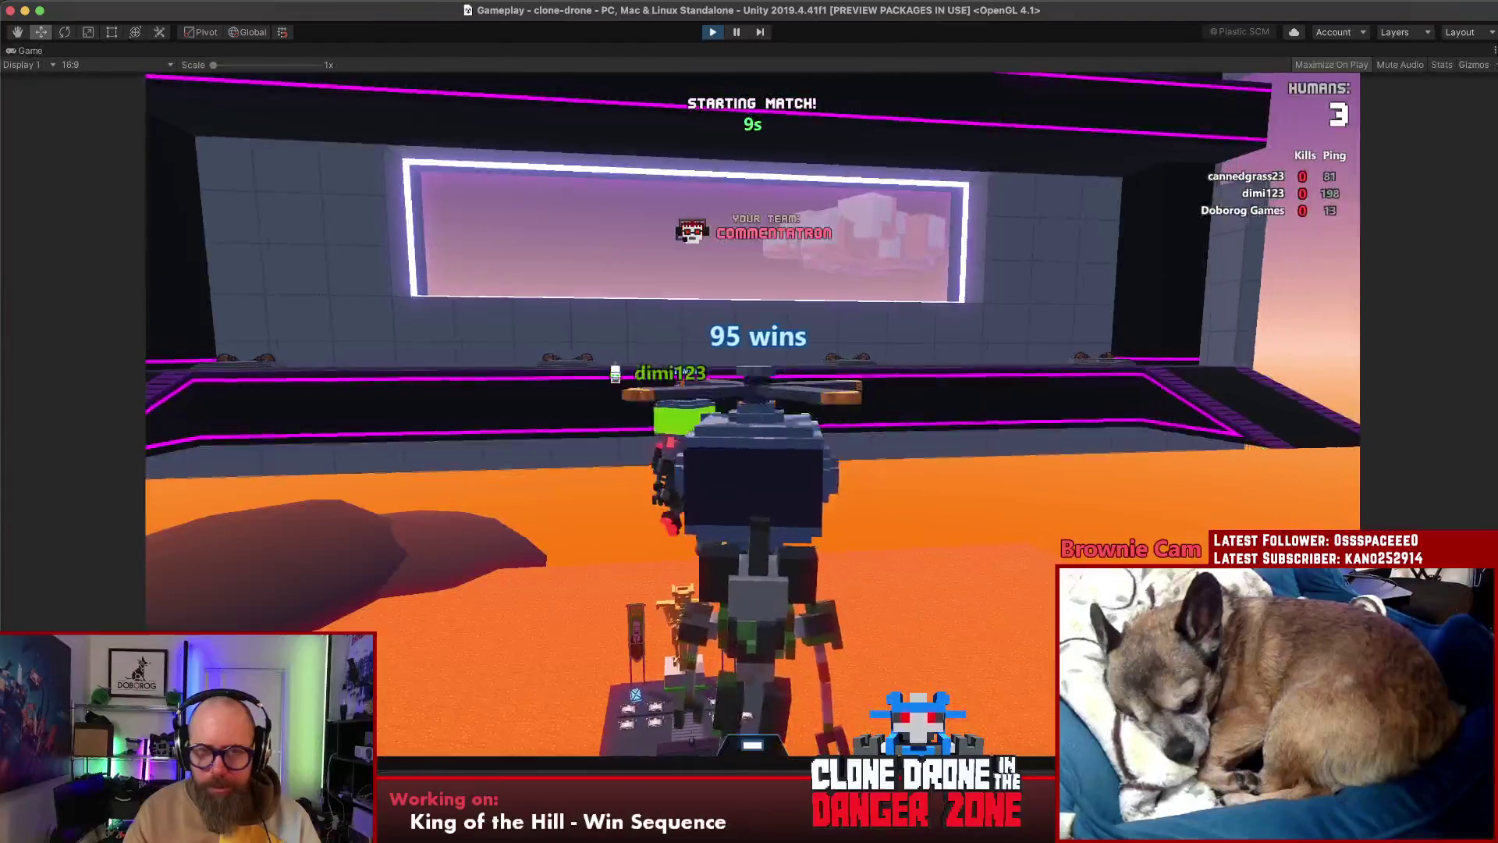
{"action": "key", "text": "alt"}
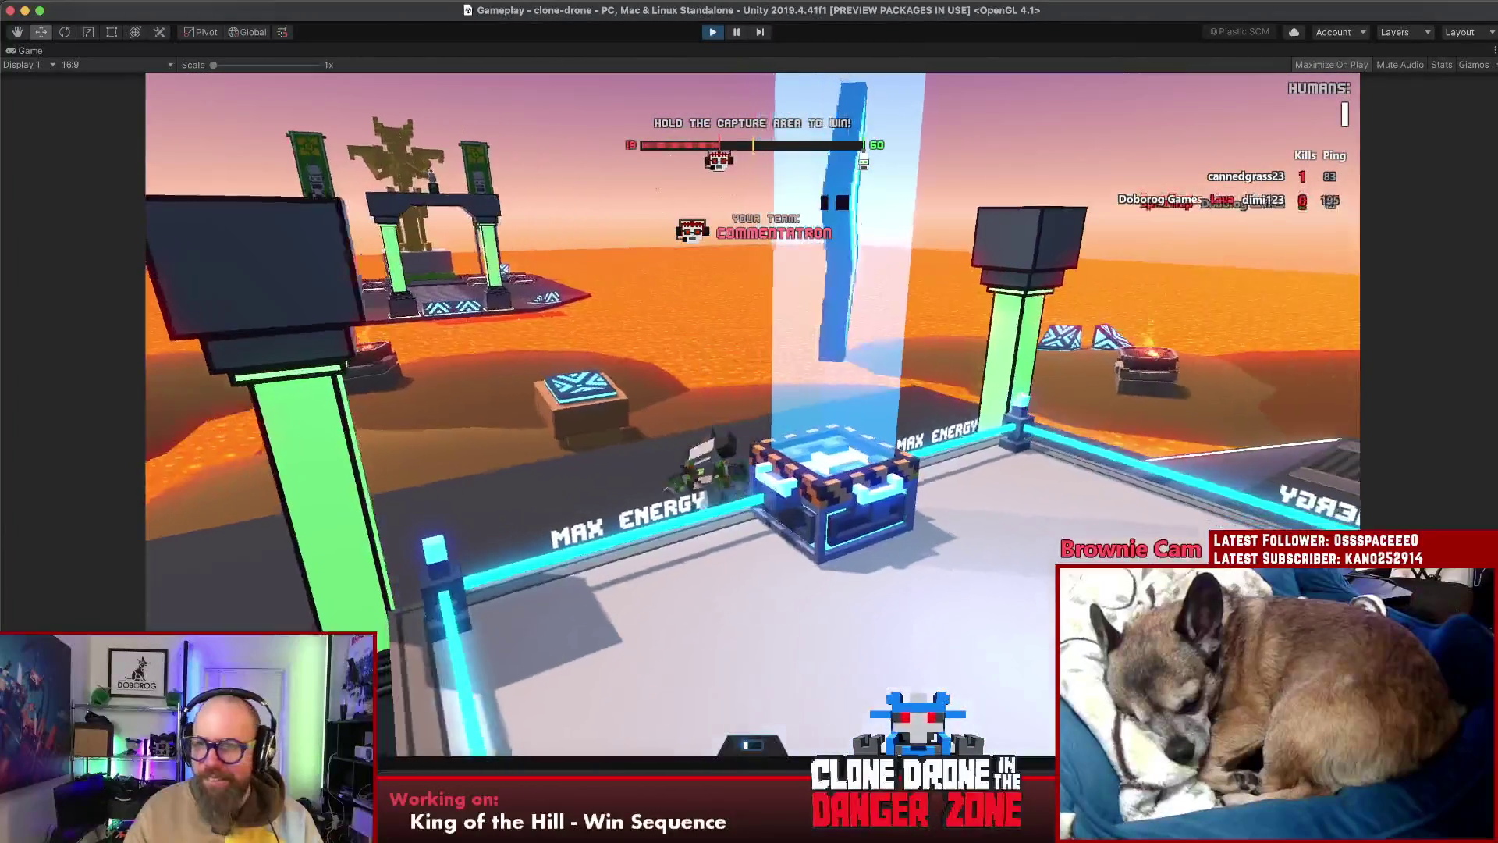
Move the robot off the contested capture pad, then pause the match
{"action": "key", "text": "w"}
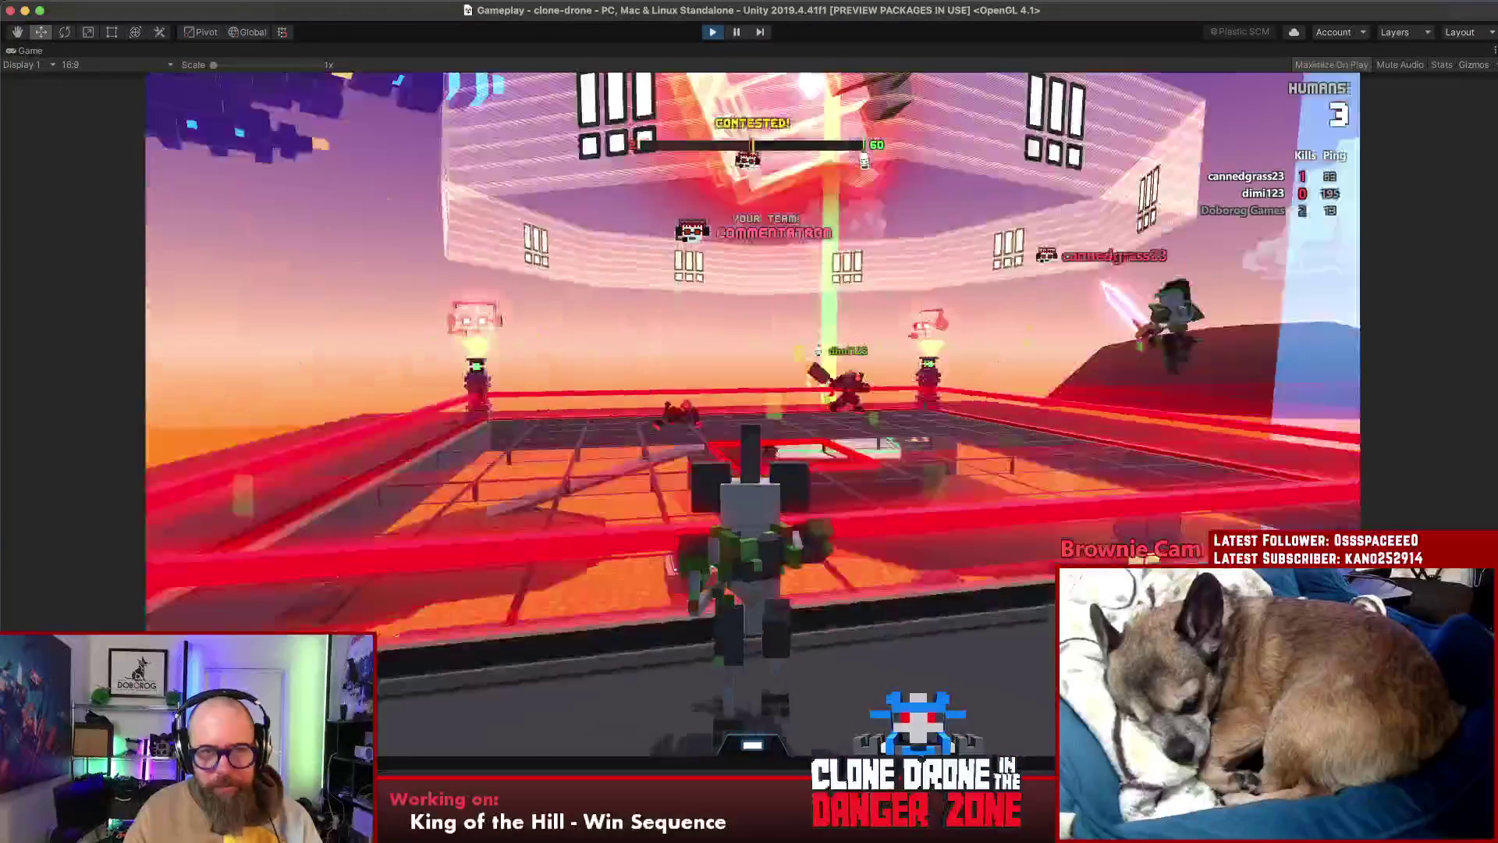
{"action": "key", "text": "Escape"}
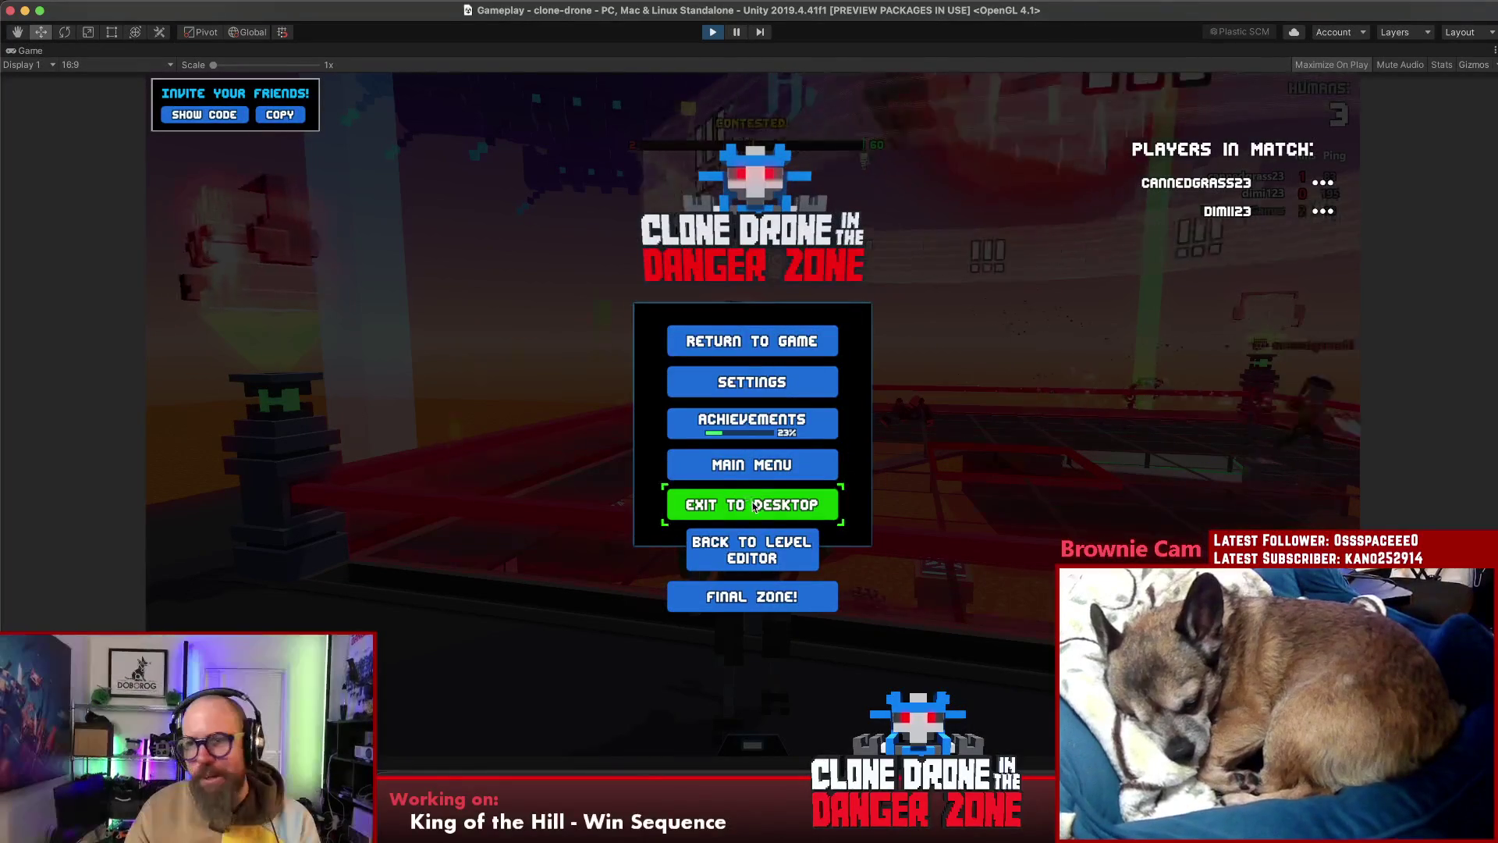
Resume the match from the pause menu and play on to the WINNER screen
{"action": "left_click", "coordinate": [795, 340]}
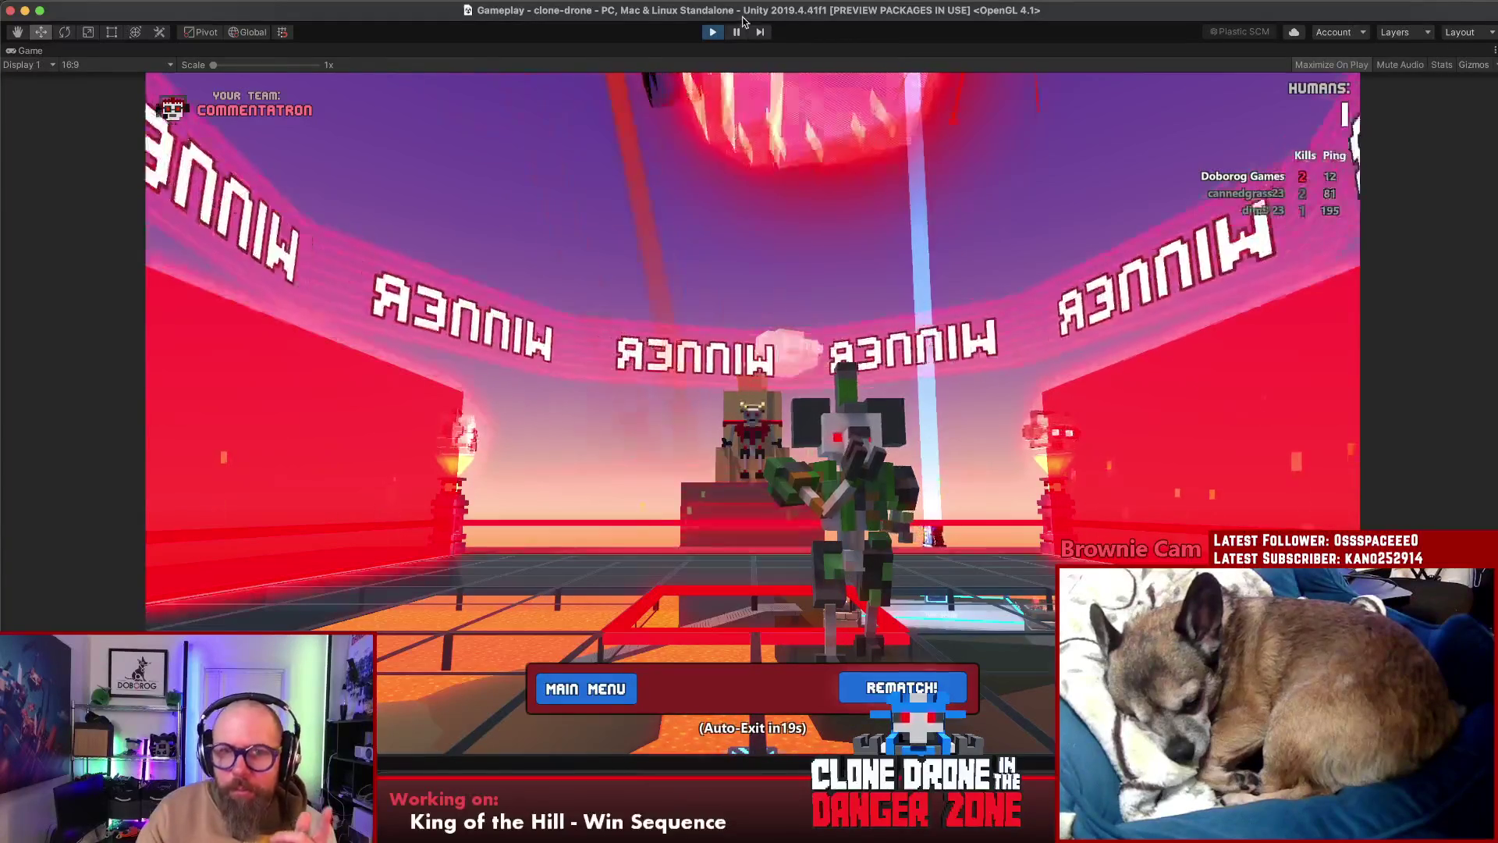
Stop Play mode and bring the Sublime Text team-mode notes to the front
{"action": "key", "text": "super+p"}
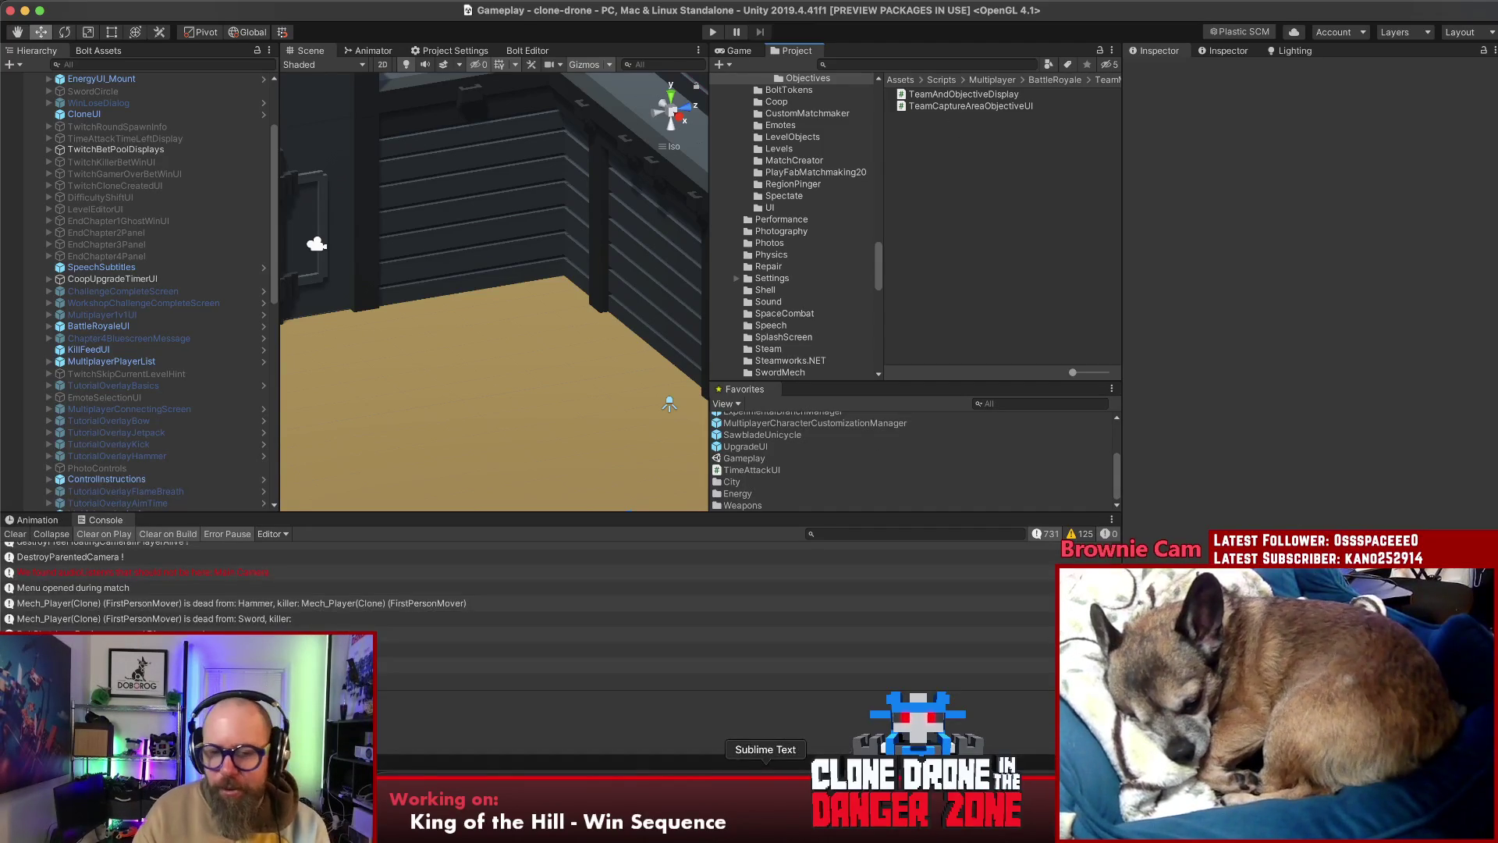
{"action": "left_click", "coordinate": [766, 804]}
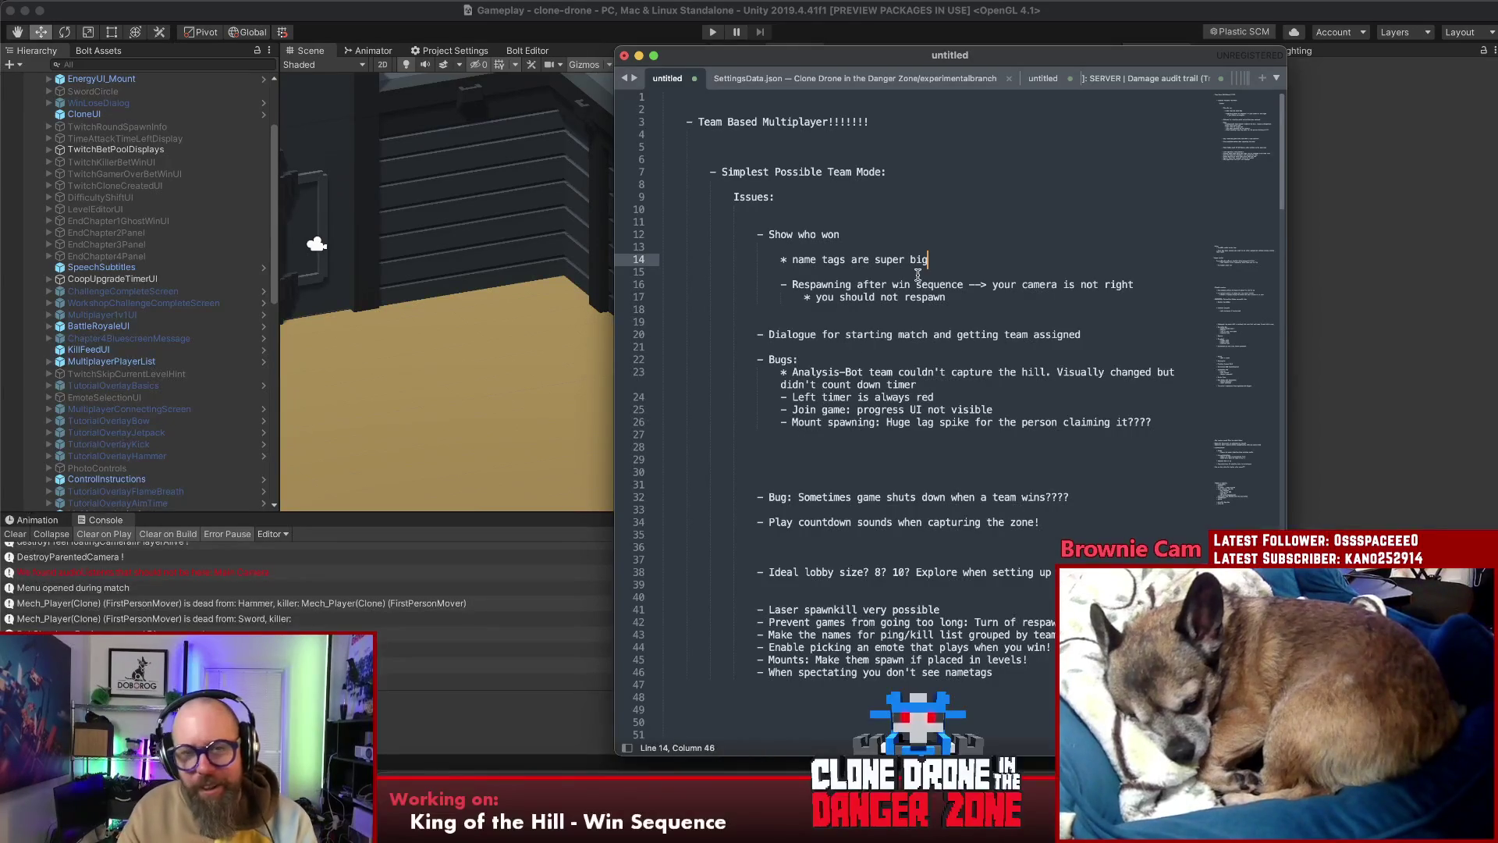
Add '- Victory dialogue no longer plays' below the match-start dialogue note in the issues list
{"action": "left_click", "coordinate": [847, 348]}
{"action": "key", "text": "Return"}
{"action": "key", "text": "Return"}
{"action": "key", "text": "Return"}
{"action": "key", "text": "Up"}
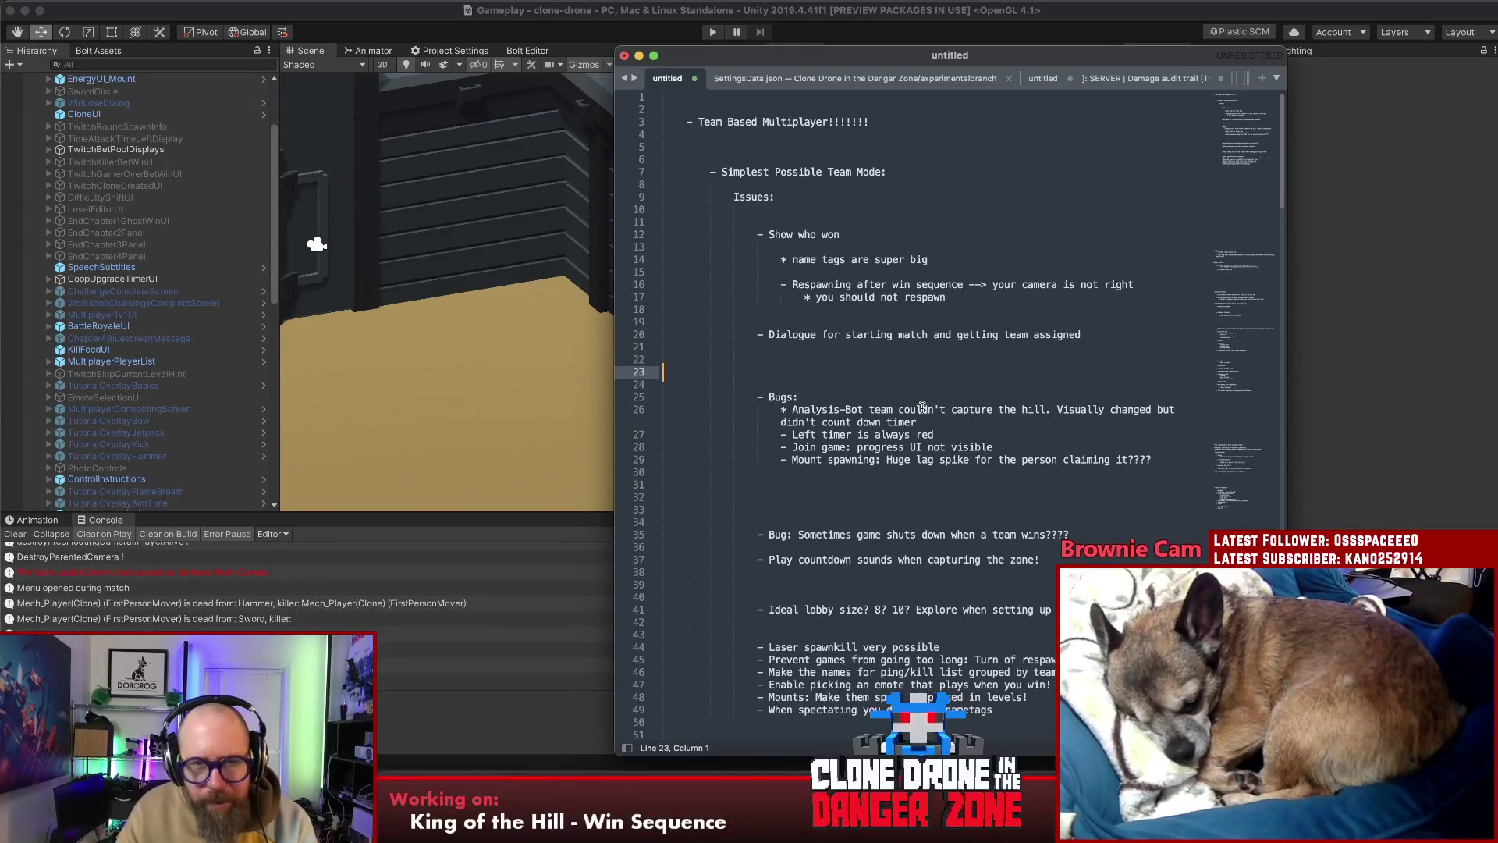
{"action": "type", "text": "- "}
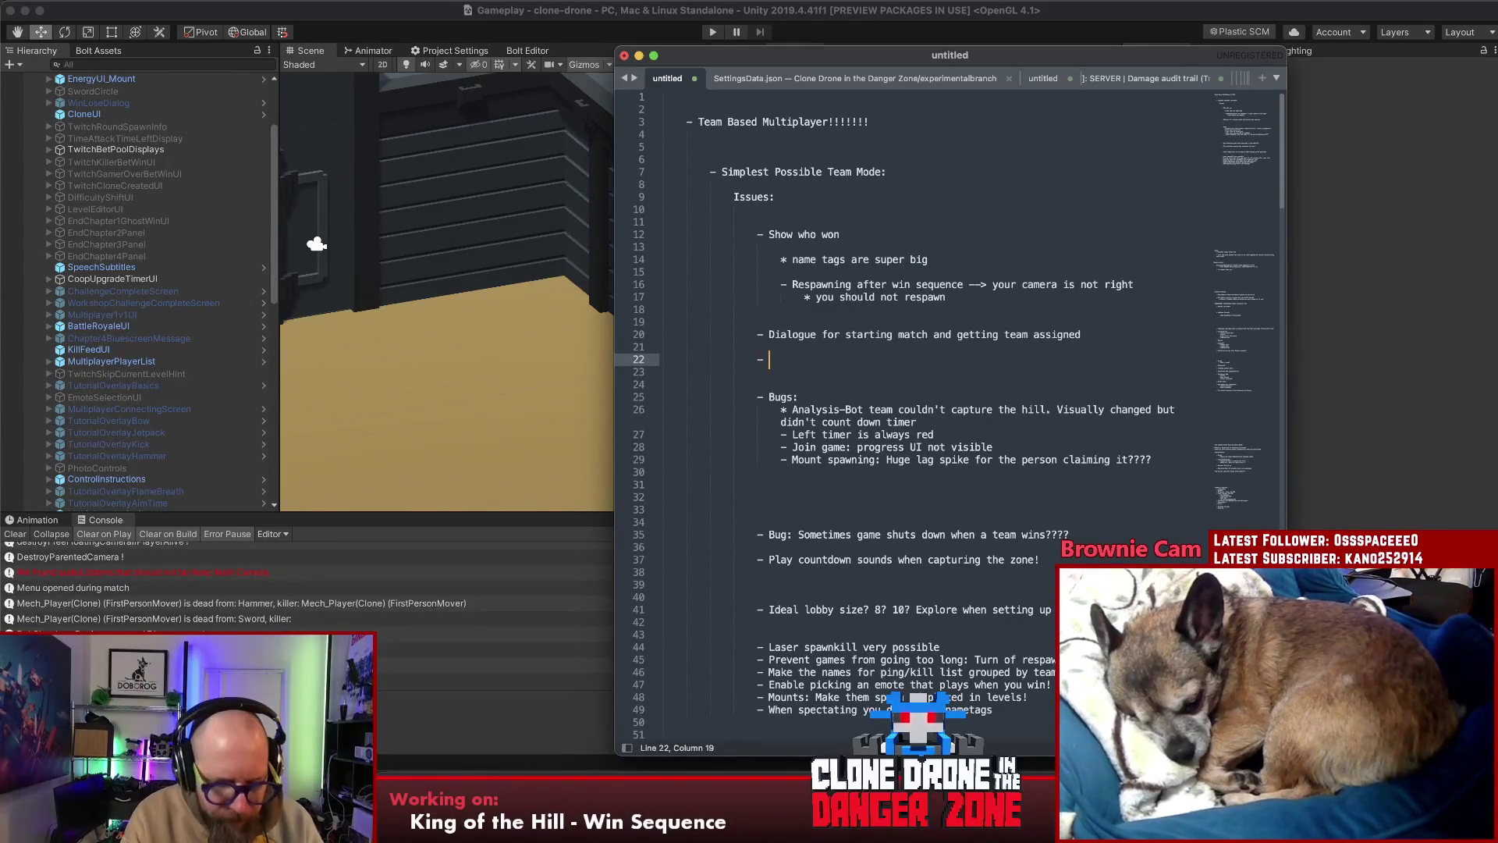
{"action": "type", "text": "Victory dialogue no lonf"}
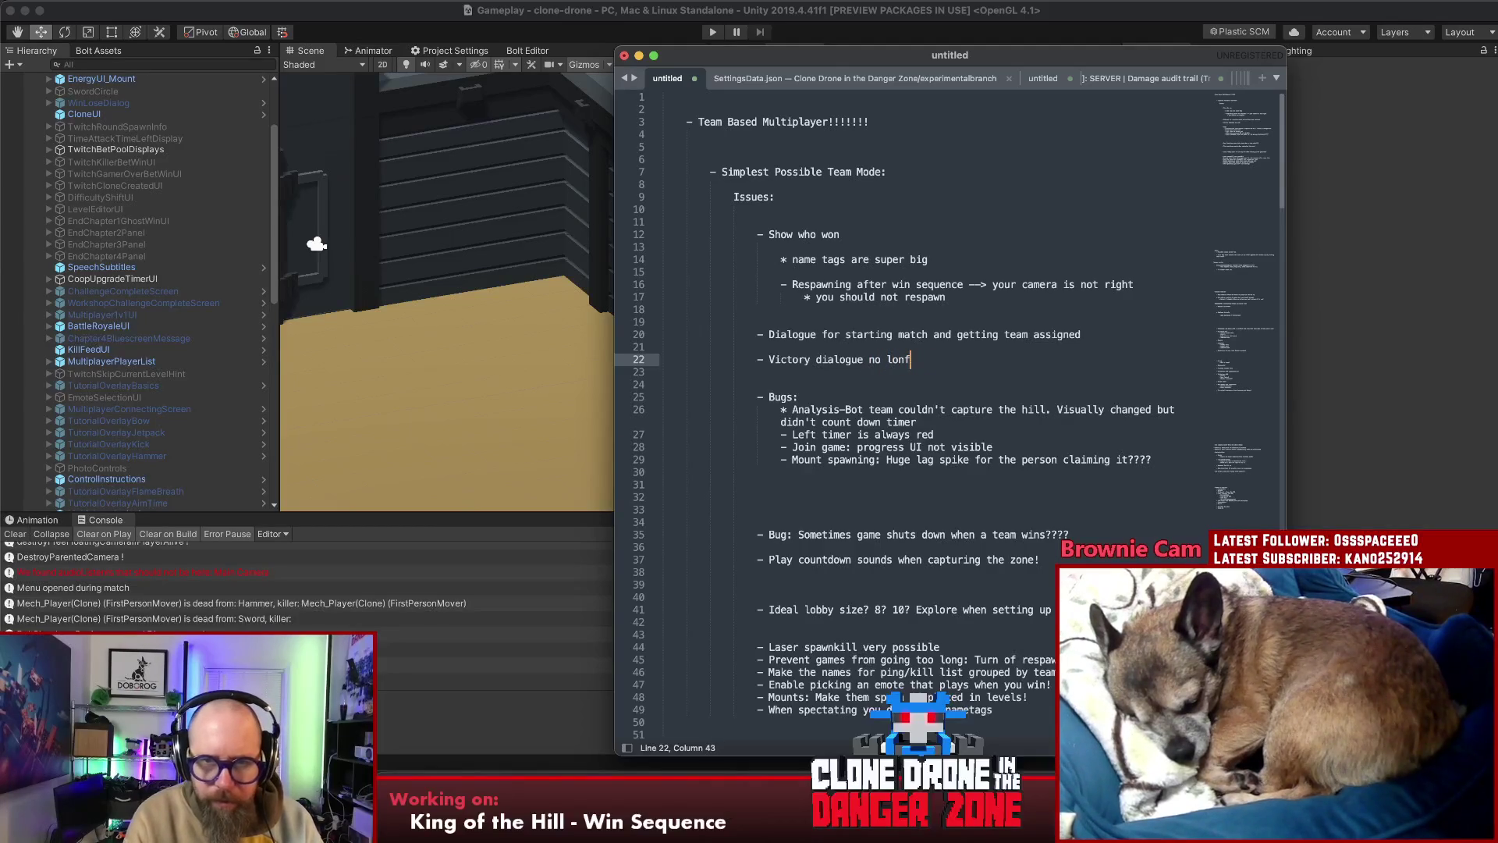
{"action": "key", "text": "BackSpace"}
{"action": "type", "text": "ger plays"}
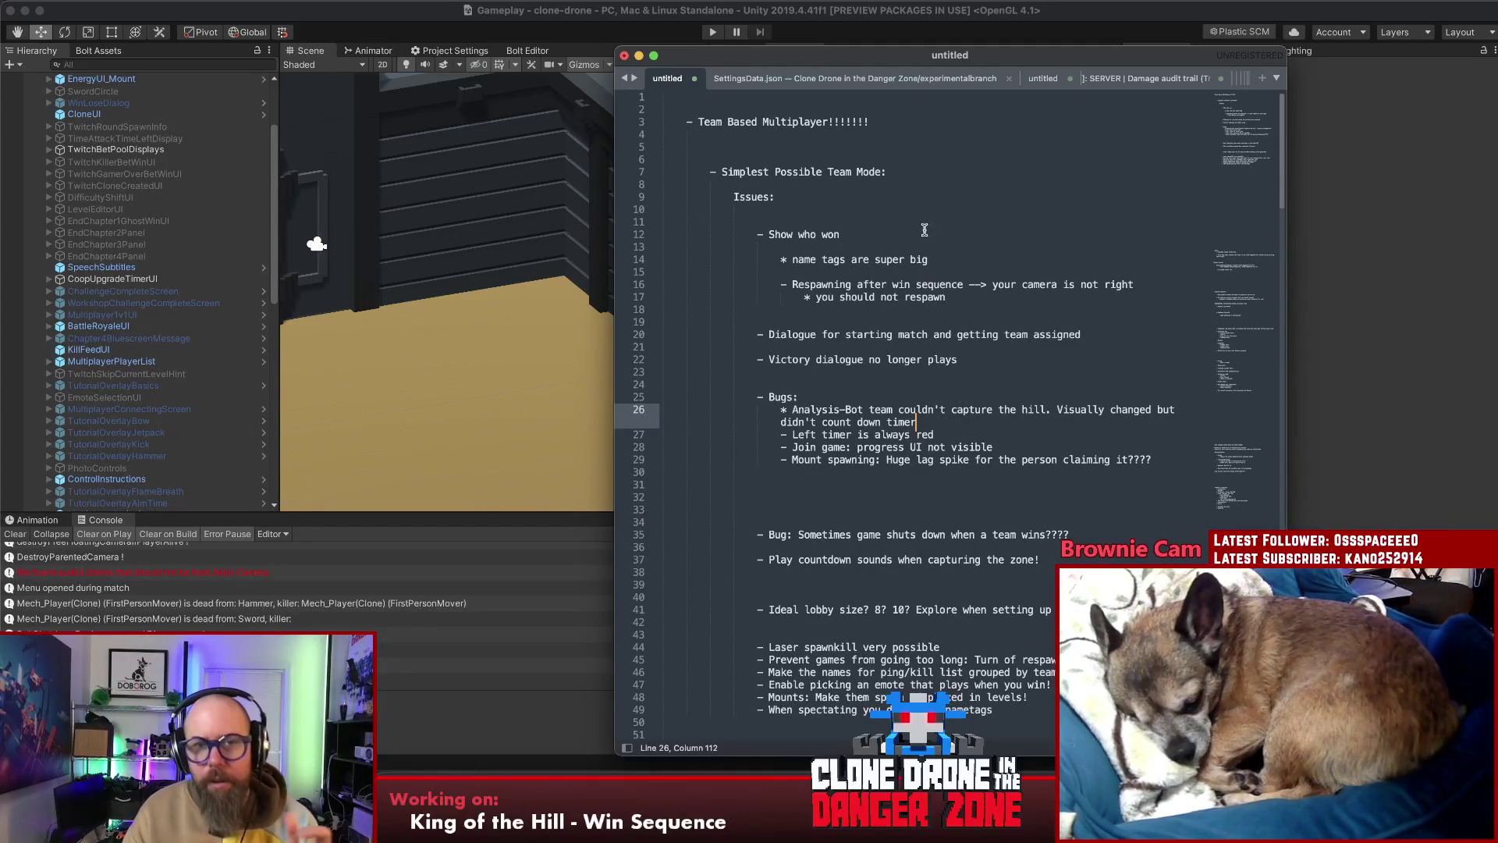
{"action": "left_click", "coordinate": [930, 196]}
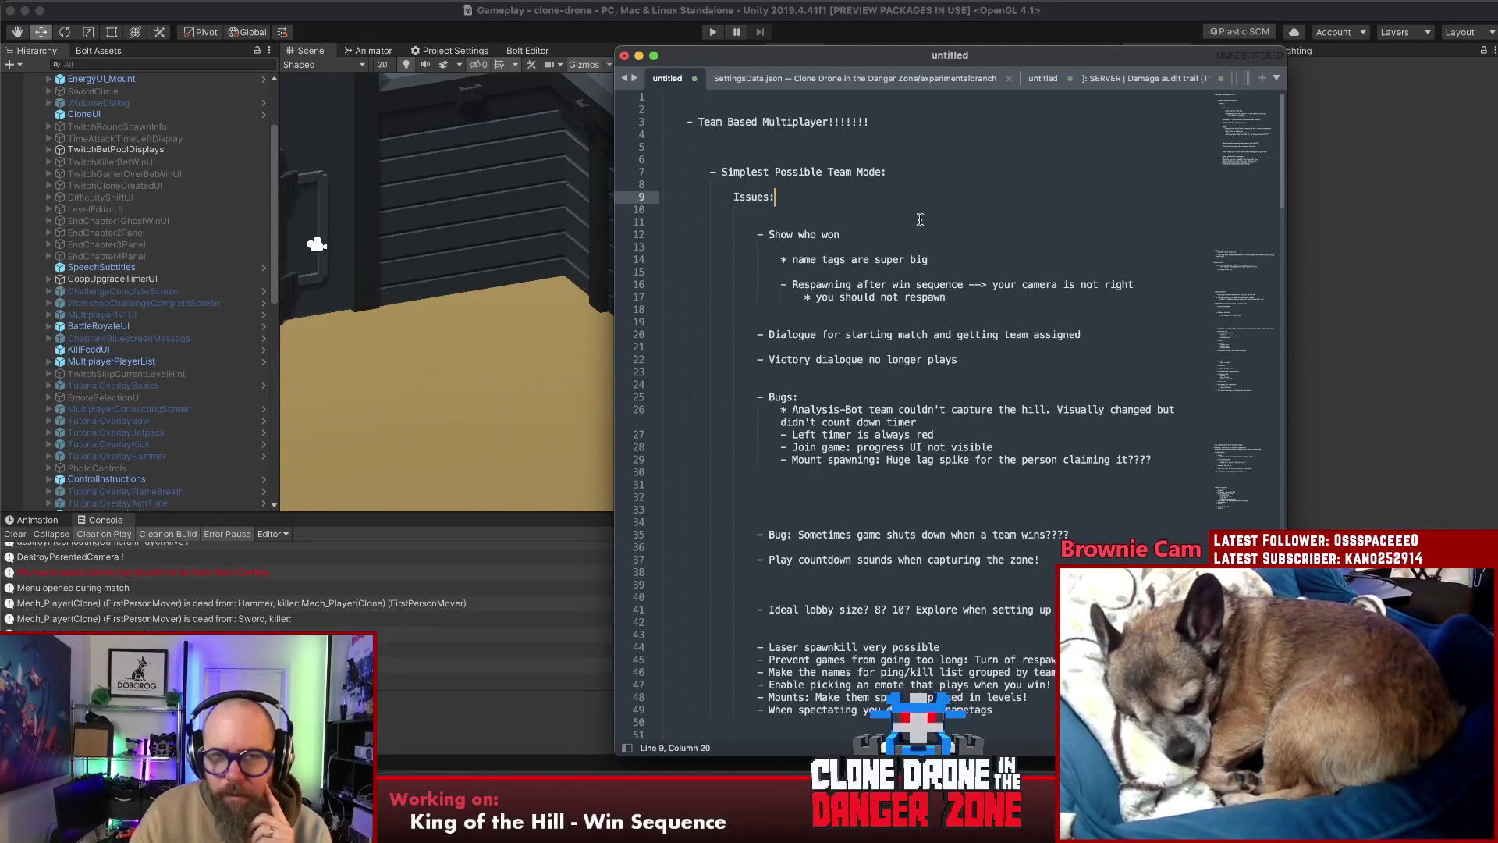
Split the dialogue note after 'Dialogue' and add the bug 'Particles are green for the red wall vfx'
{"action": "left_click", "coordinate": [920, 222]}
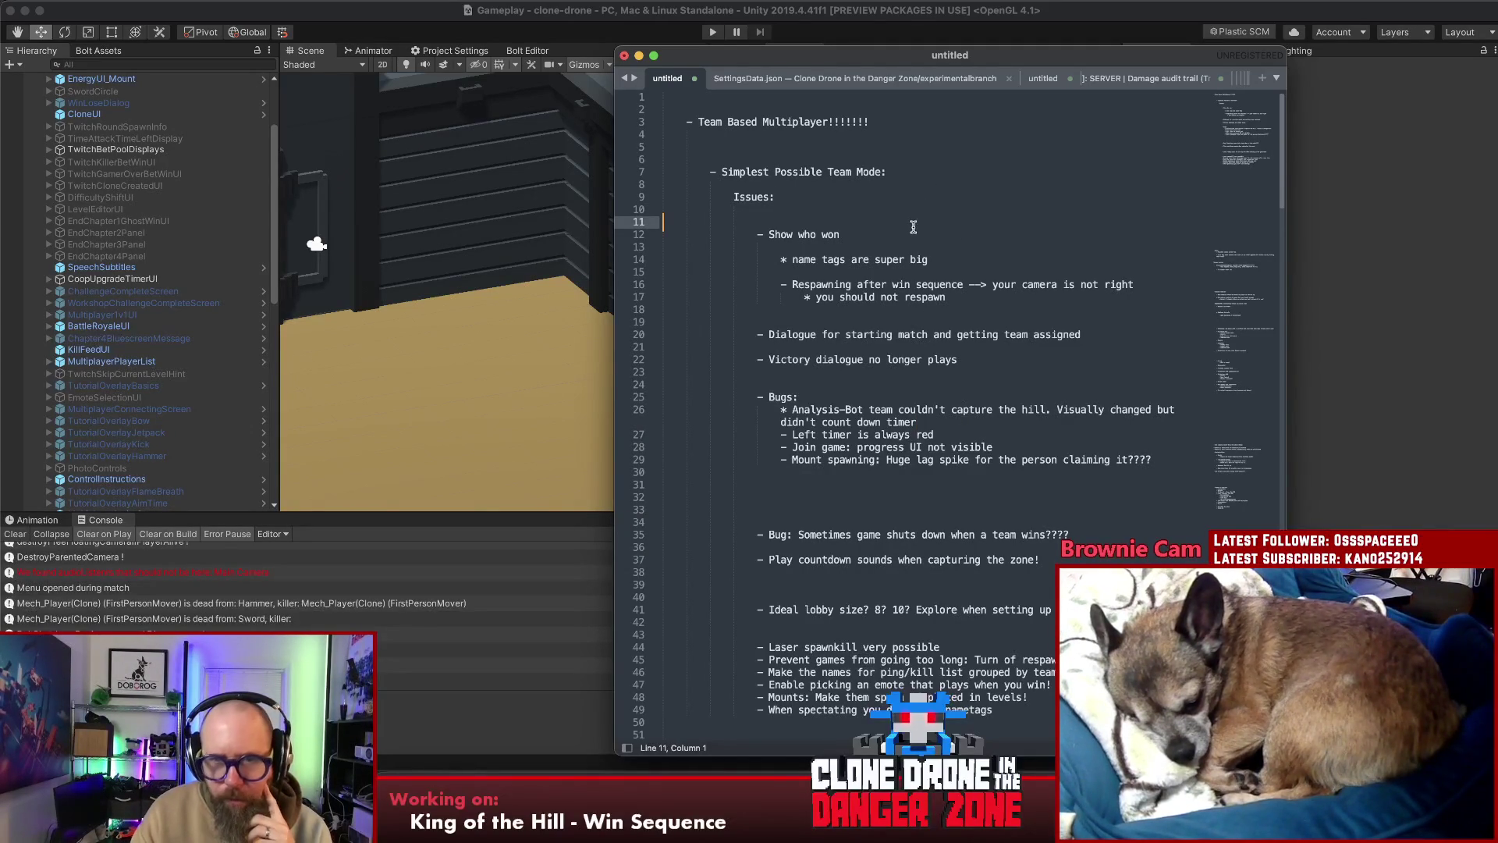
{"action": "left_click", "coordinate": [914, 334]}
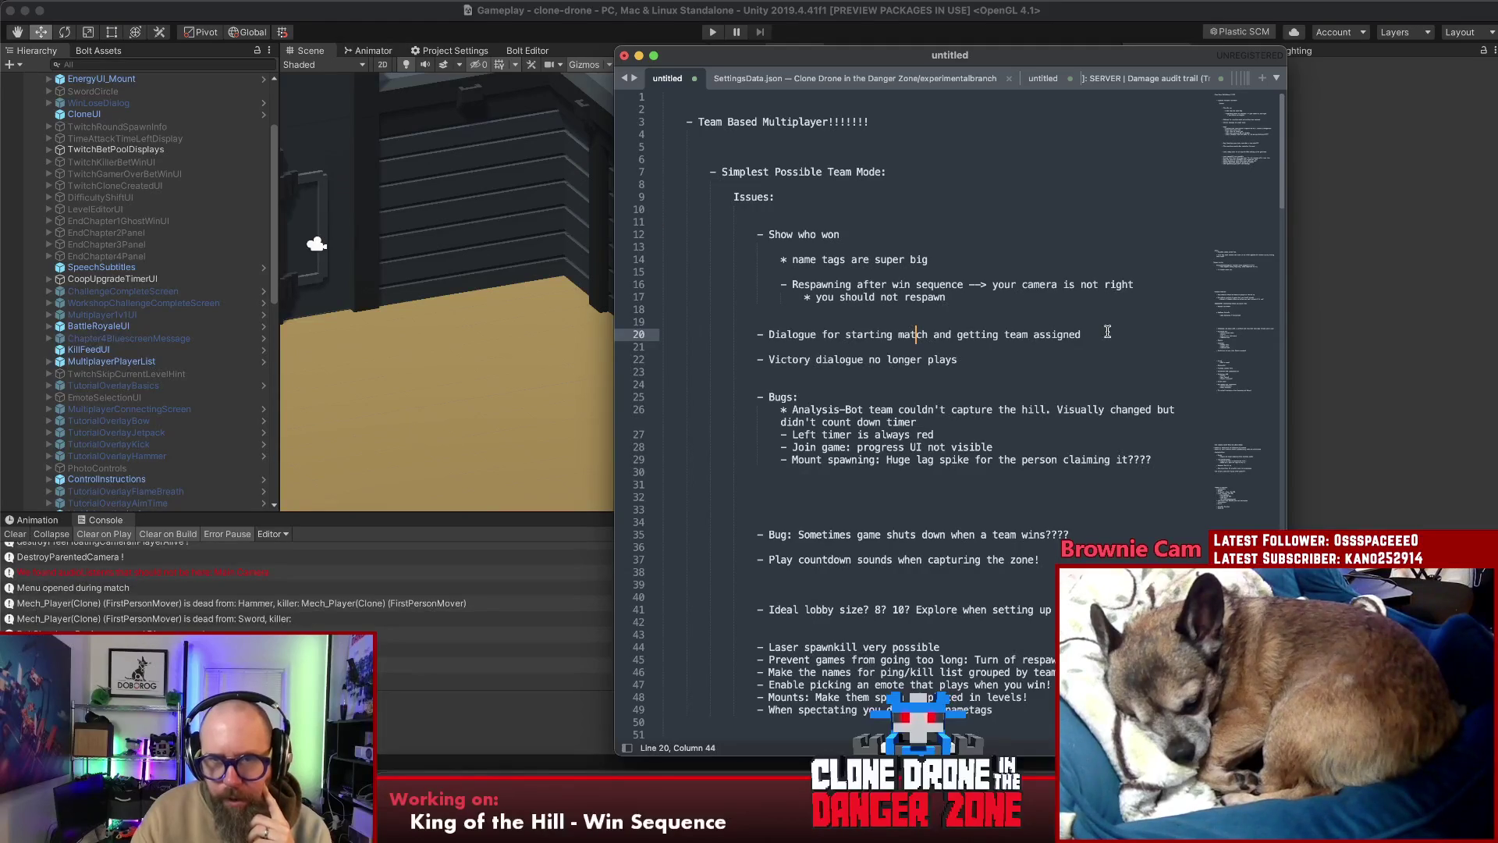
{"action": "left_click", "coordinate": [814, 334]}
{"action": "key", "text": "Return"}
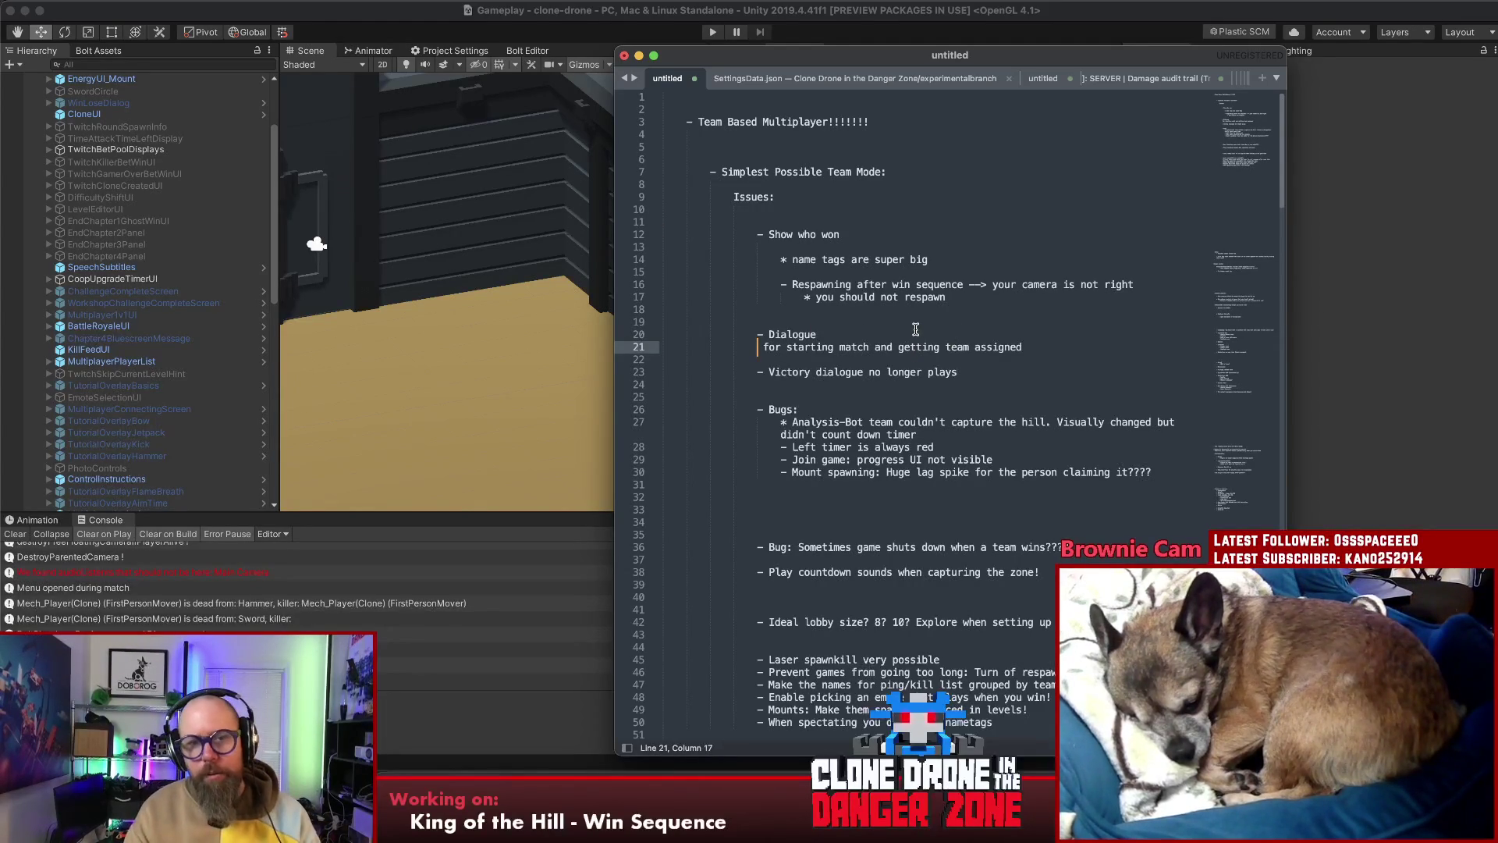
{"action": "left_click", "coordinate": [1163, 472]}
{"action": "key", "text": "Return"}
{"action": "type", "text": "- Pa"}
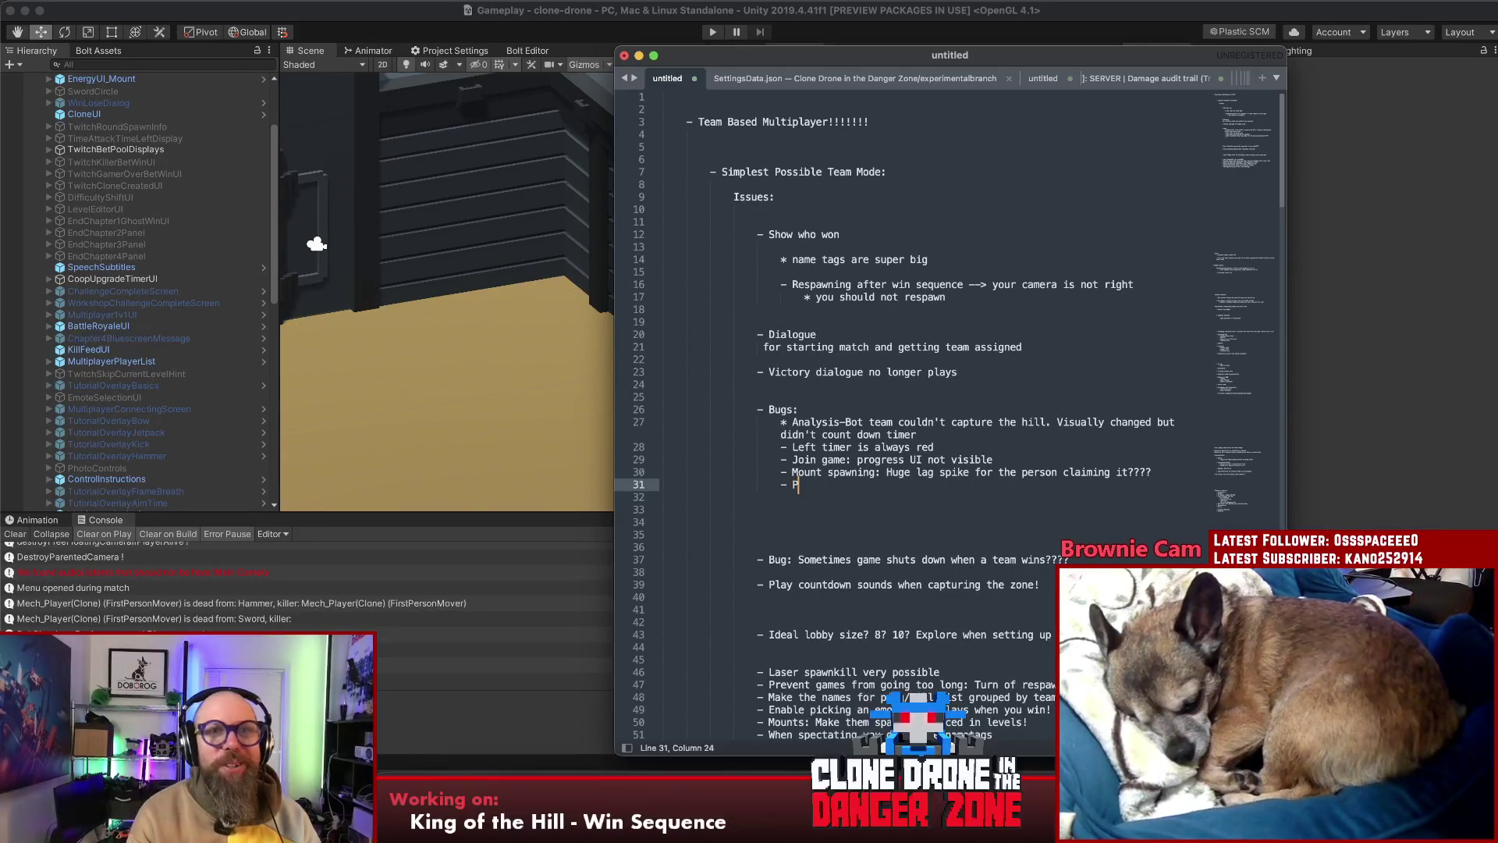
{"action": "type", "text": "rt"}
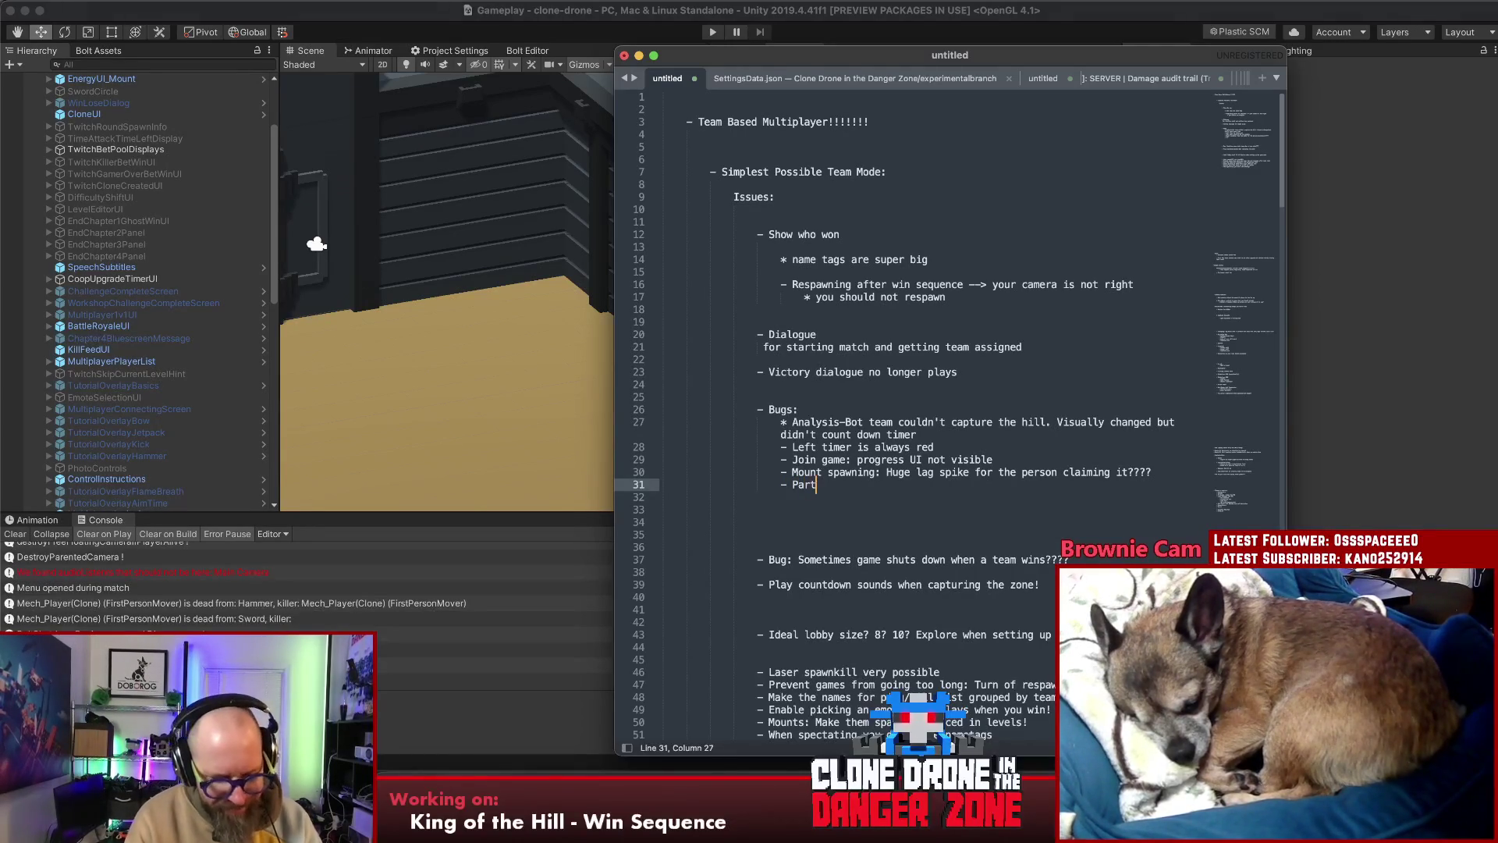
{"action": "type", "text": "icles are gr"}
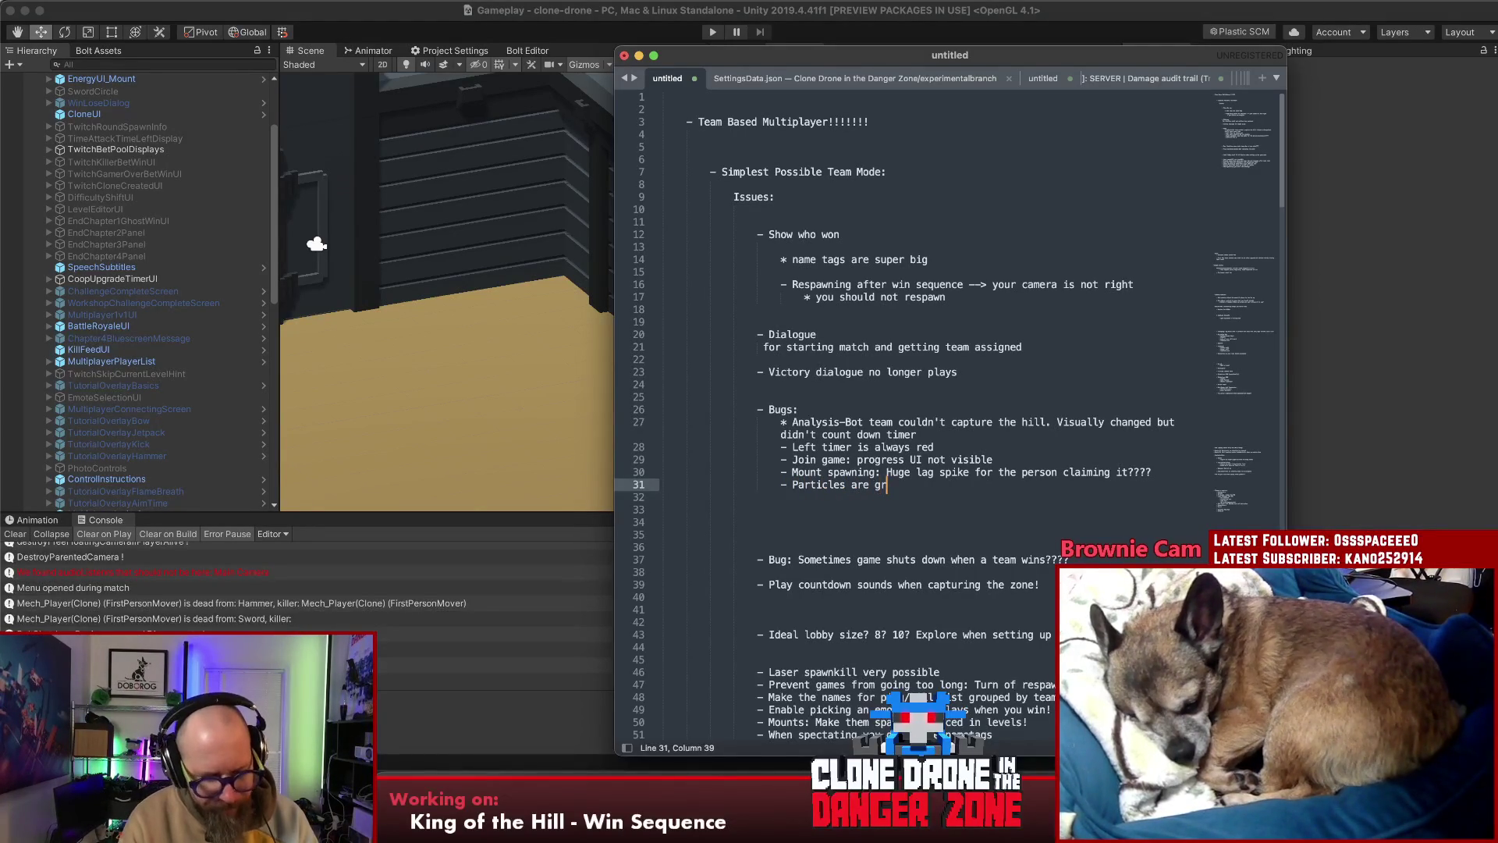
{"action": "type", "text": "een for the red "}
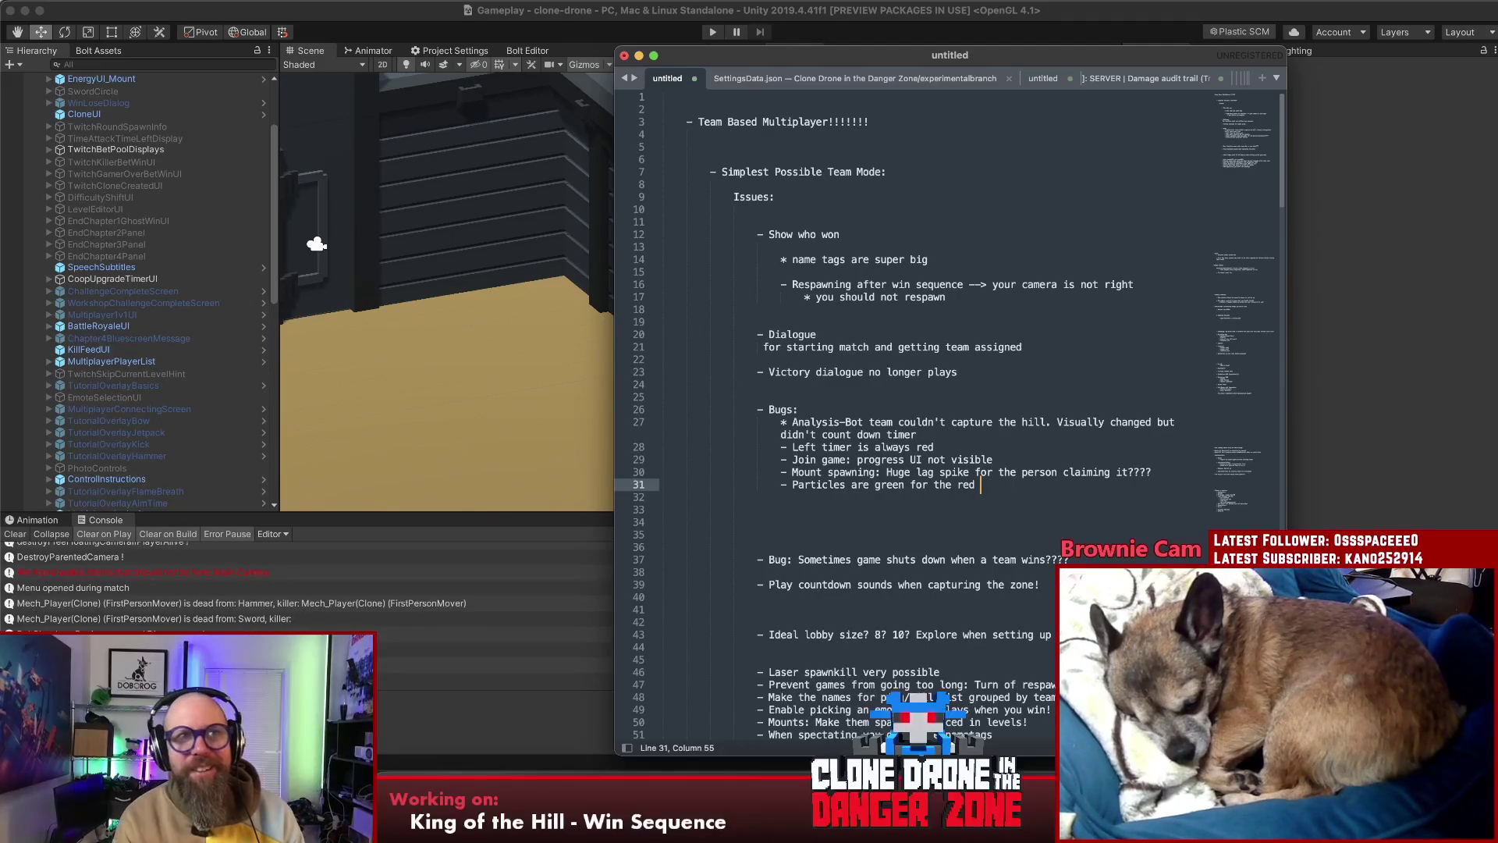
{"action": "type", "text": "wall vfx"}
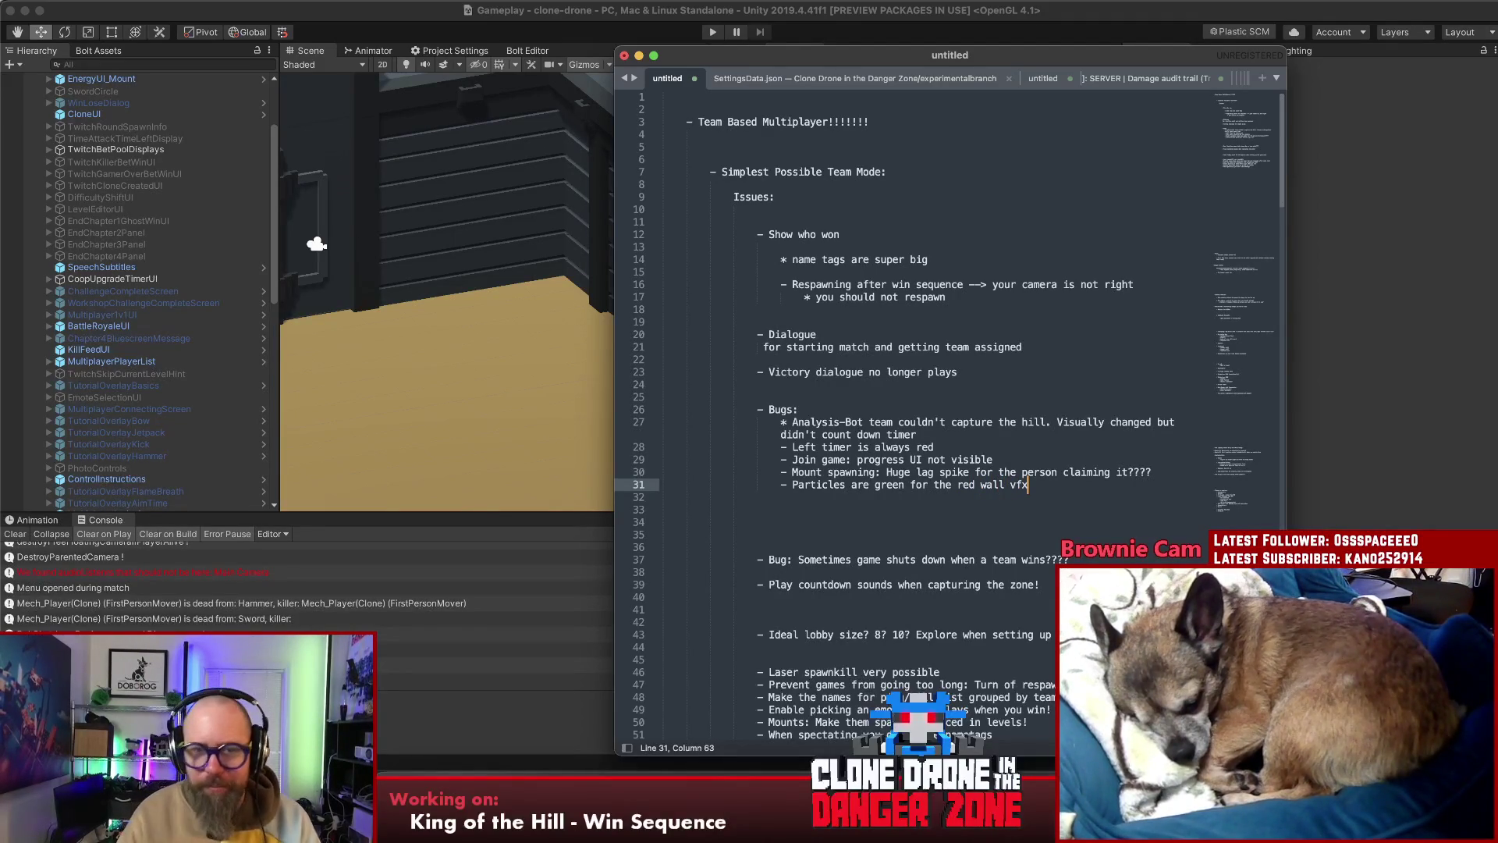
Turn 'Dialogue' into a 'Dialogue:' heading and nest both dialogue notes as bullets beneath it
{"action": "left_click", "coordinate": [1017, 435]}
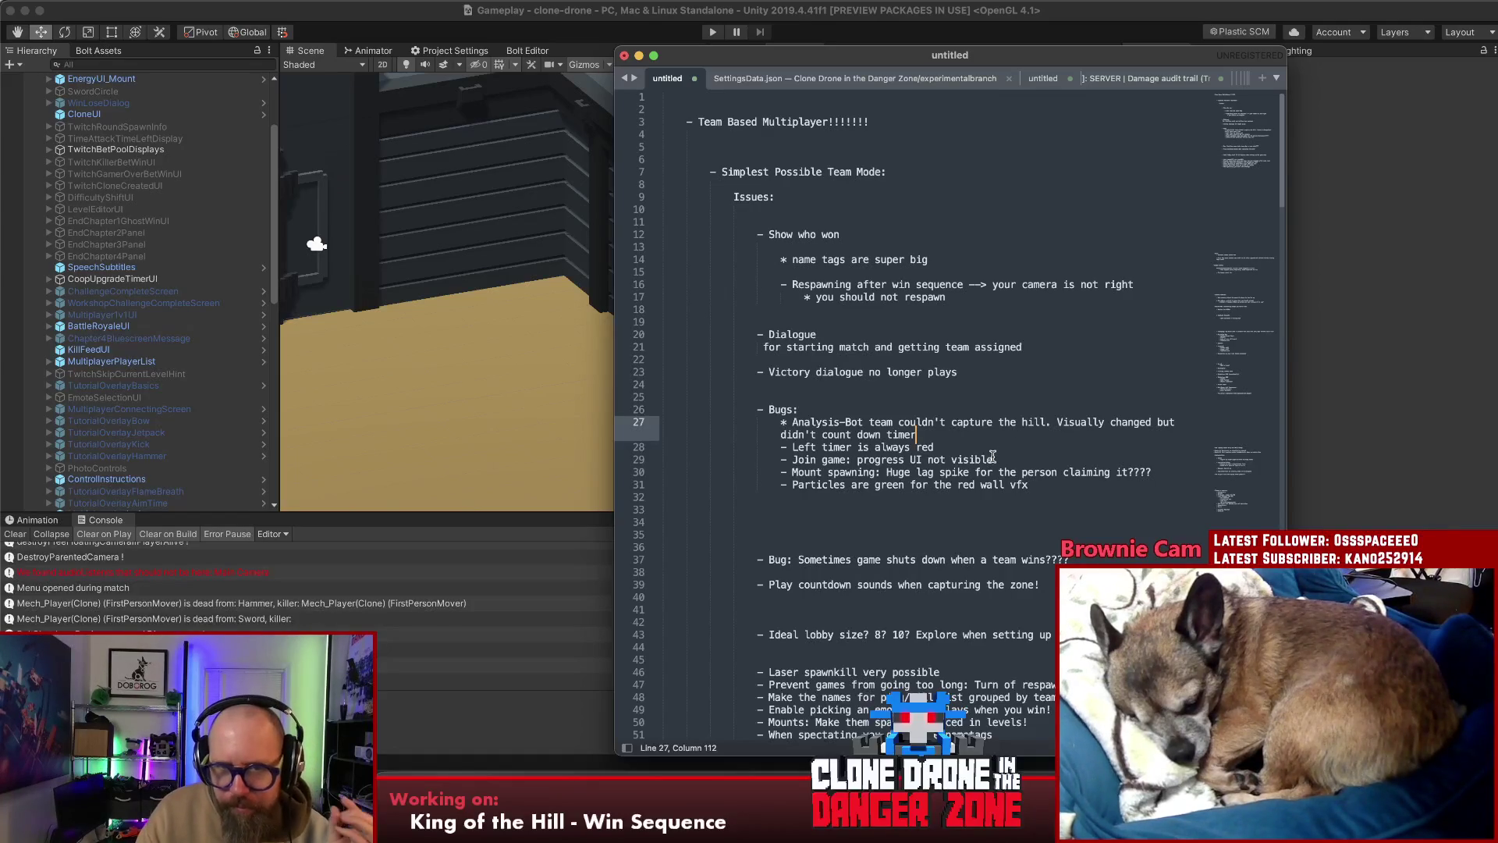
{"action": "left_click", "coordinate": [909, 333]}
{"action": "type", "text": ":"}
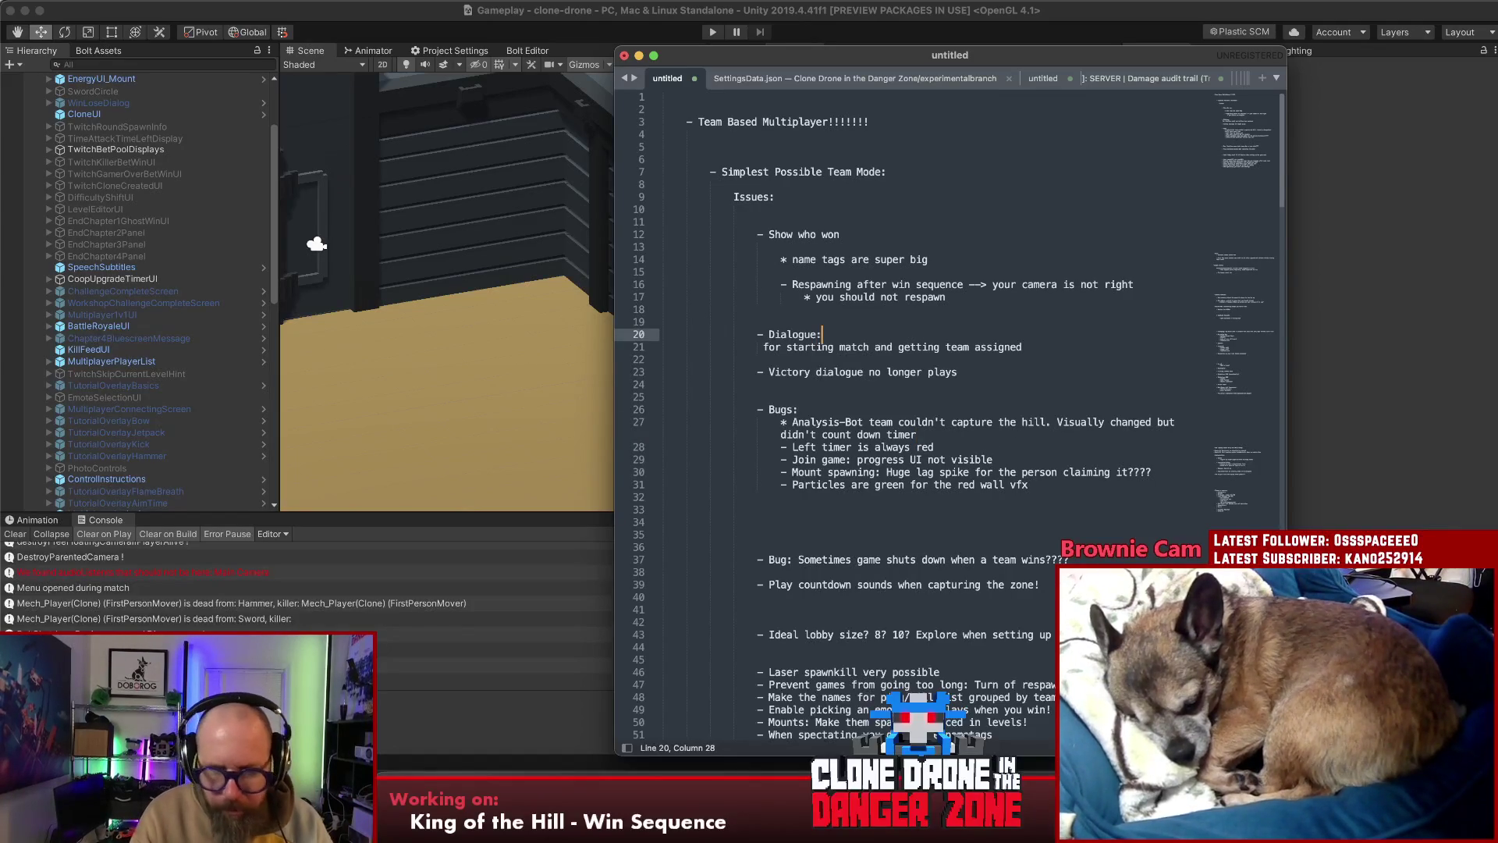
{"action": "key", "text": "Return"}
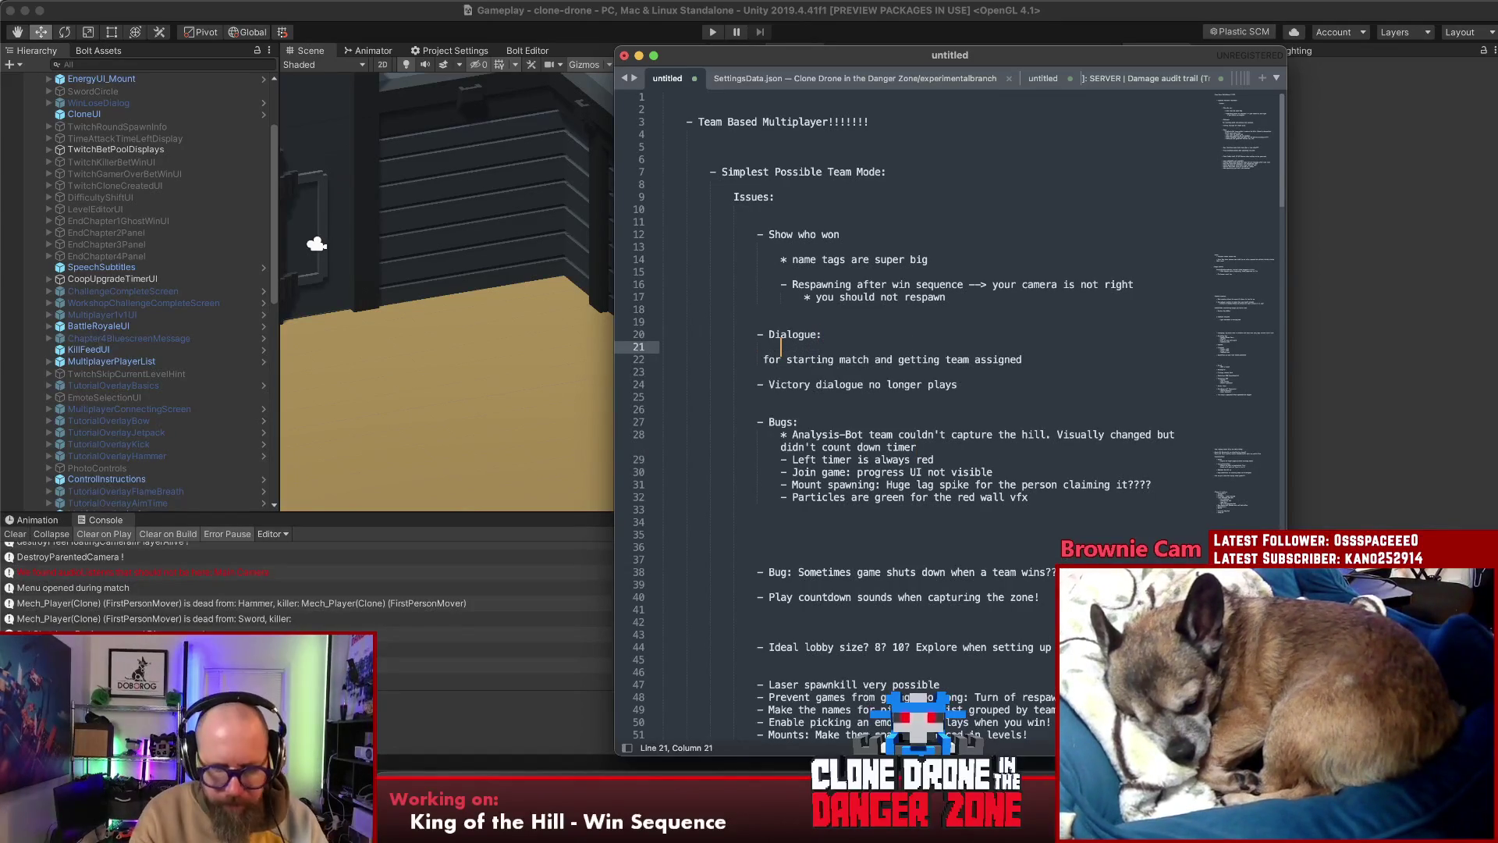
{"action": "type", "text": "-"}
{"action": "key", "text": "Delete"}
{"action": "key", "text": "Delete"}
{"action": "key", "text": "Delete"}
{"action": "key", "text": "Delete"}
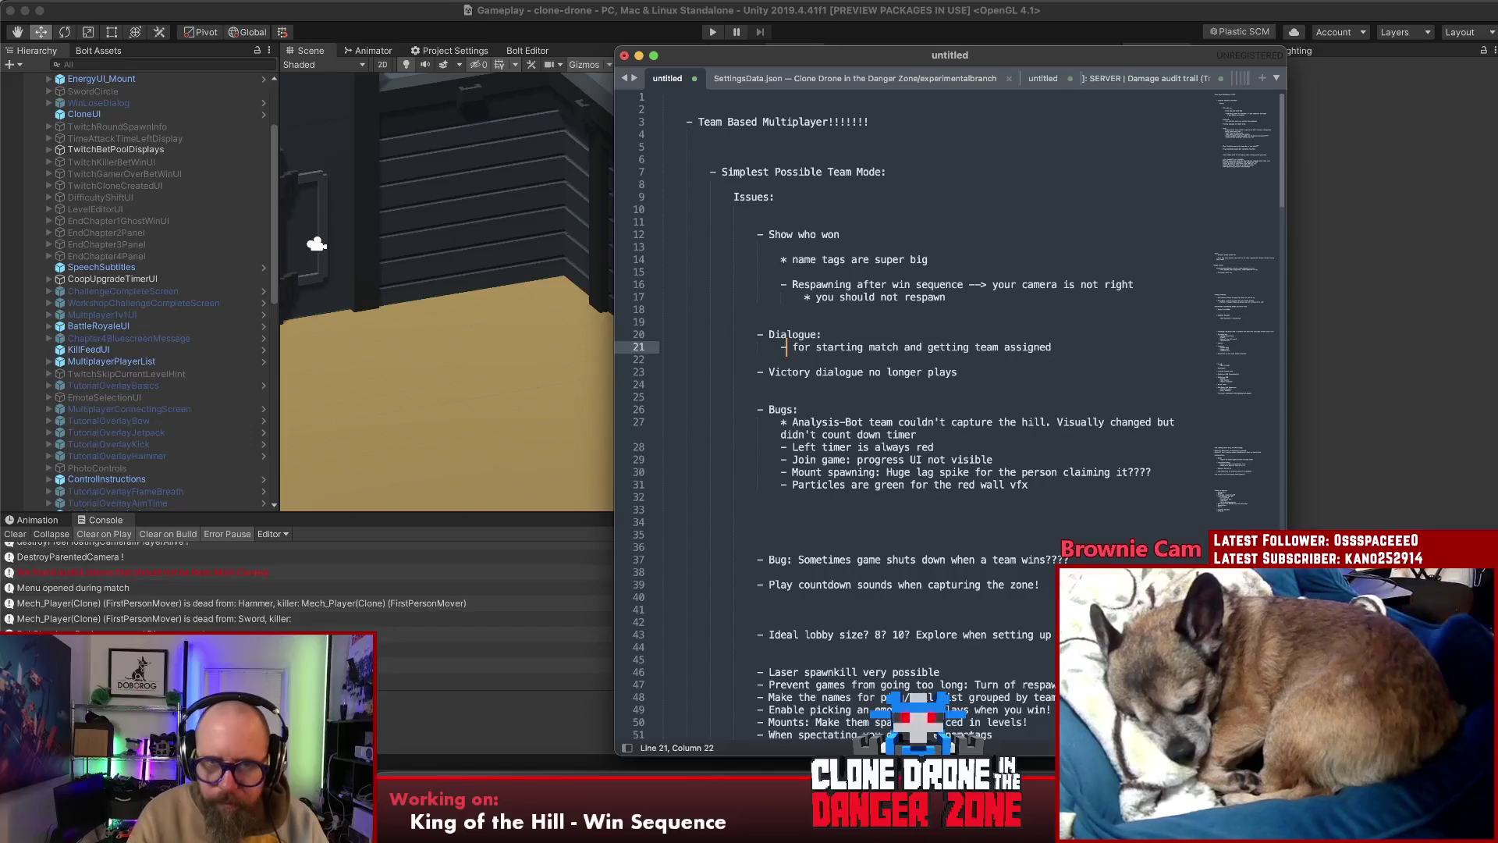
{"action": "type", "text": "F"}
{"action": "left_click", "coordinate": [663, 359]}
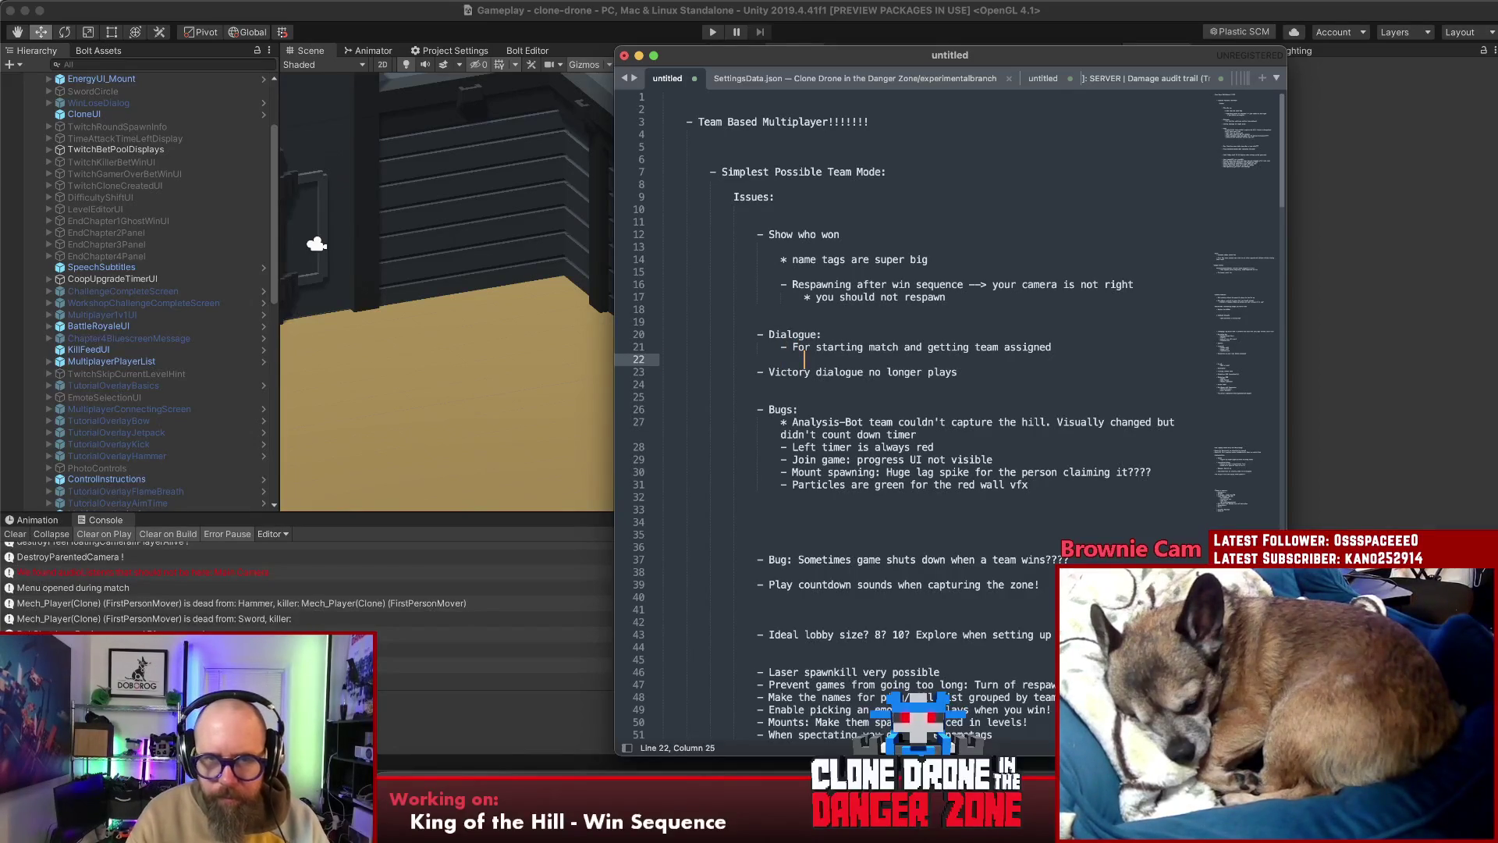
{"action": "left_click", "coordinate": [757, 372]}
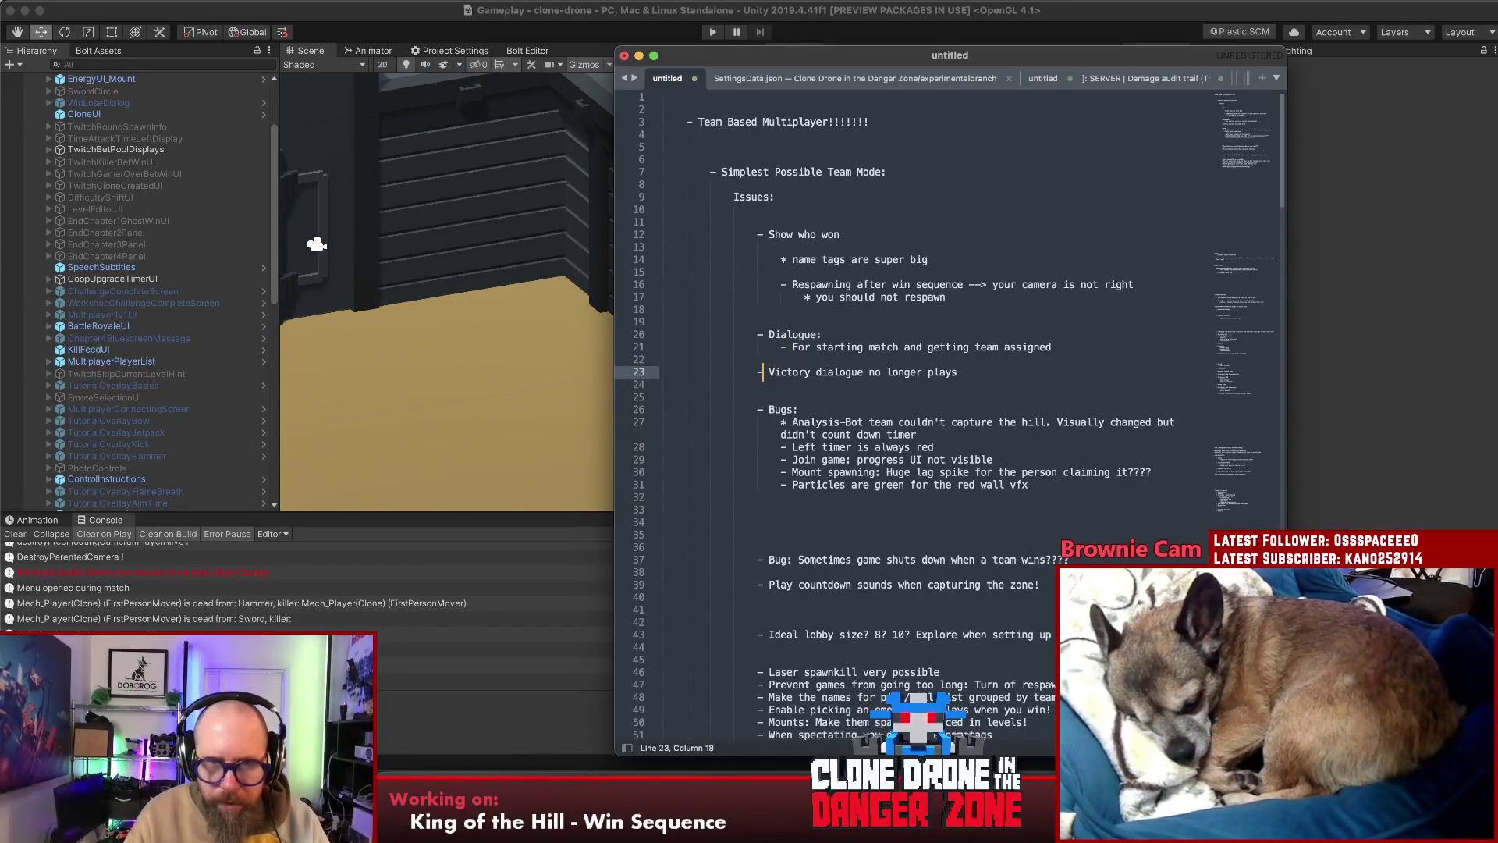
{"action": "key", "text": "Up"}
{"action": "key", "text": "Delete"}
Reword the victory note from 'no longer plays' to 'got stomped by BR victory dialogue'
{"action": "left_click_drag", "start_coordinate": [981, 359], "coordinate": [892, 362]}
{"action": "type", "text": "go"}
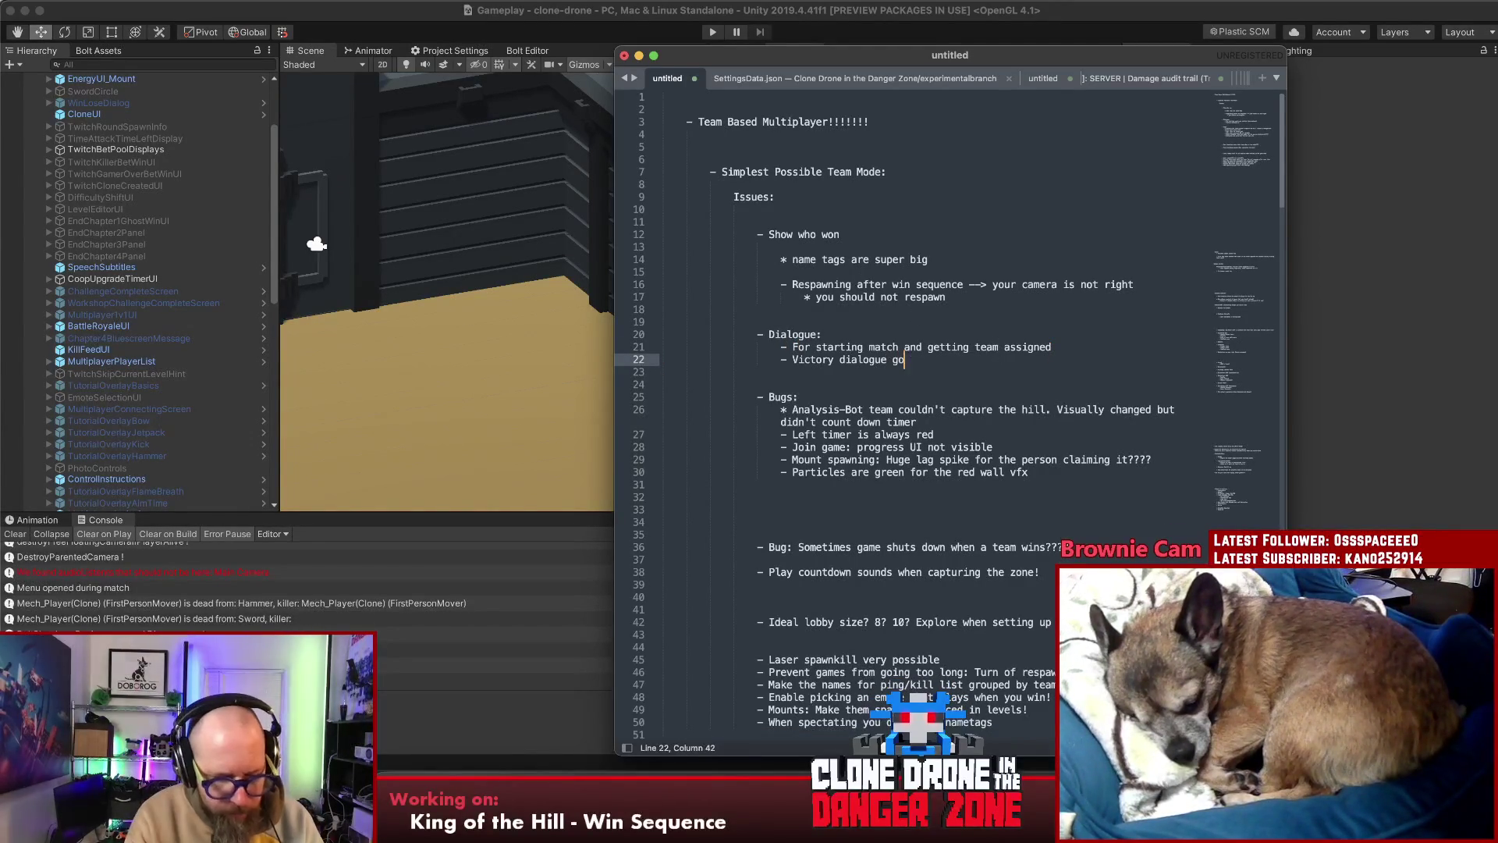
{"action": "type", "text": "t sto"}
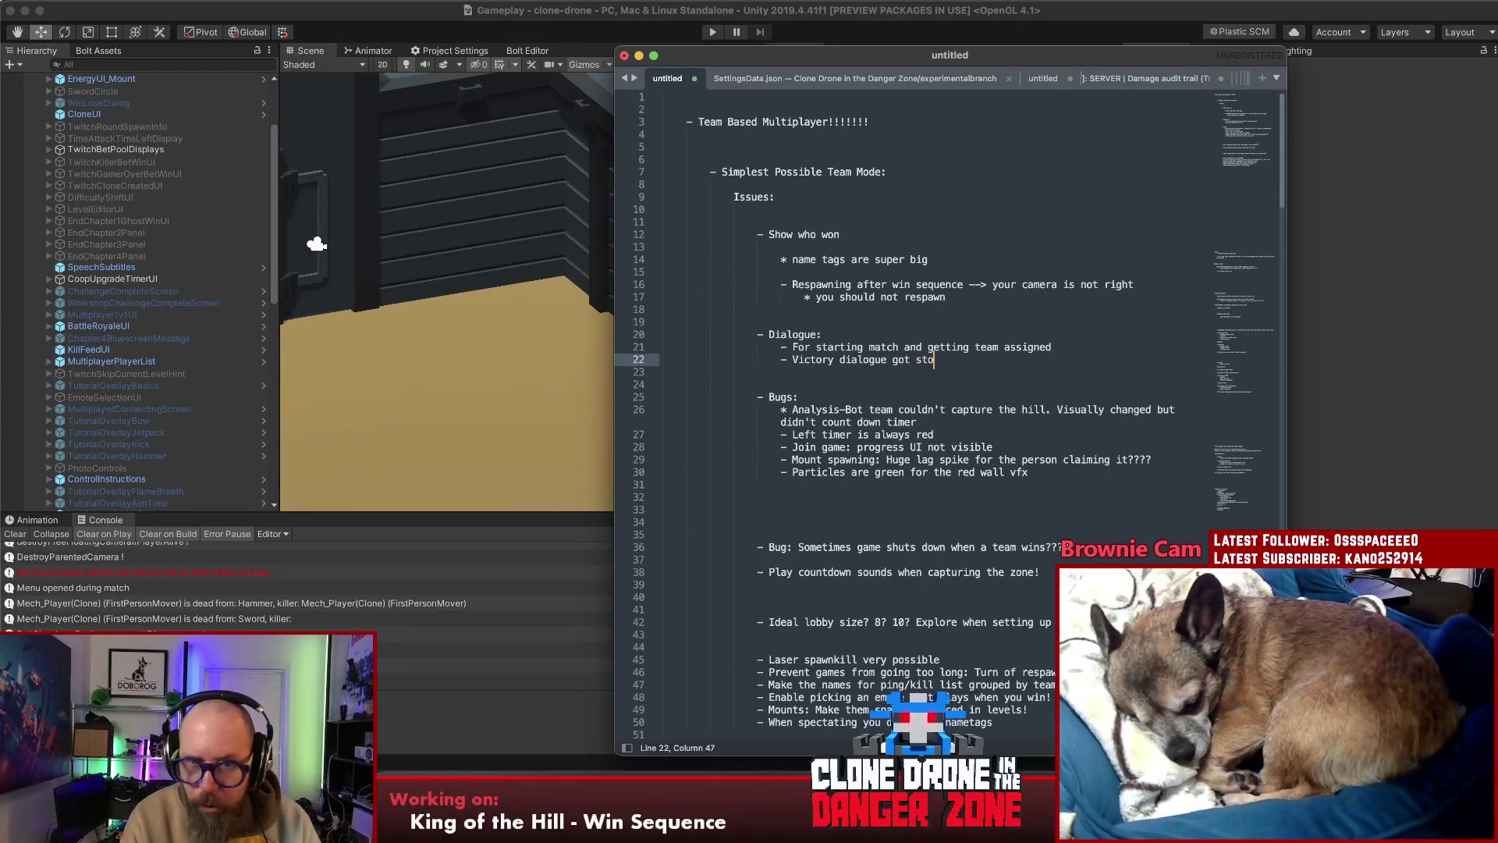
{"action": "type", "text": "mp"}
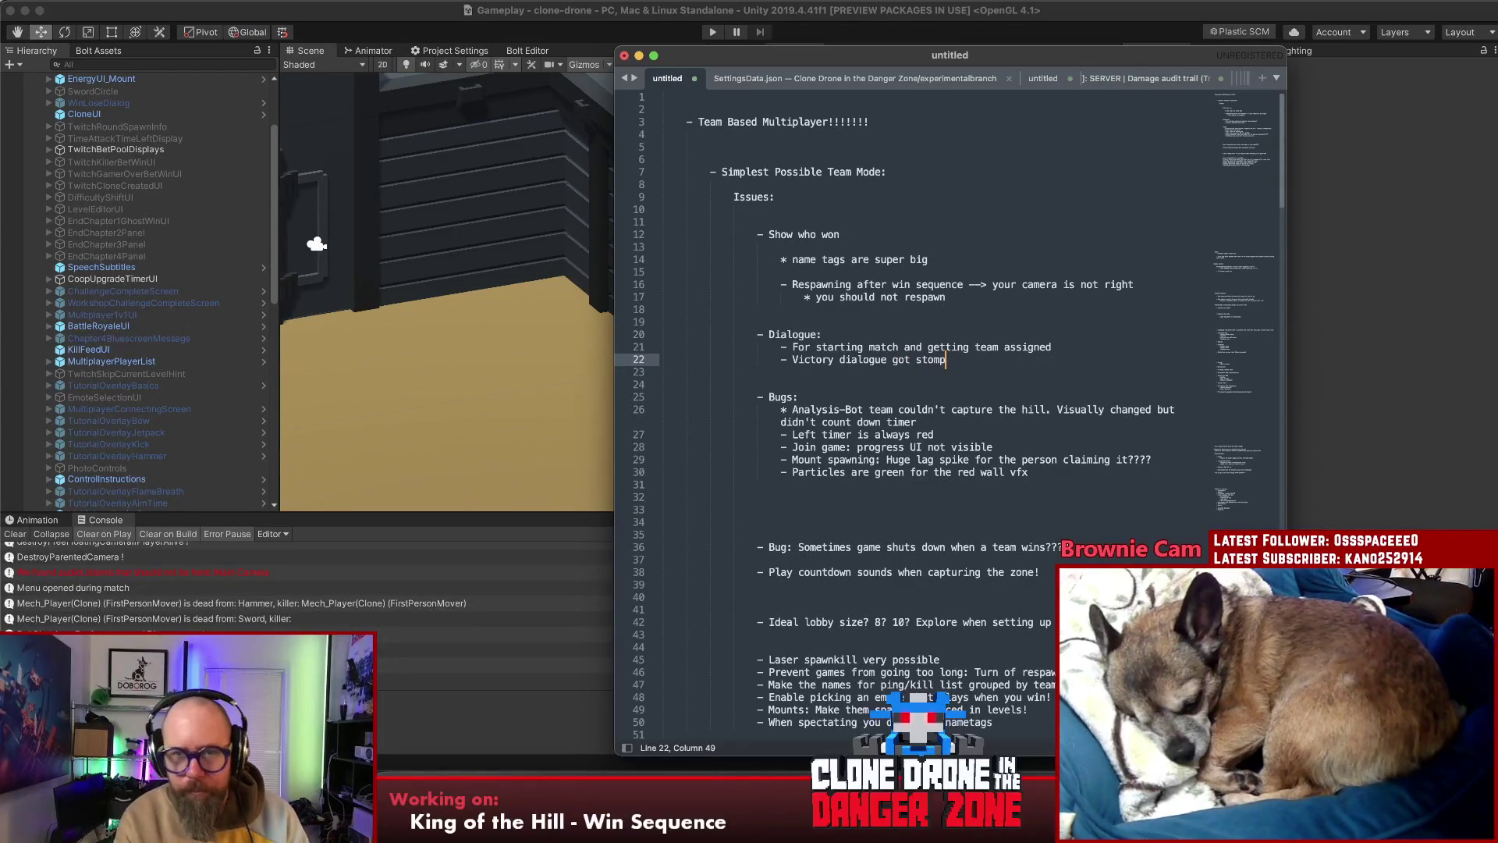
{"action": "type", "text": "ed by "}
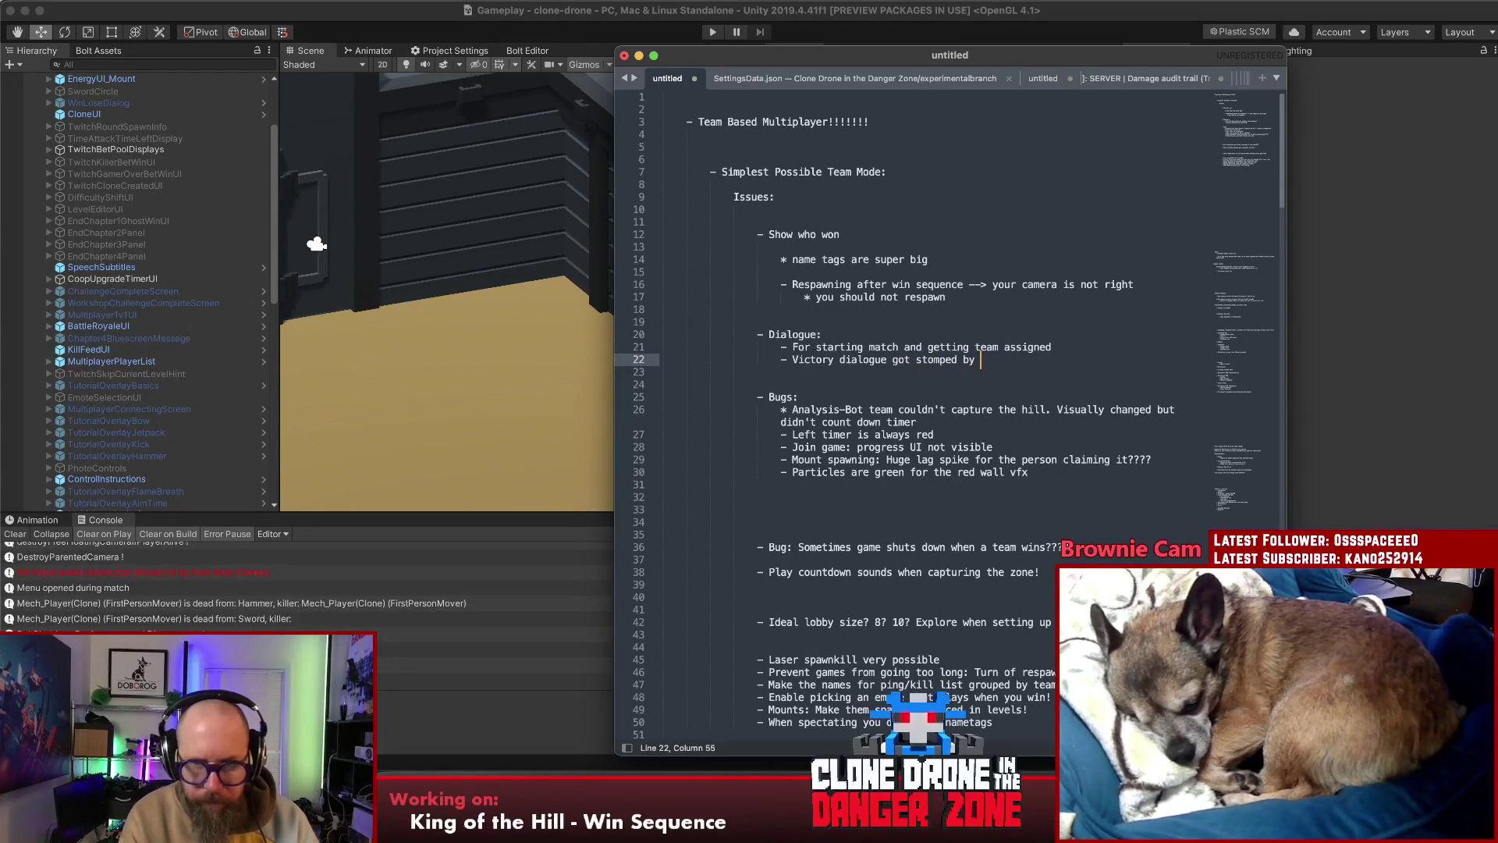
{"action": "type", "text": "BR victoryu"}
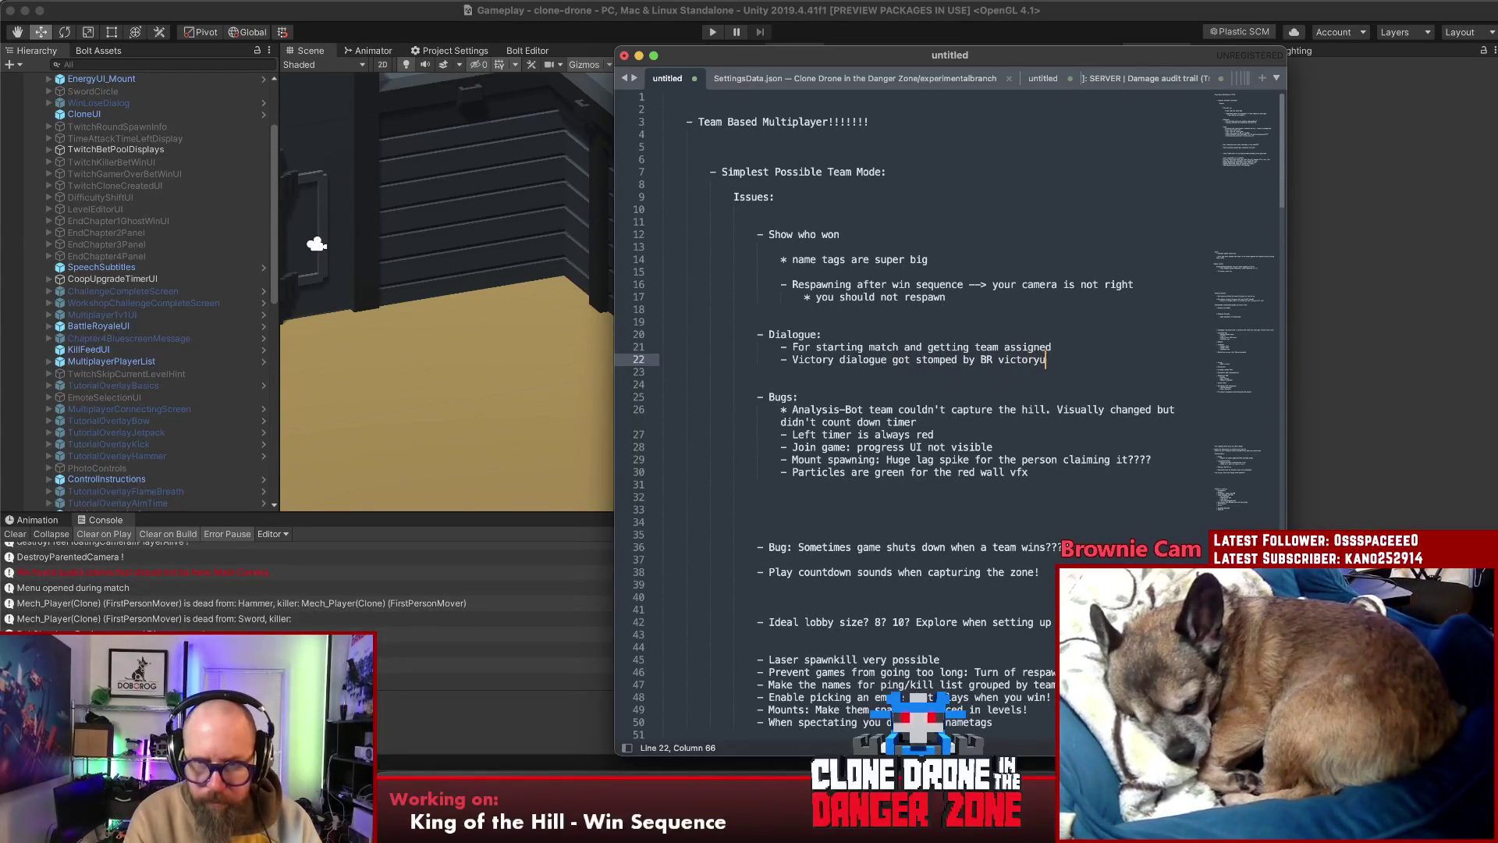
{"action": "key", "text": "BackSpace"}
{"action": "type", "text": " dialogue"}
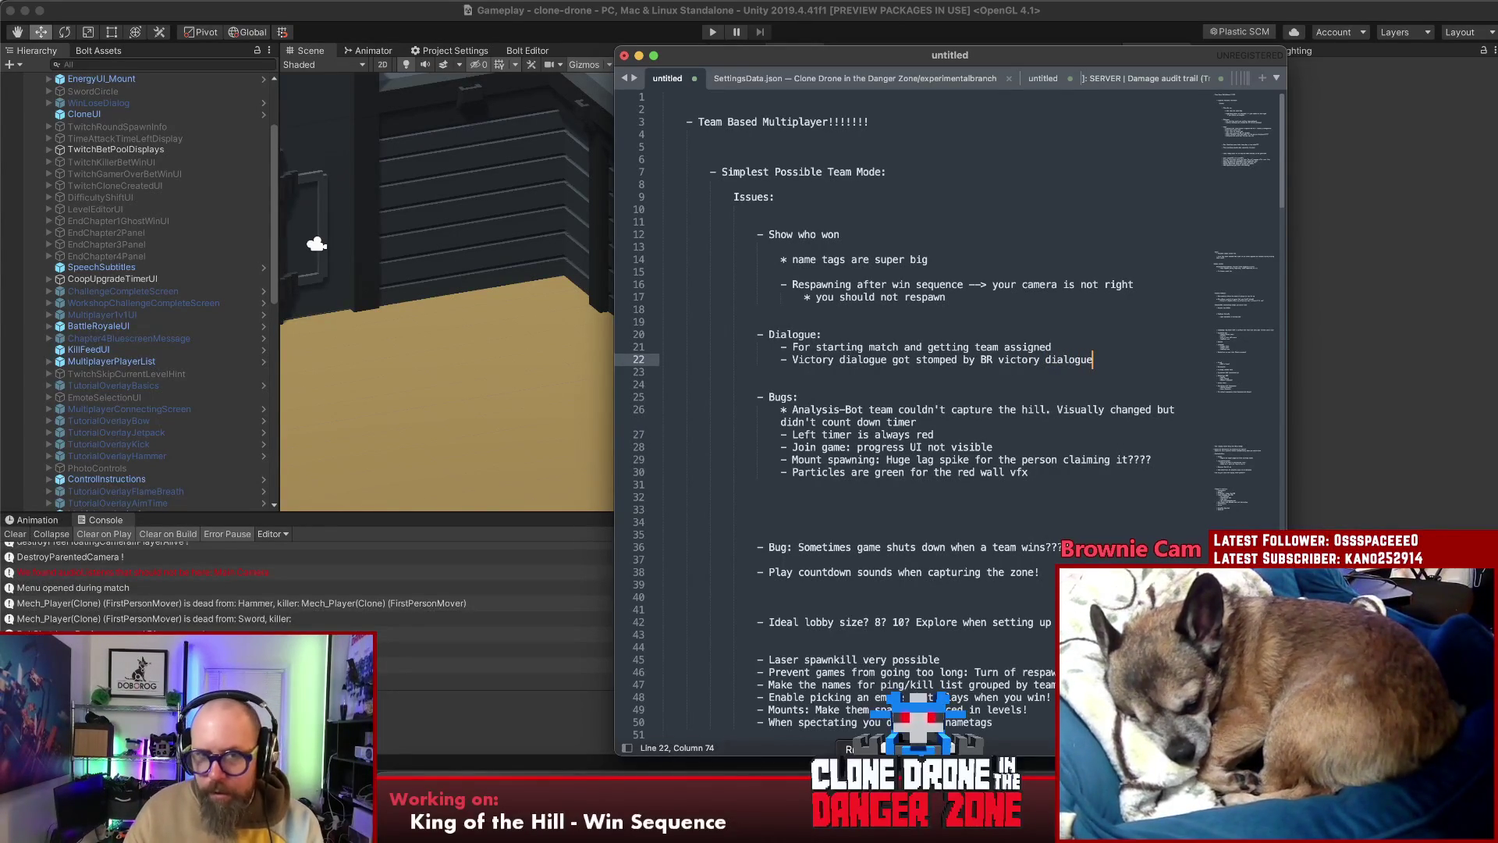
{"action": "left_click", "coordinate": [968, 420]}
Delete the Analysis-Bot note about failing to capture the hill
{"action": "left_click_drag", "start_coordinate": [968, 420], "coordinate": [661, 409]}
{"action": "key", "text": "BackSpace"}
{"action": "key", "text": "BackSpace"}
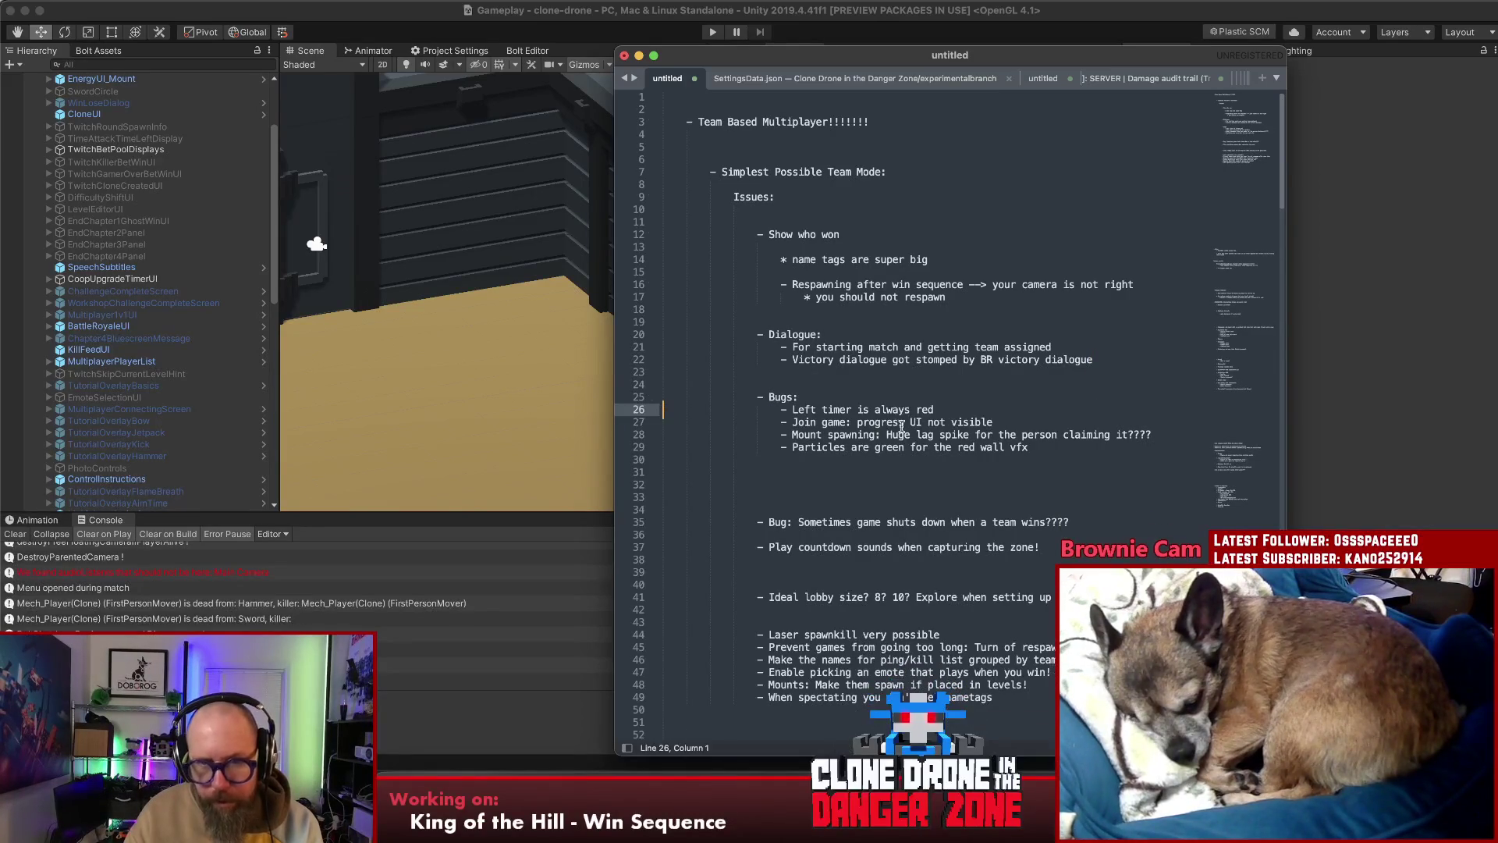
{"action": "left_click_drag", "start_coordinate": [935, 411], "coordinate": [781, 411]}
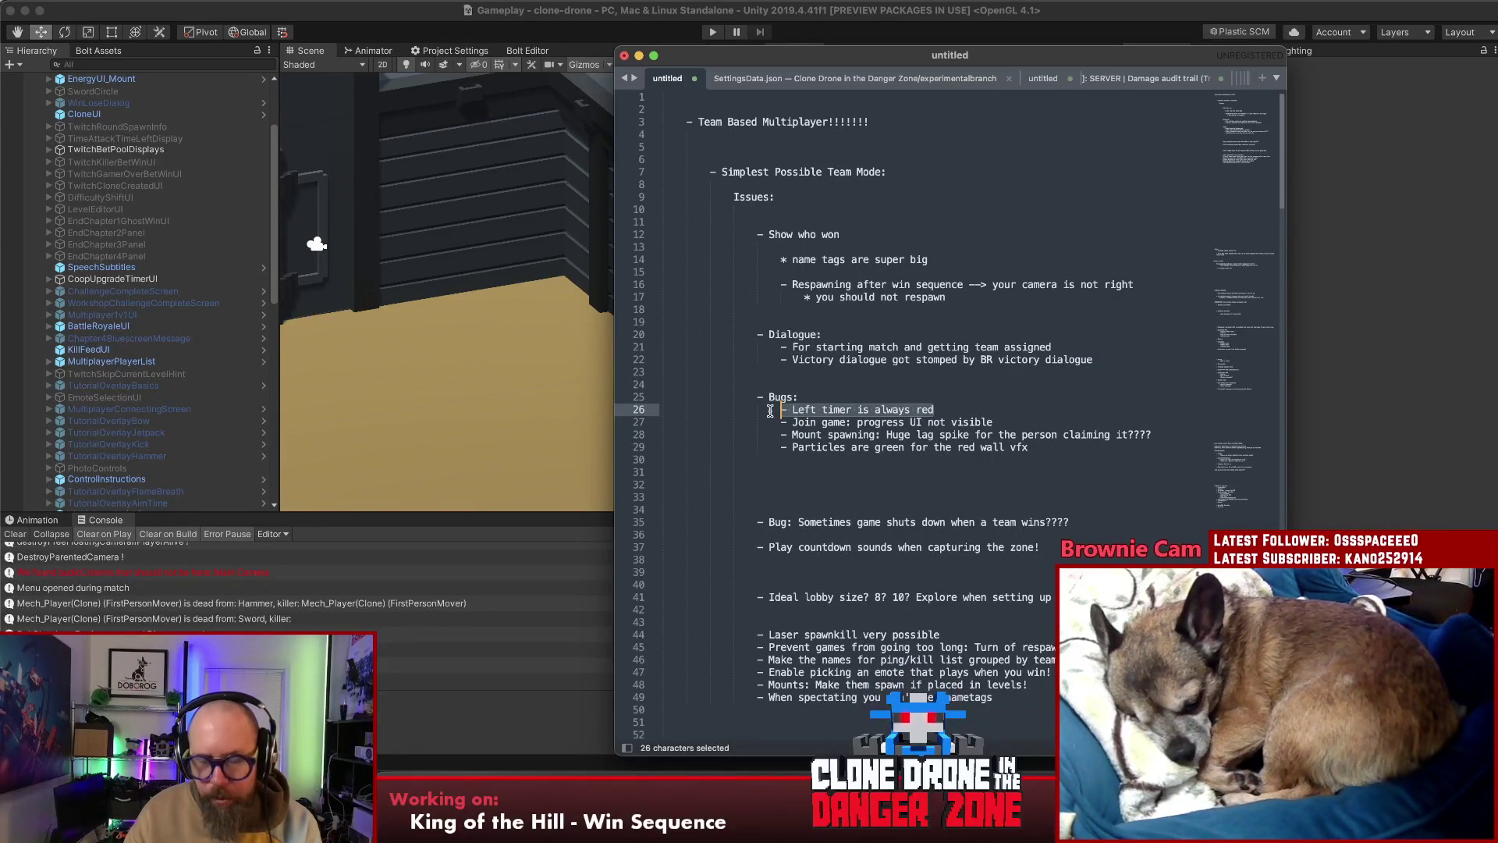
{"action": "left_click", "coordinate": [966, 411]}
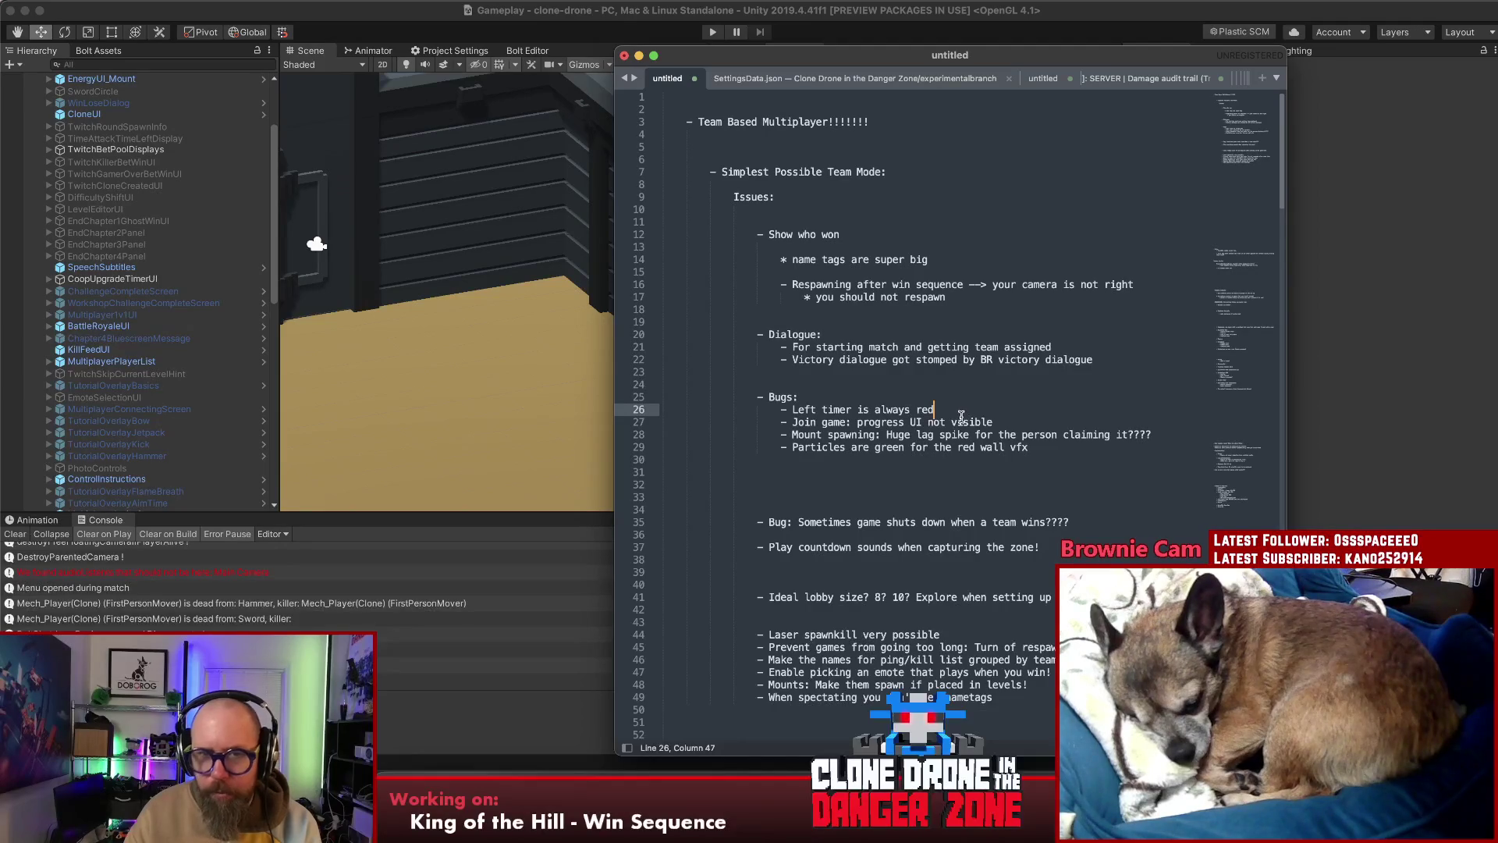
Look over the remaining notes, then return to the Unity editor
{"action": "left_click", "coordinate": [961, 421]}
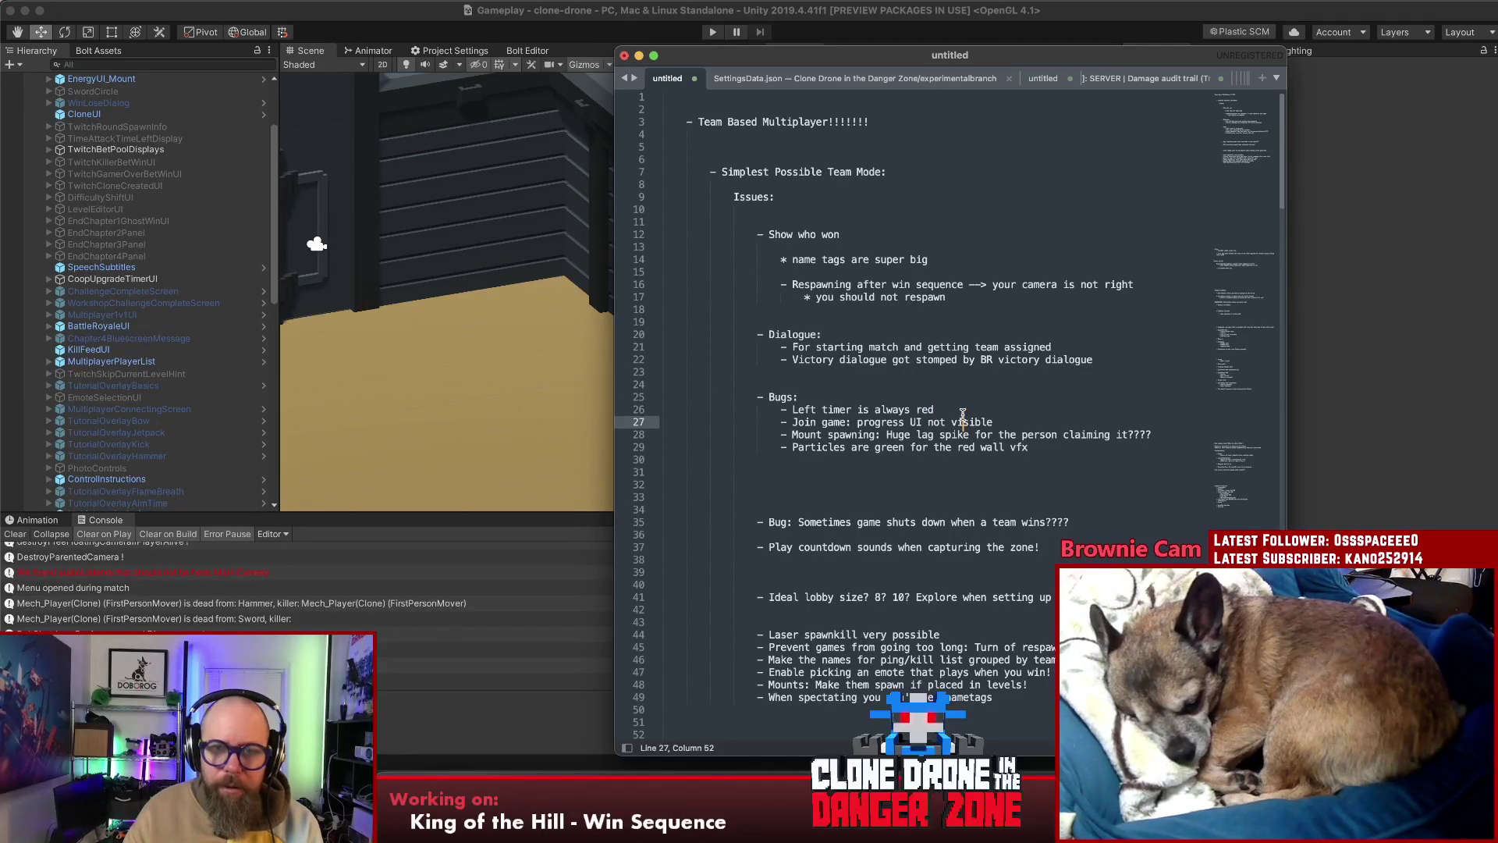
{"action": "left_click", "coordinate": [1084, 347]}
{"action": "left_click", "coordinate": [1122, 364]}
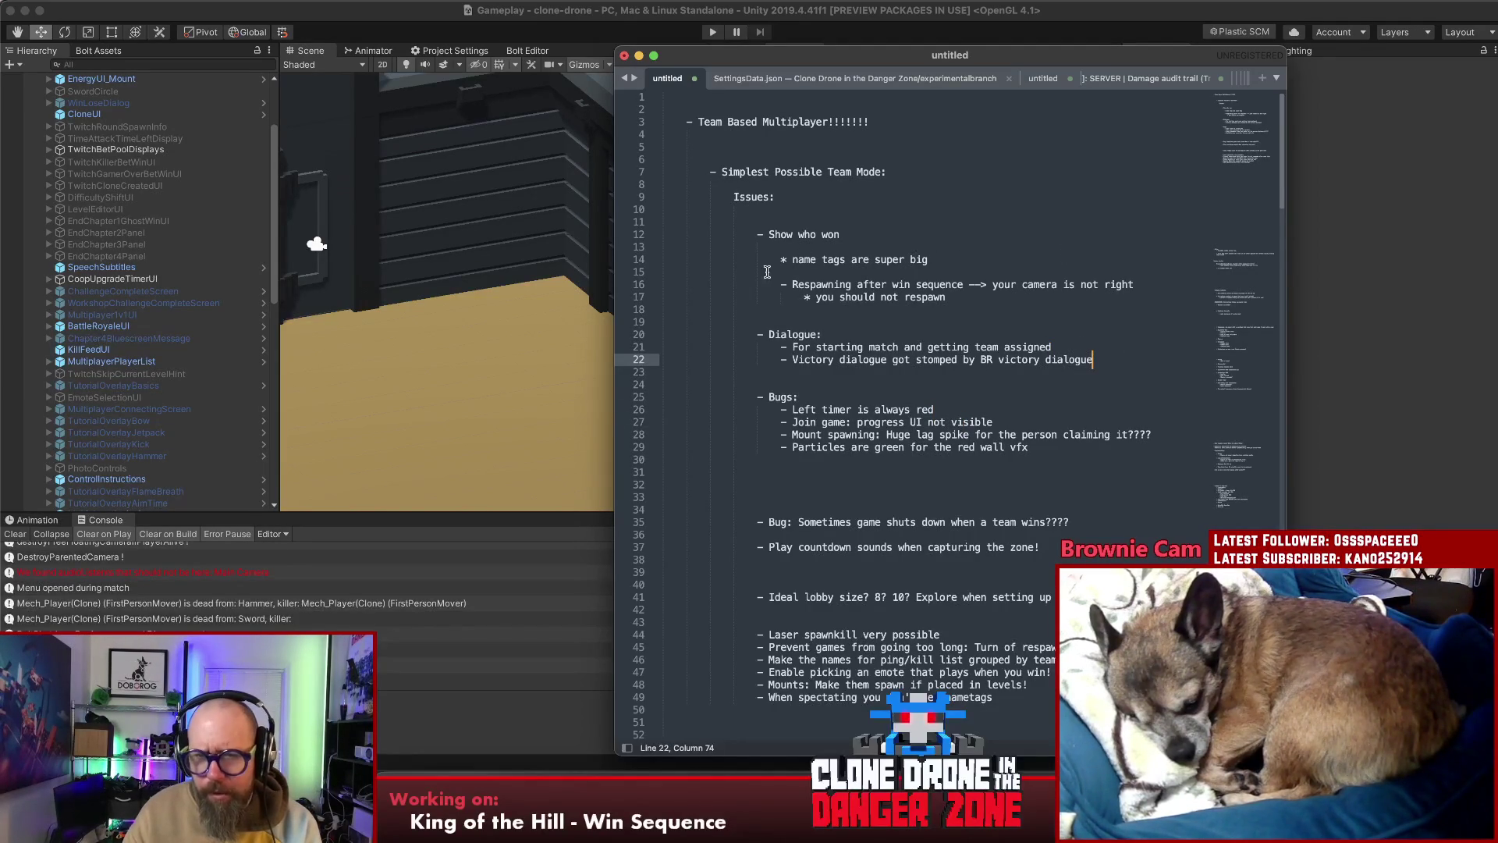
{"action": "left_click", "coordinate": [939, 258]}
{"action": "left_click", "coordinate": [1424, 214]}
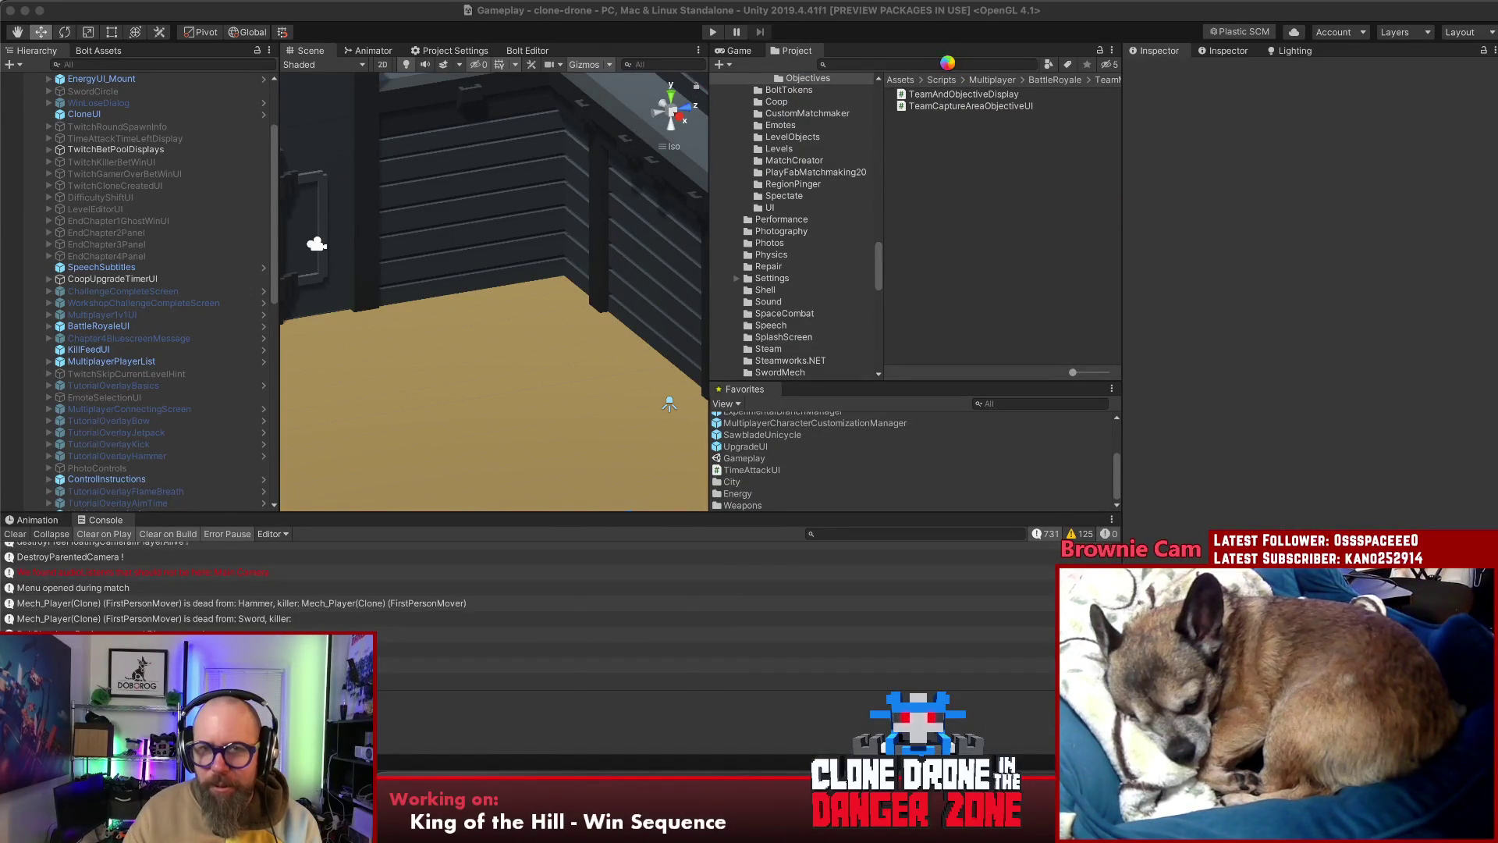
Find the EnemyNameTag prefab by searching 'enemynamet', place an instance under UIRoot, and show the Game view
{"action": "type", "text": "en"}
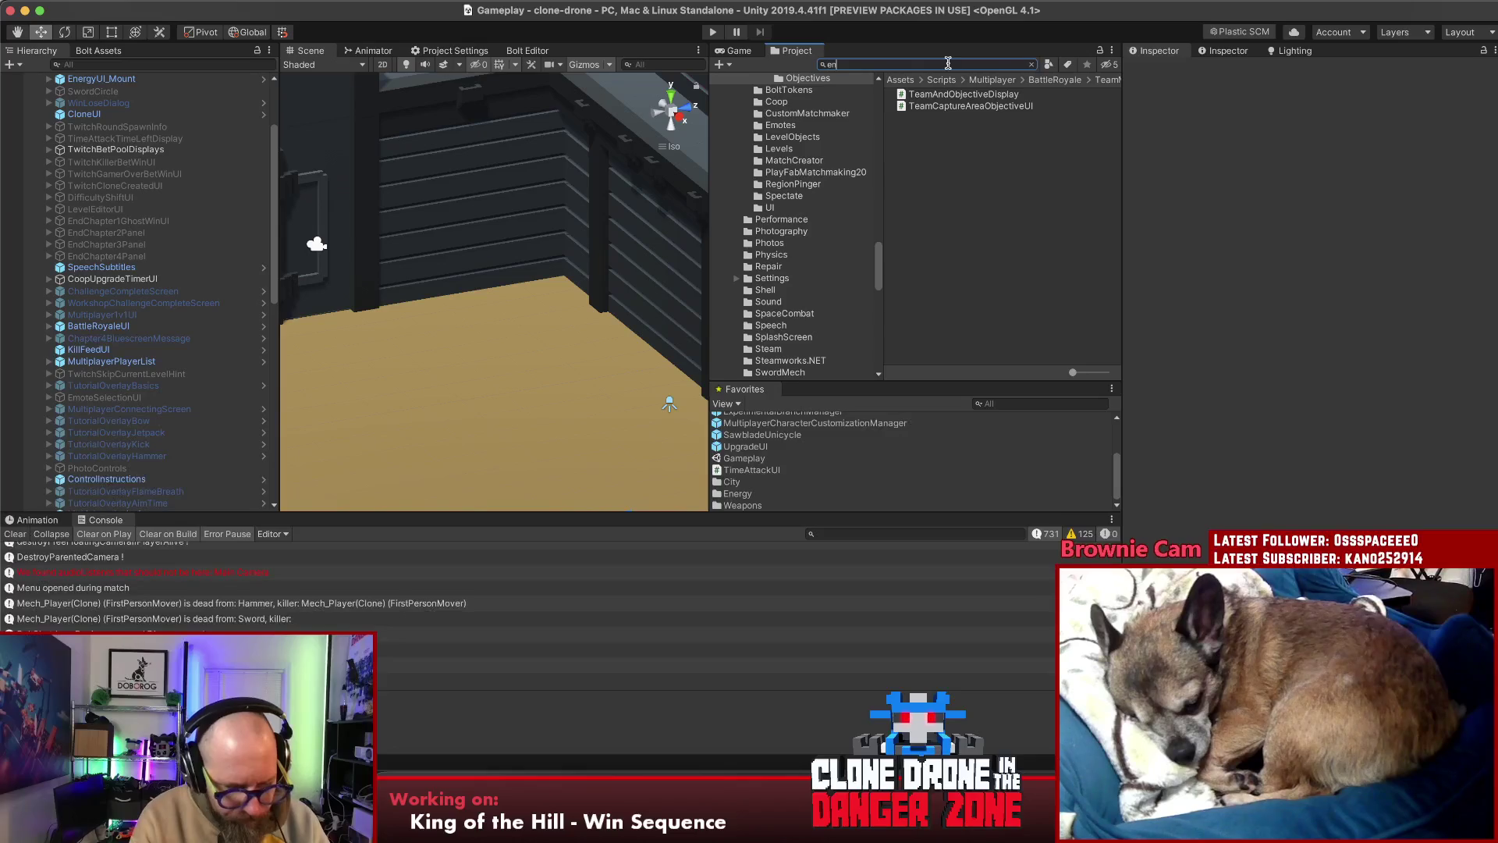
{"action": "type", "text": "emynamet"}
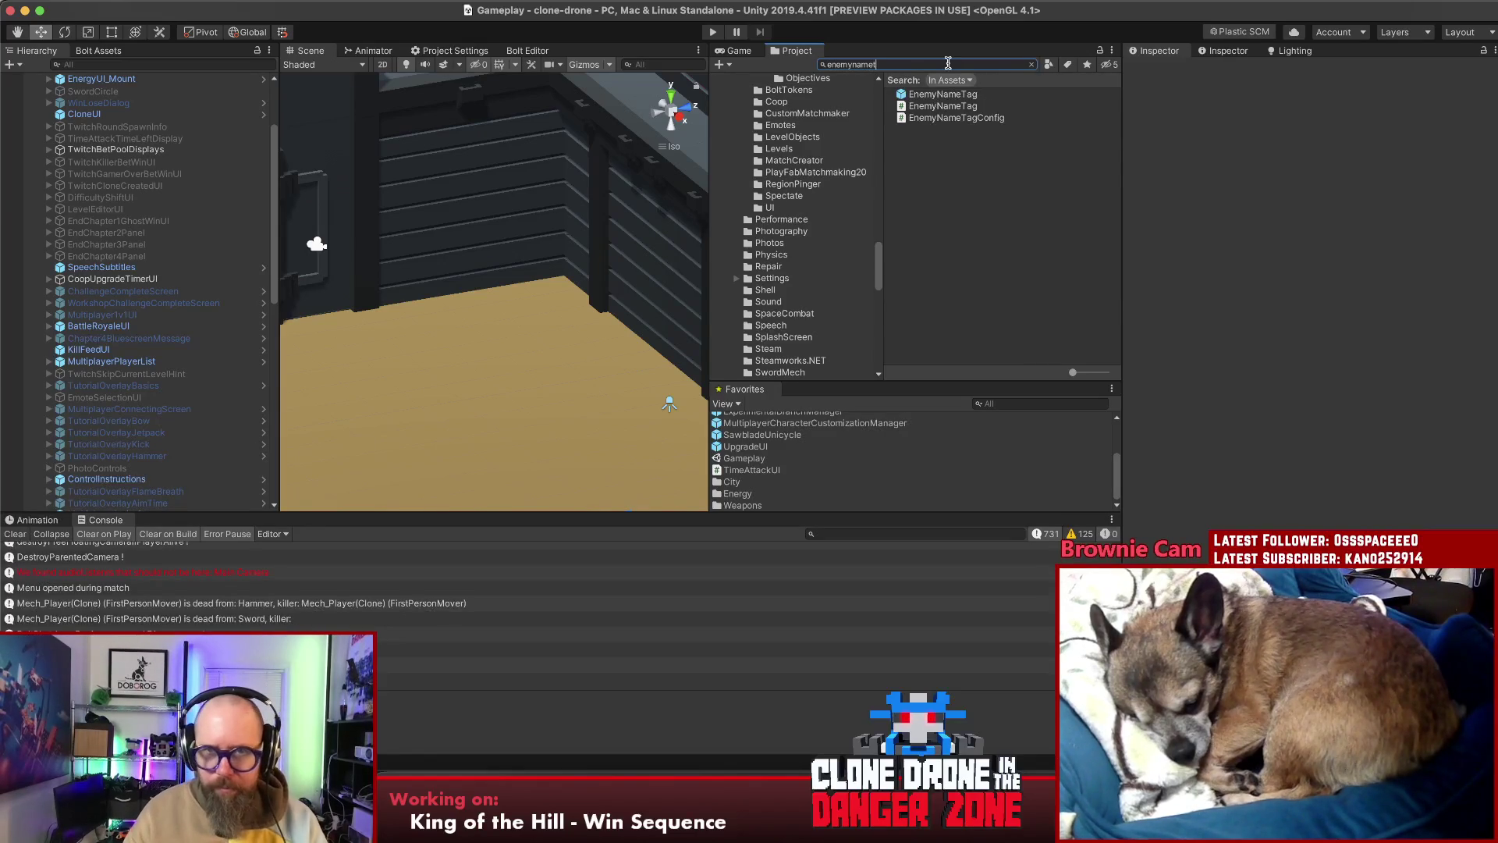
{"action": "left_click", "coordinate": [949, 94]}
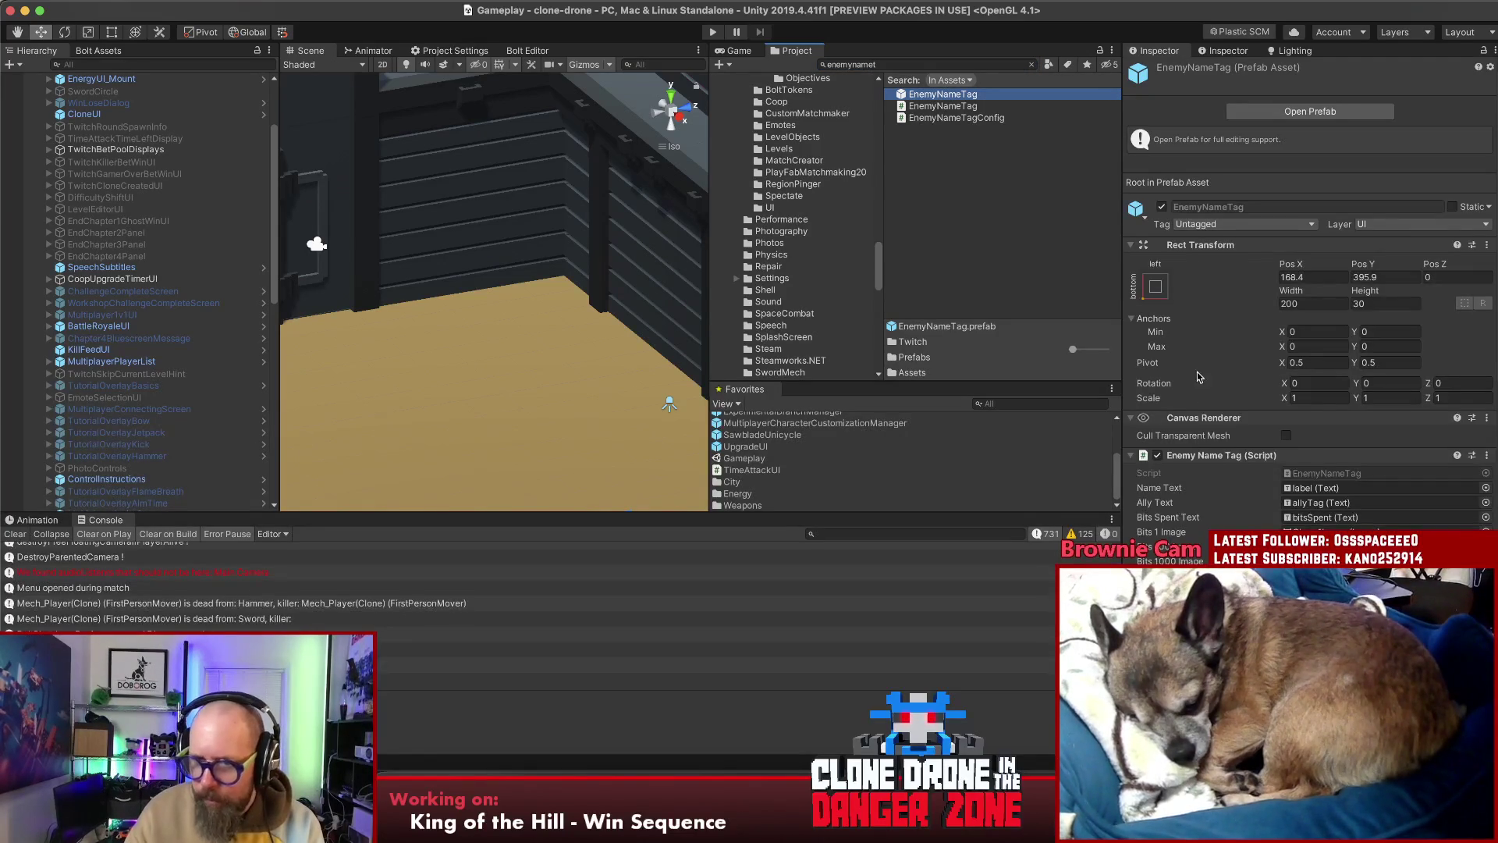
{"action": "scroll", "coordinate": [1199, 399], "scroll_direction": "down", "scroll_amount": 5}
{"action": "scroll", "coordinate": [1199, 399], "scroll_direction": "up", "scroll_amount": 2}
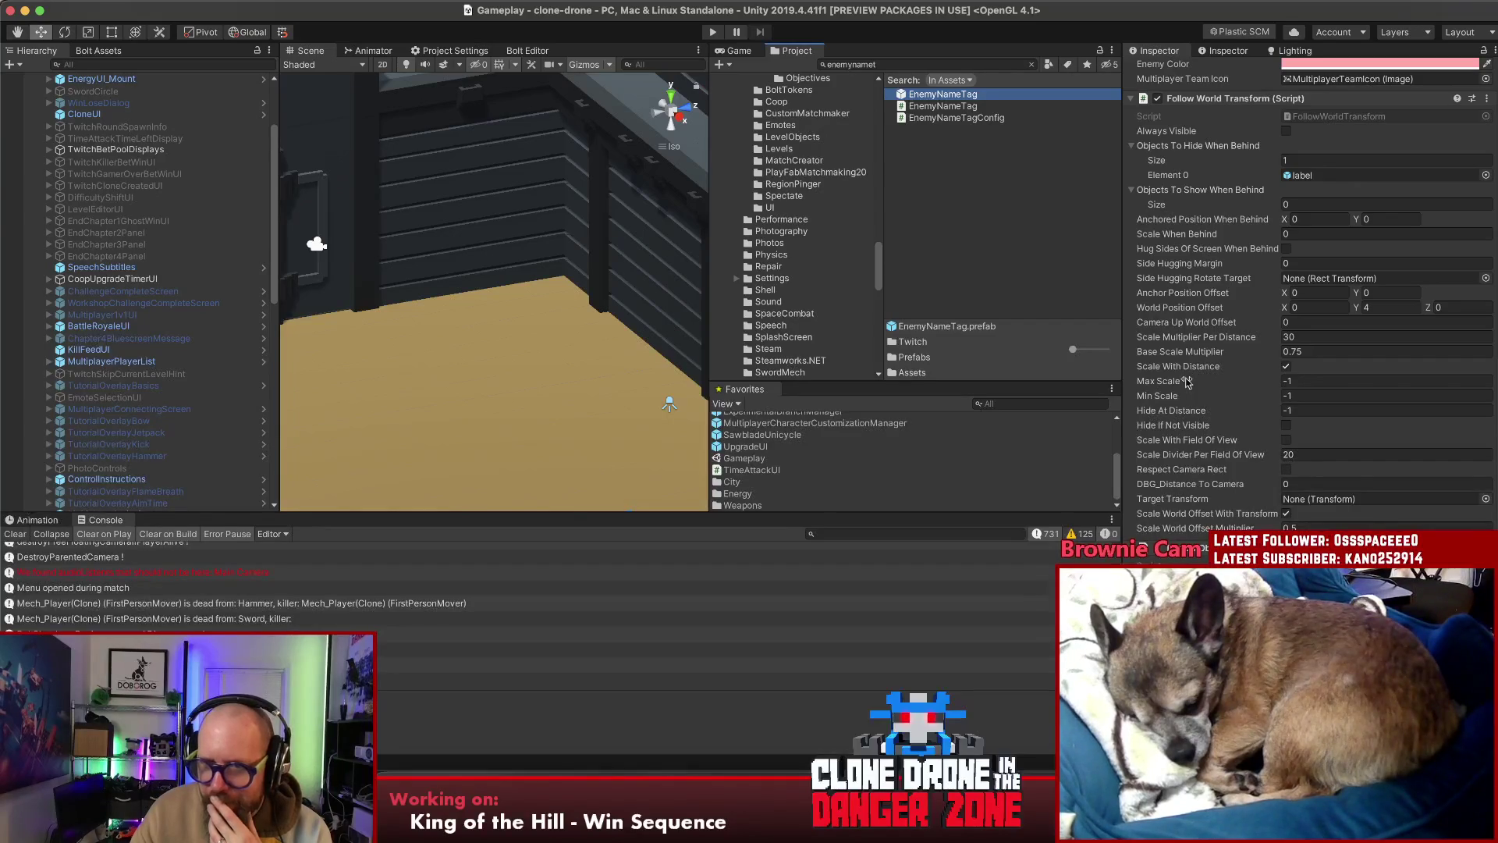
{"action": "left_click", "coordinate": [1340, 379]}
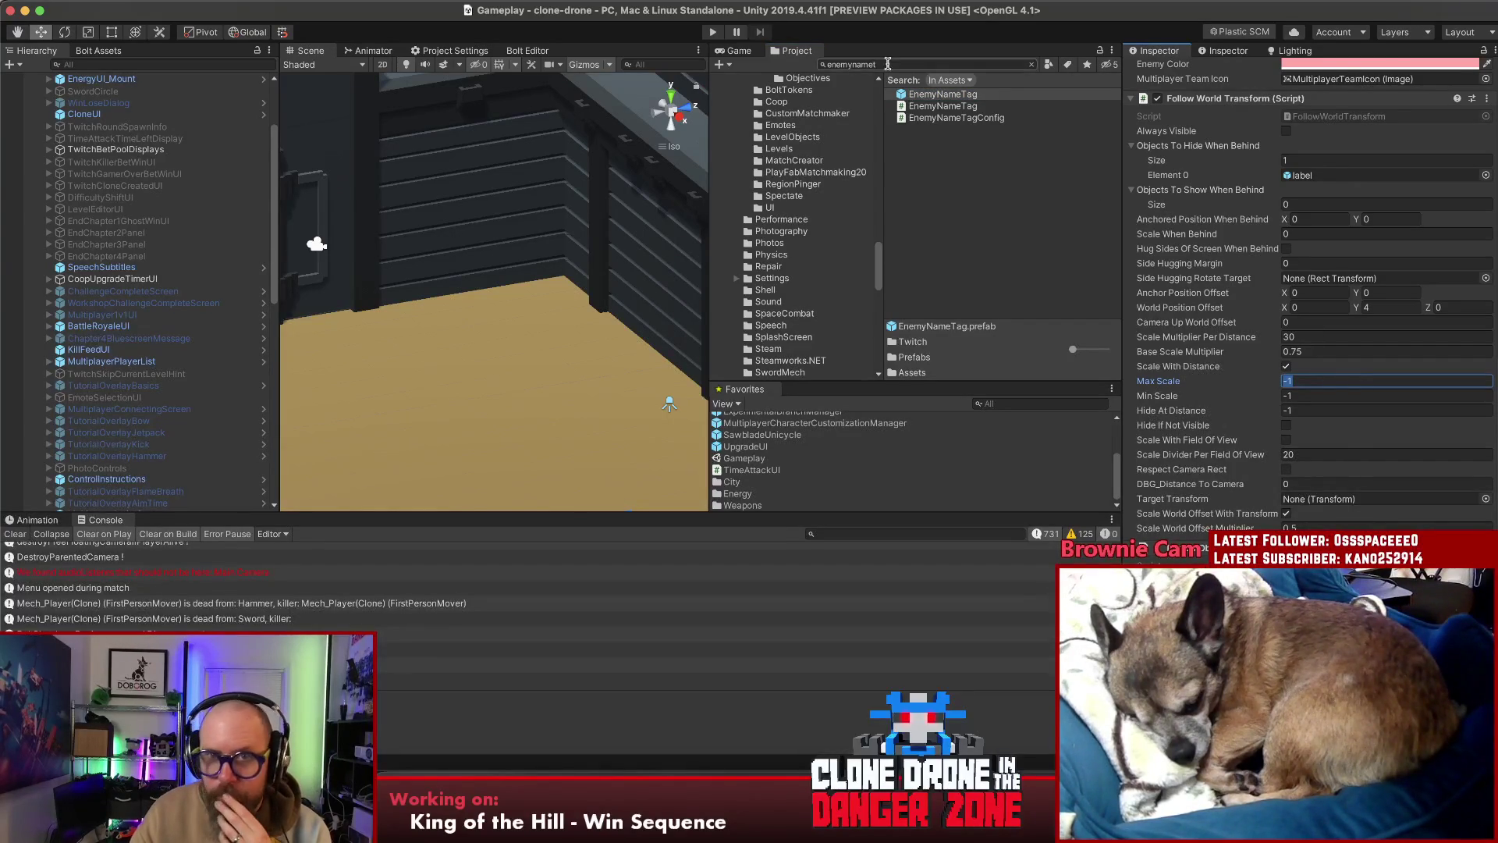
{"action": "scroll", "coordinate": [188, 149], "scroll_direction": "up", "scroll_amount": 3}
{"action": "scroll", "coordinate": [188, 148], "scroll_direction": "up", "scroll_amount": 2}
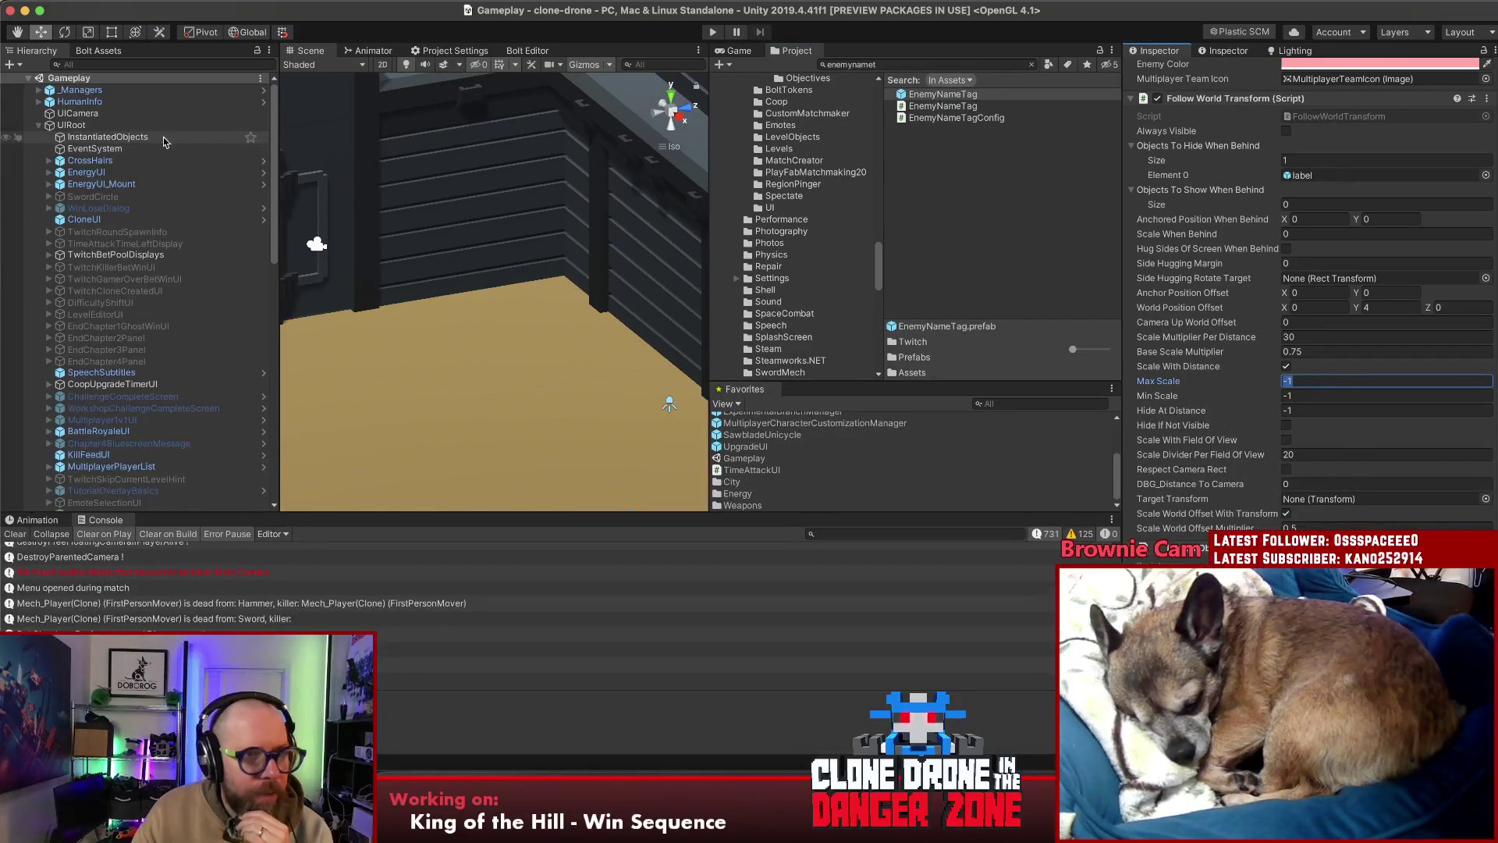
{"action": "left_click_drag", "start_coordinate": [141, 110], "coordinate": [112, 126]}
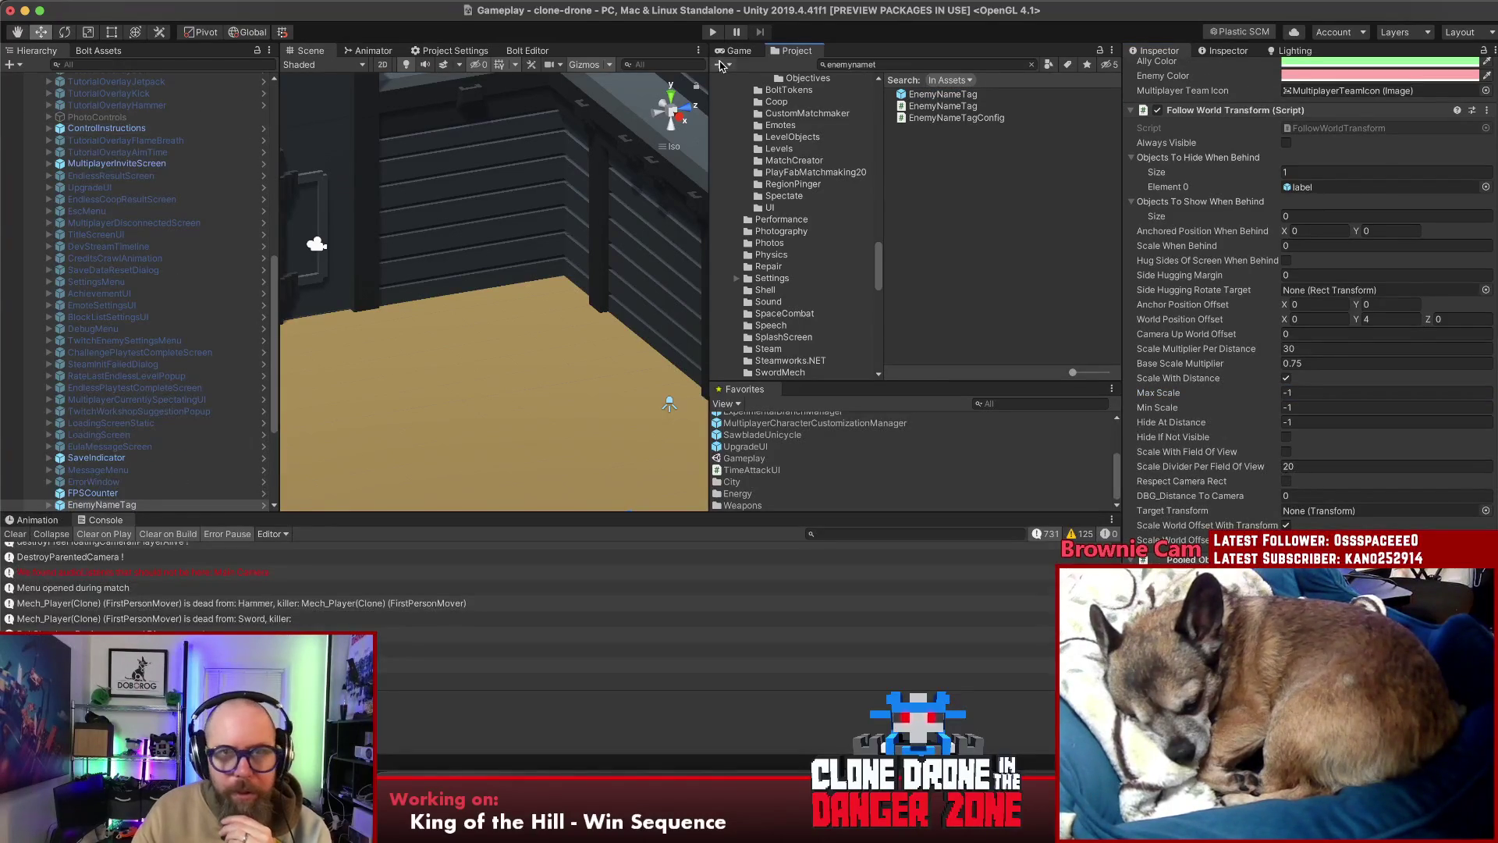
{"action": "left_click", "coordinate": [735, 51]}
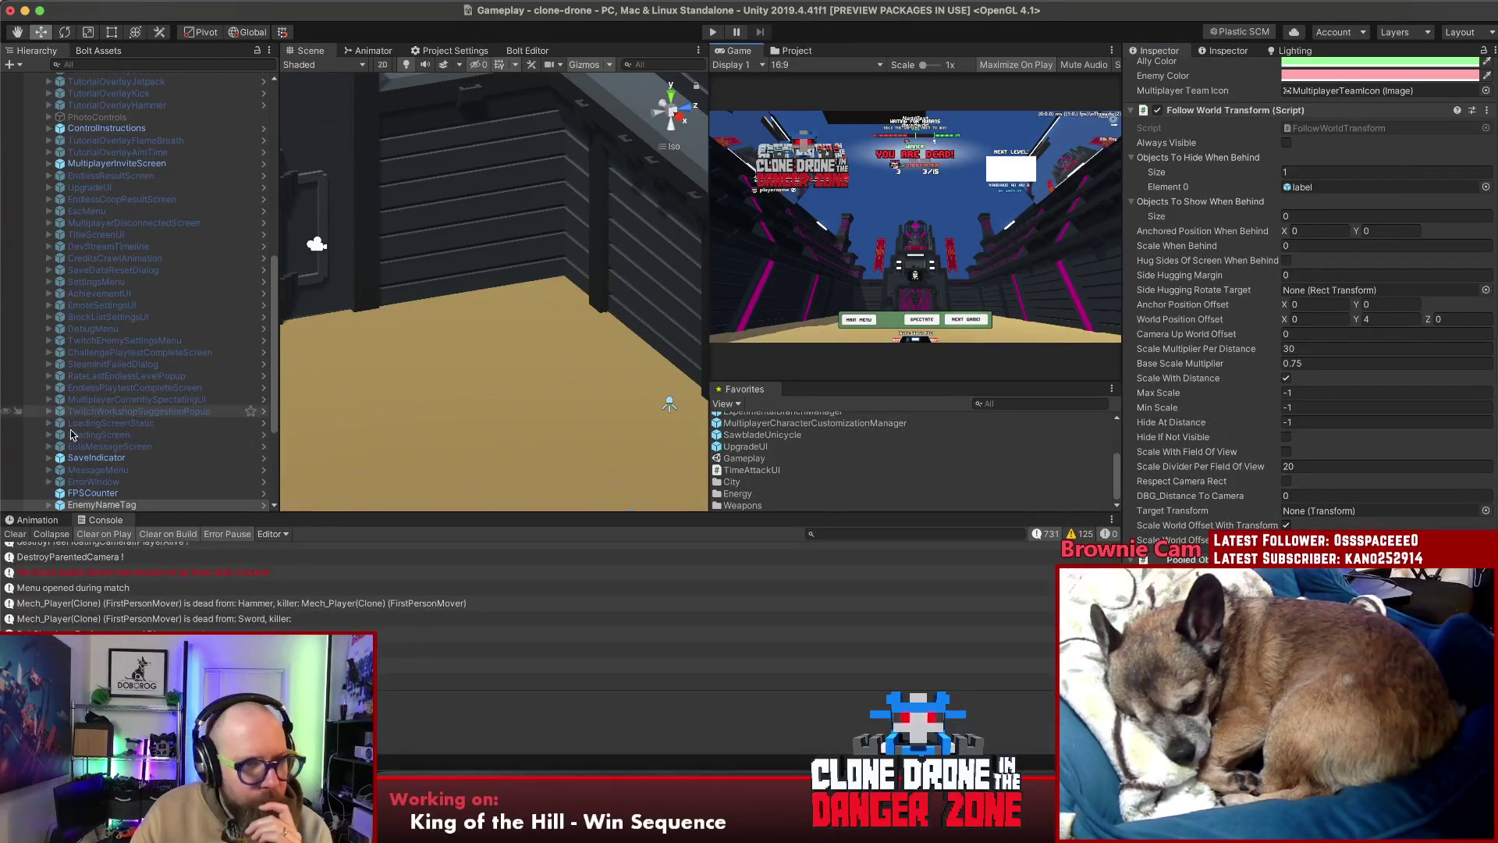
Select and frame EnemyNameTag, then try a scale of 2 on X and 1.5 on Y
{"action": "double_click", "coordinate": [95, 506]}
{"action": "mouse_move", "coordinate": [452, 327]}
{"action": "left_mouse_down"}
{"action": "mouse_move", "coordinate": [485, 325]}
{"action": "mouse_move", "coordinate": [685, 418]}
{"action": "mouse_move", "coordinate": [647, 330]}
{"action": "left_mouse_up"}
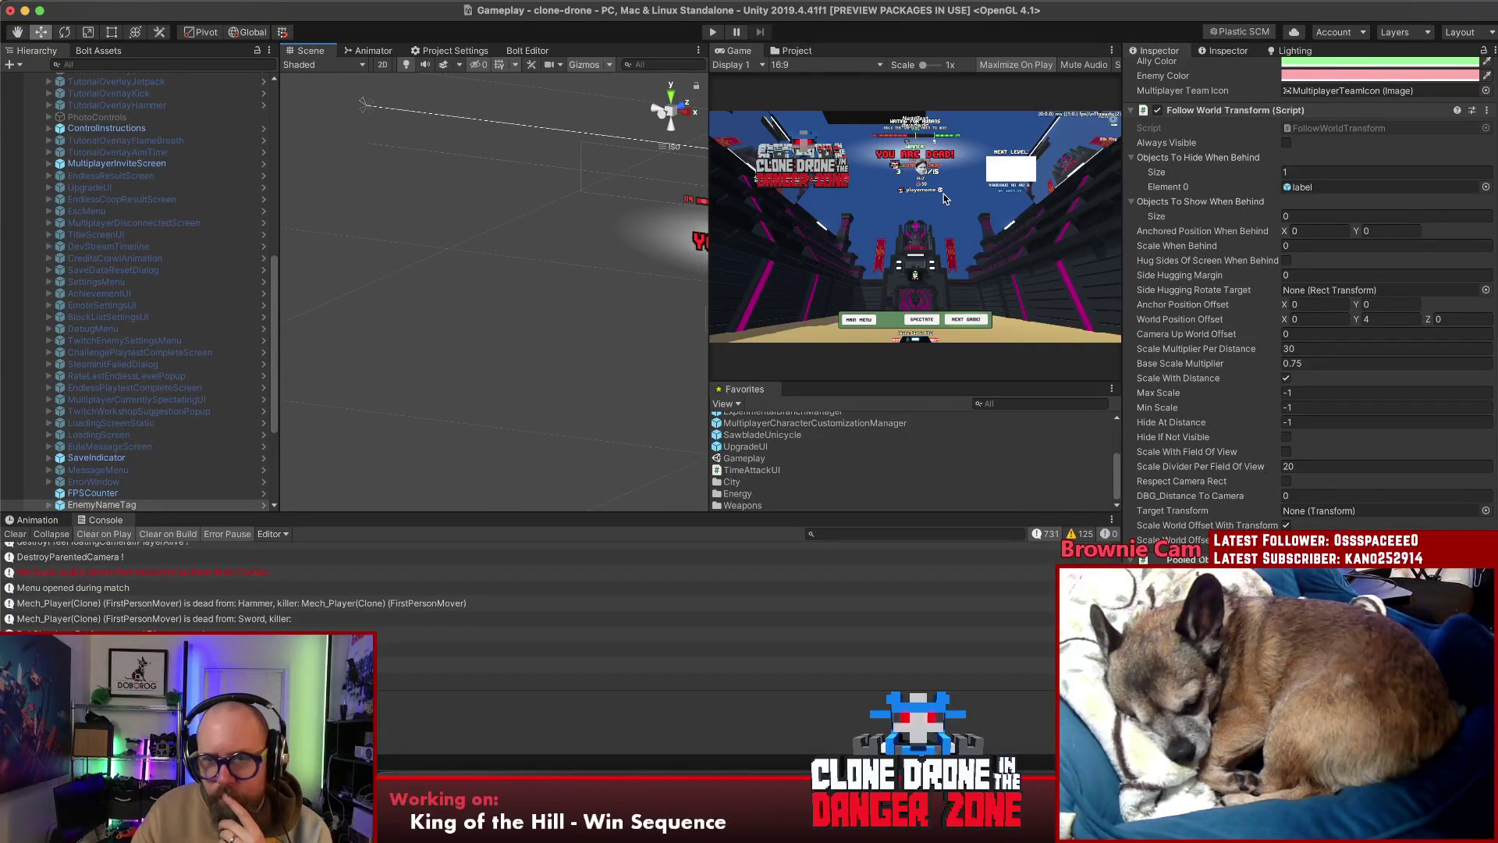
{"action": "scroll", "coordinate": [1311, 277], "scroll_direction": "up", "scroll_amount": 10}
{"action": "left_click", "coordinate": [1311, 277]}
{"action": "type", "text": "2"}
{"action": "key", "text": "Tab"}
{"action": "type", "text": "2"}
{"action": "key", "text": "BackSpace"}
{"action": "type", "text": "1."}
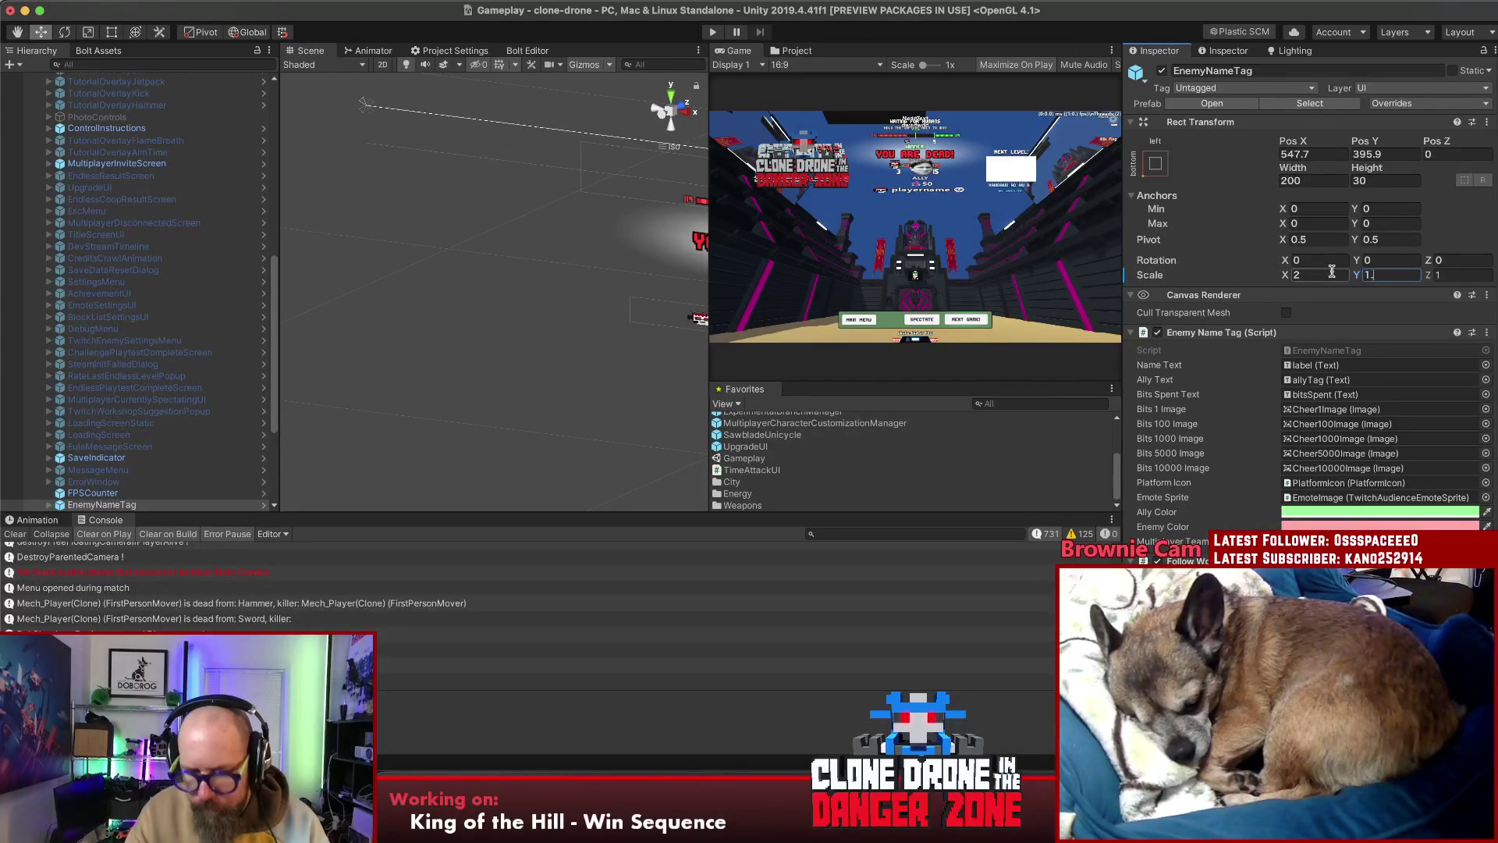
{"action": "type", "text": "5"}
{"action": "key", "text": "Return"}
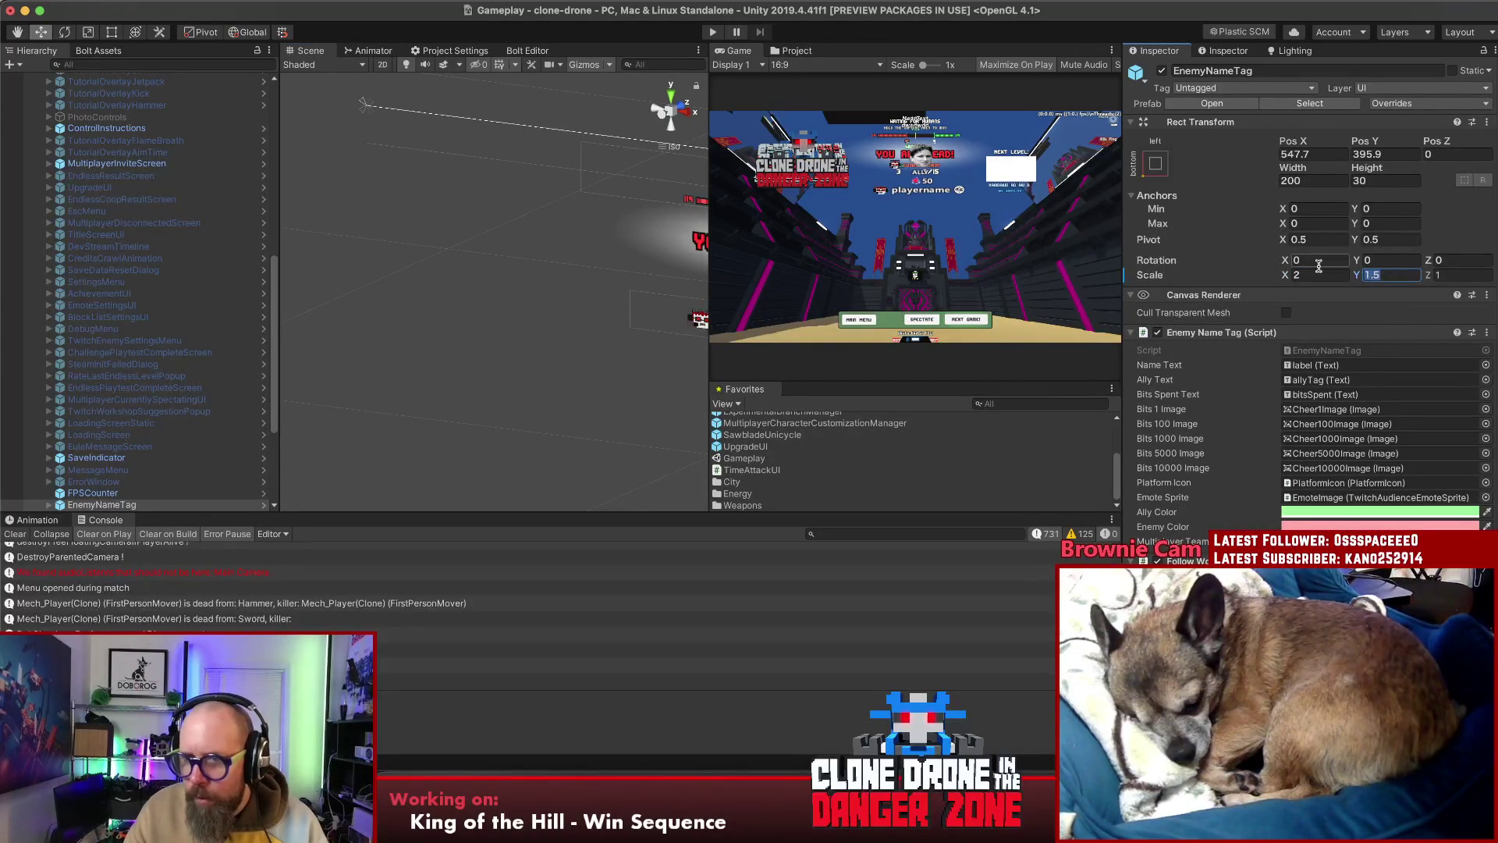
Lower the nametag scale through 1.3 to a final 1.2 on both X and Y
{"action": "left_click", "coordinate": [1316, 275]}
{"action": "type", "text": "1.5"}
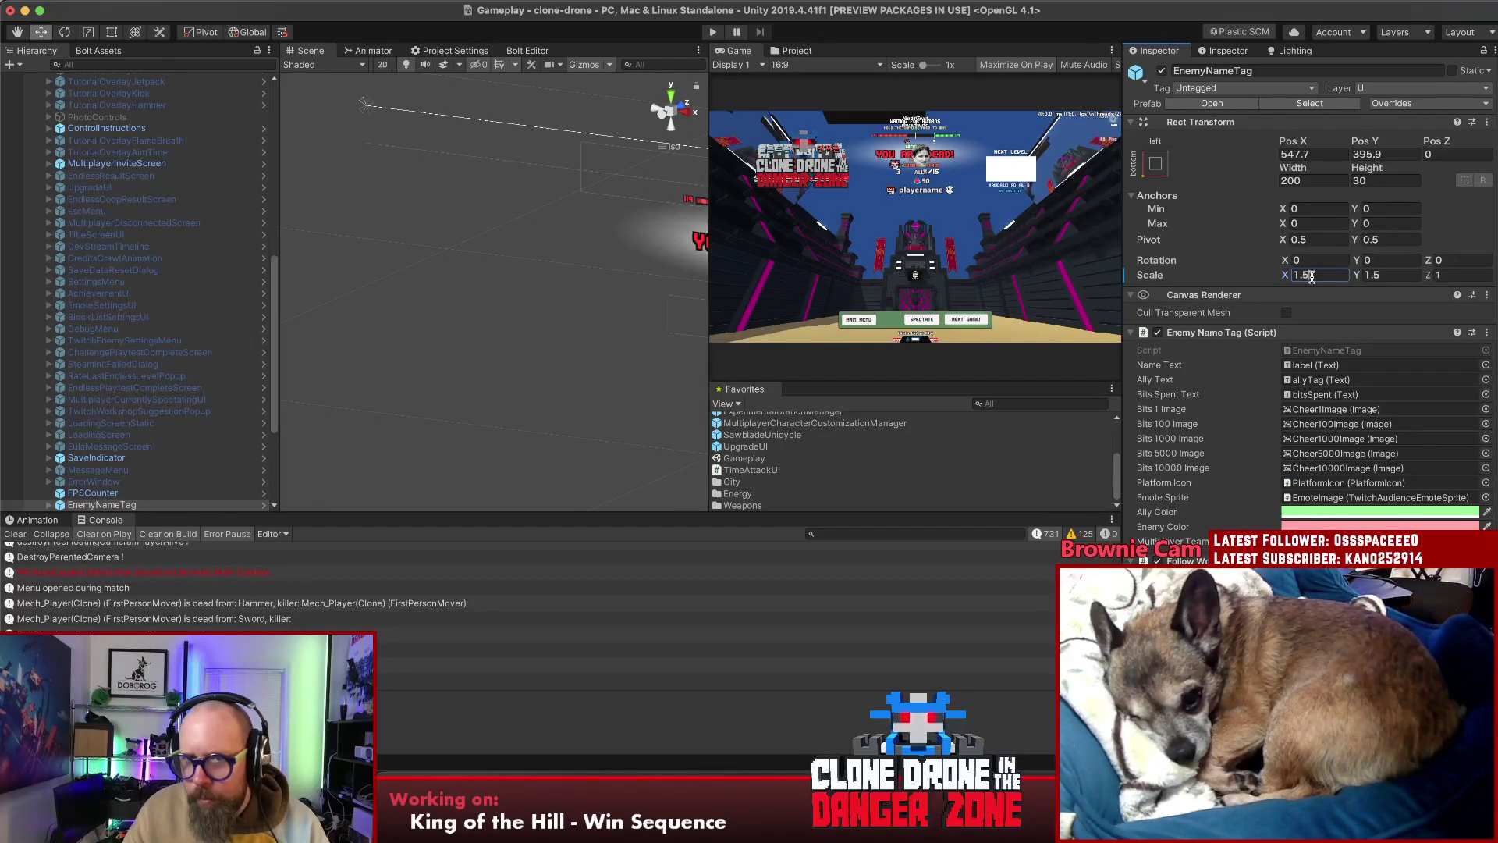
{"action": "key", "text": "BackSpace"}
{"action": "type", "text": "2"}
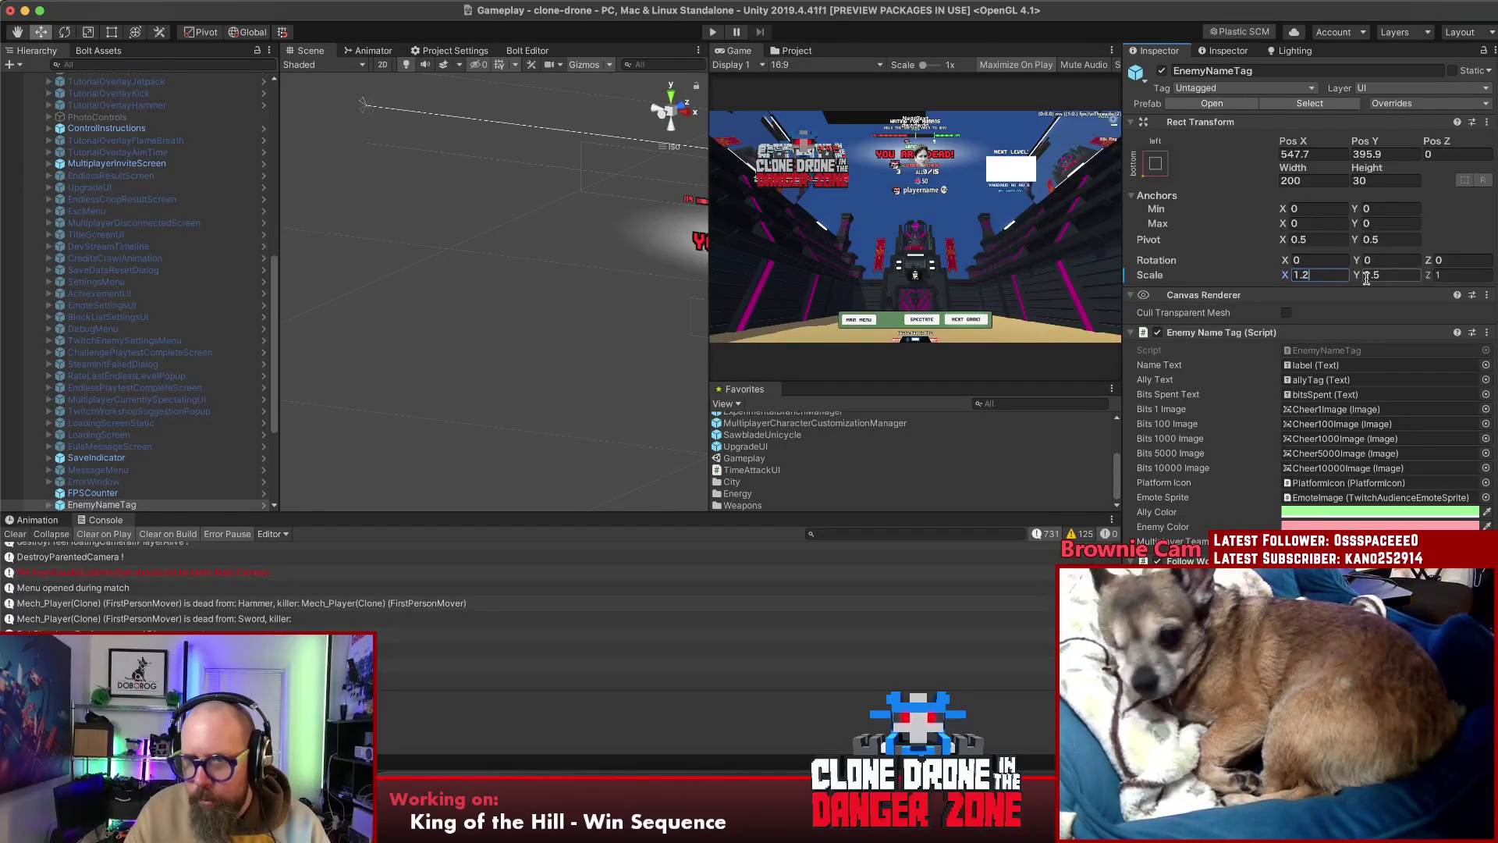
{"action": "key", "text": "BackSpace"}
{"action": "type", "text": "3"}
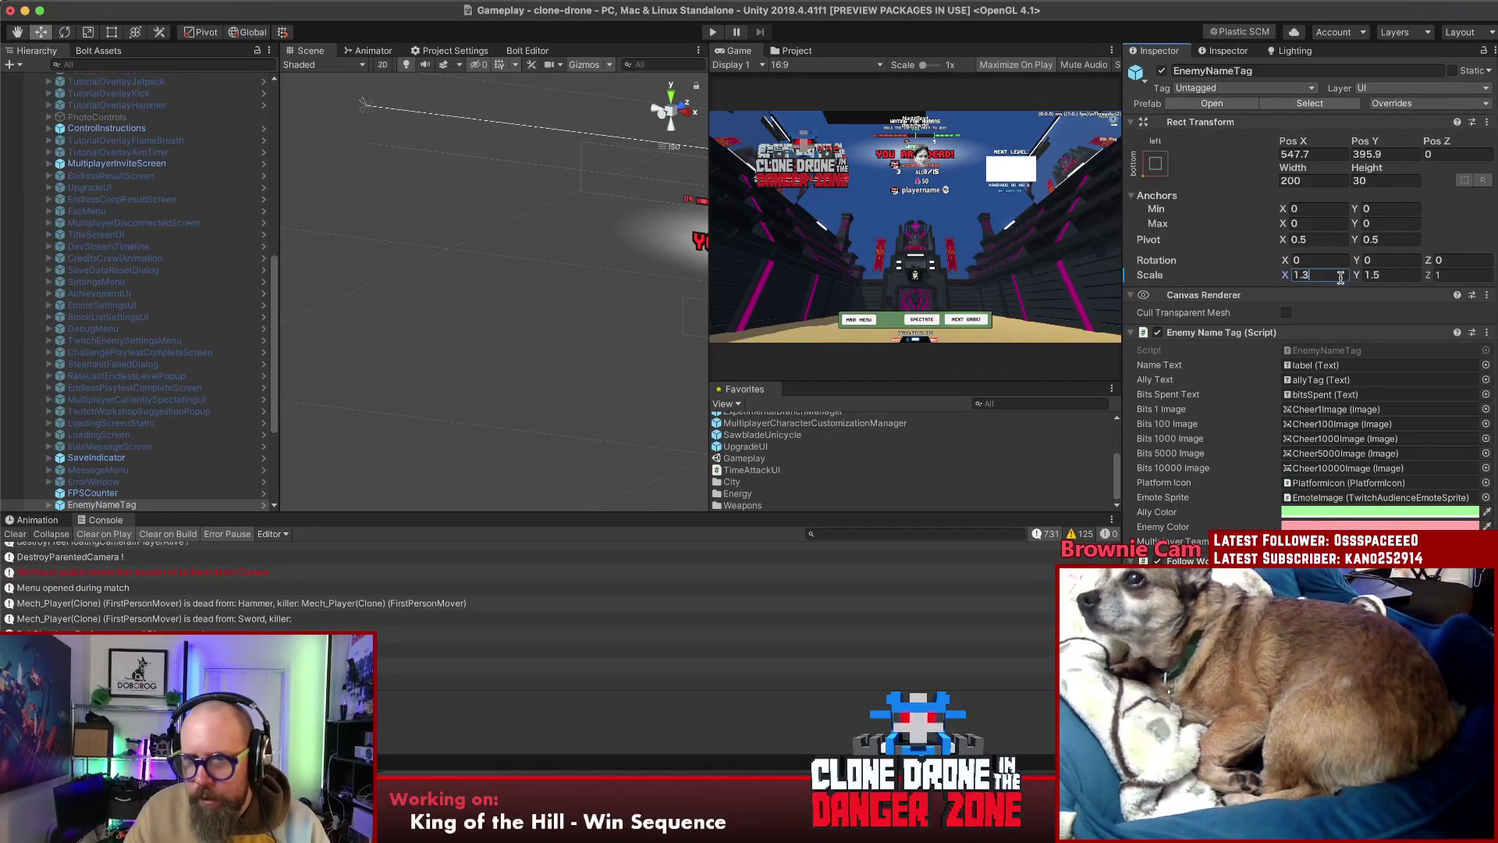
{"action": "left_click", "coordinate": [1380, 277]}
{"action": "type", "text": "1.3"}
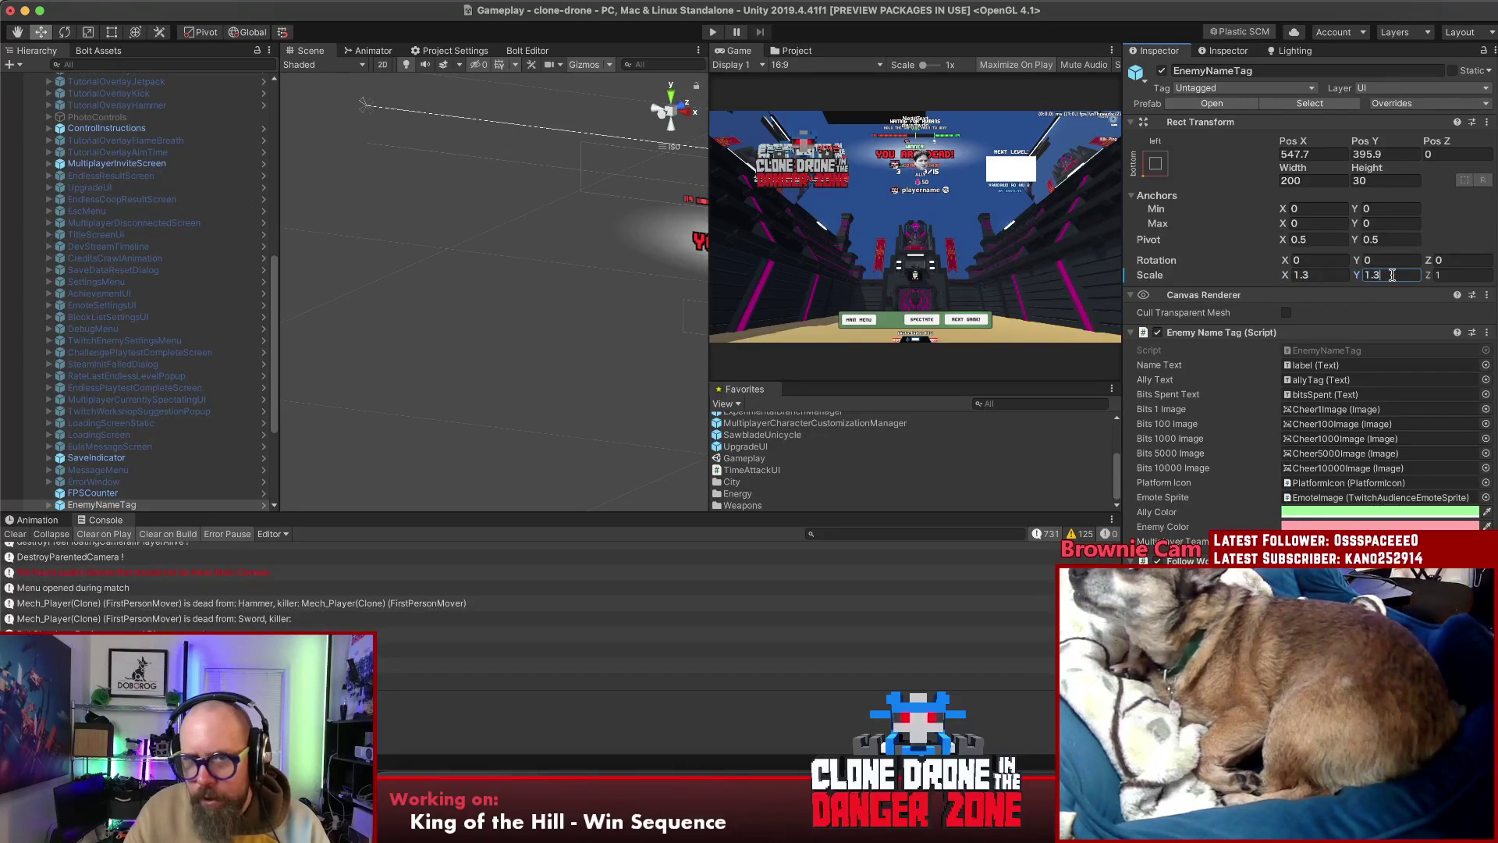
{"action": "key", "text": "BackSpace"}
{"action": "type", "text": "2"}
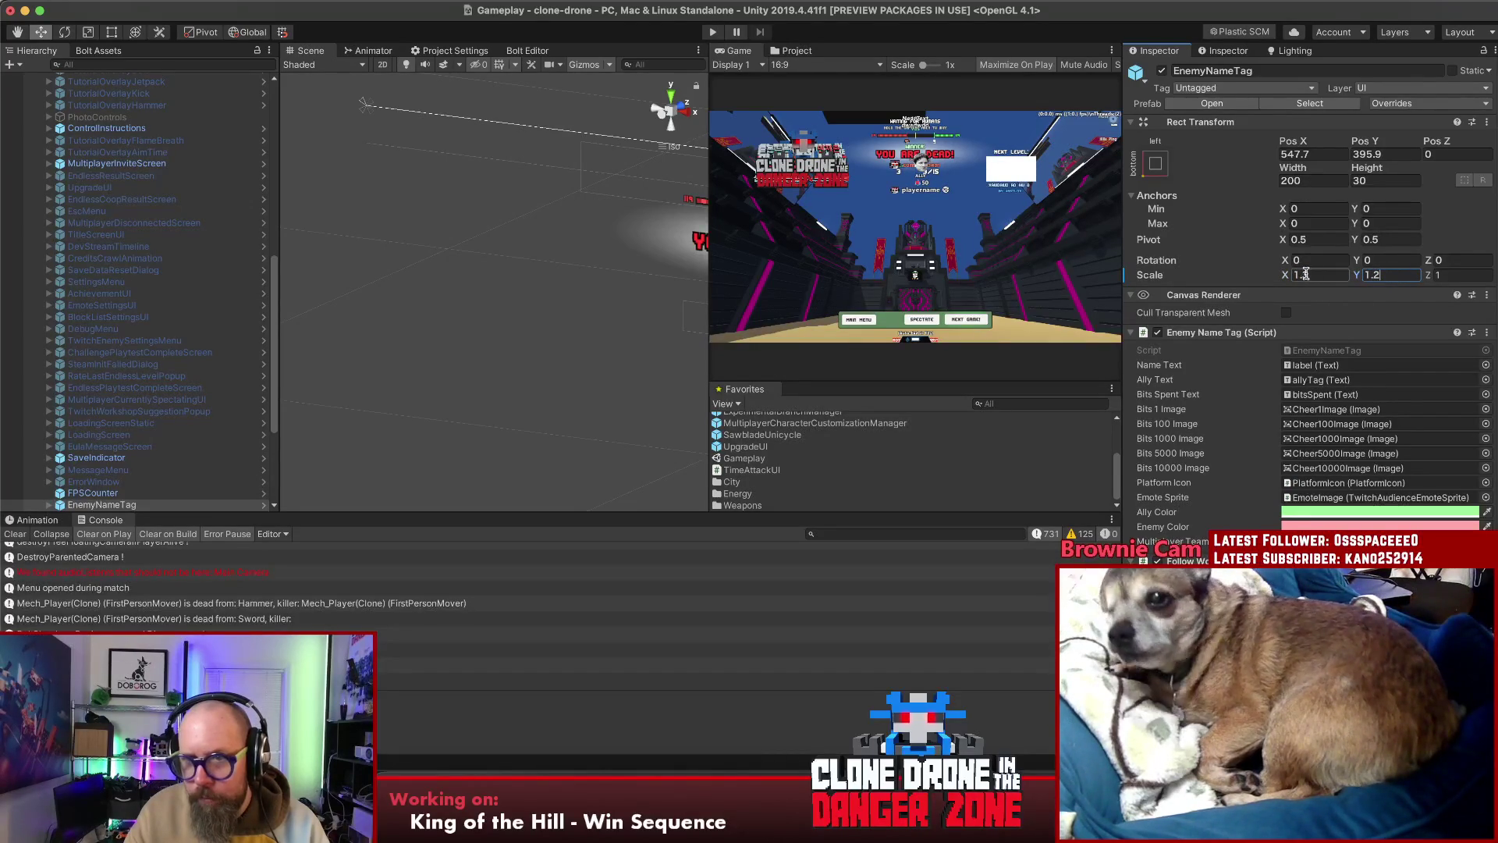
{"action": "left_click", "coordinate": [1306, 275]}
{"action": "type", "text": "1.2"}
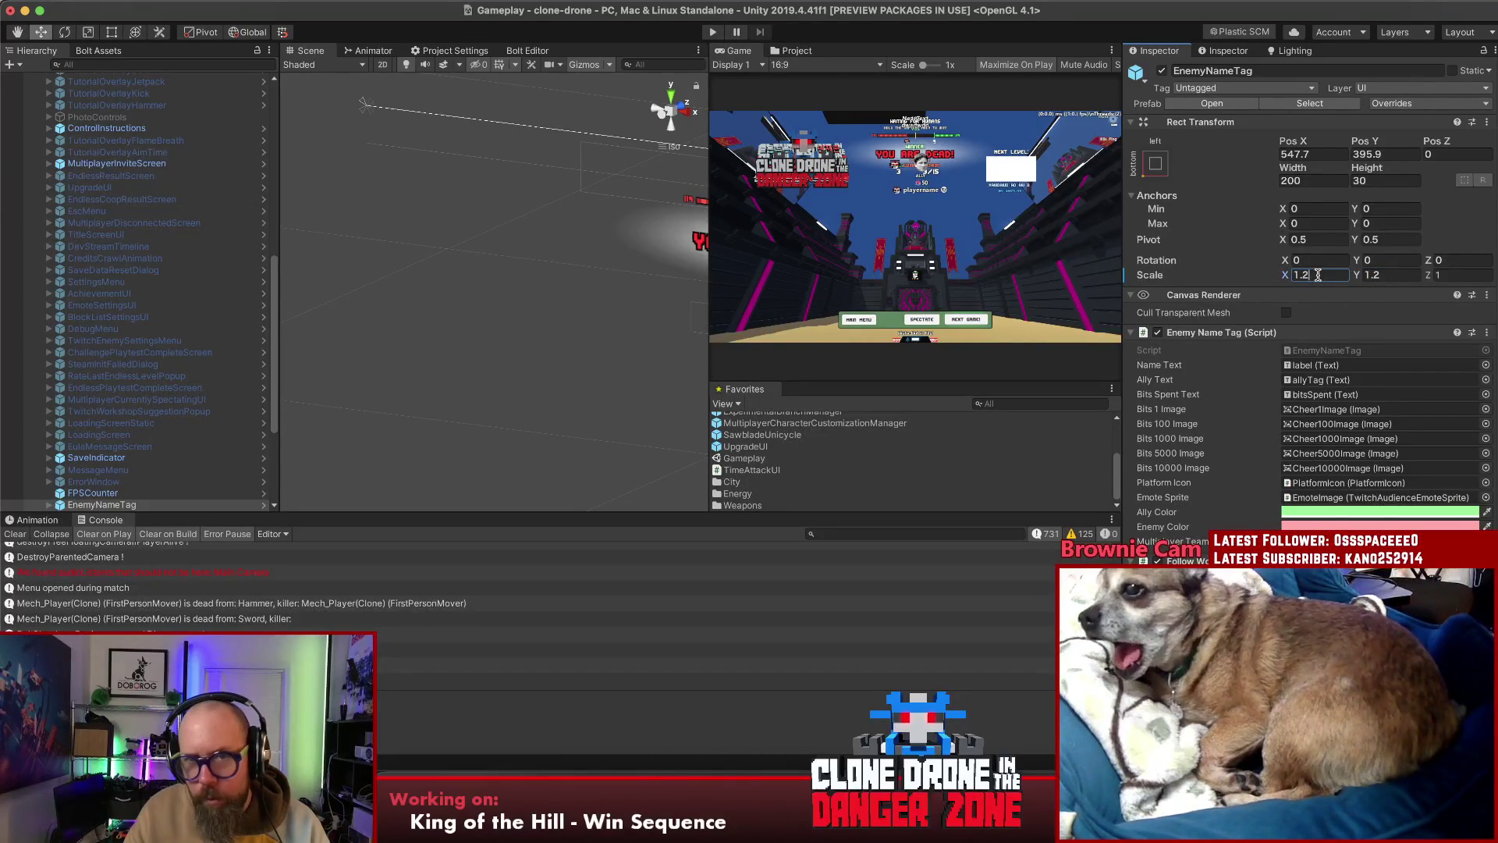
{"action": "left_click", "coordinate": [133, 435]}
{"action": "left_click", "coordinate": [125, 505]}
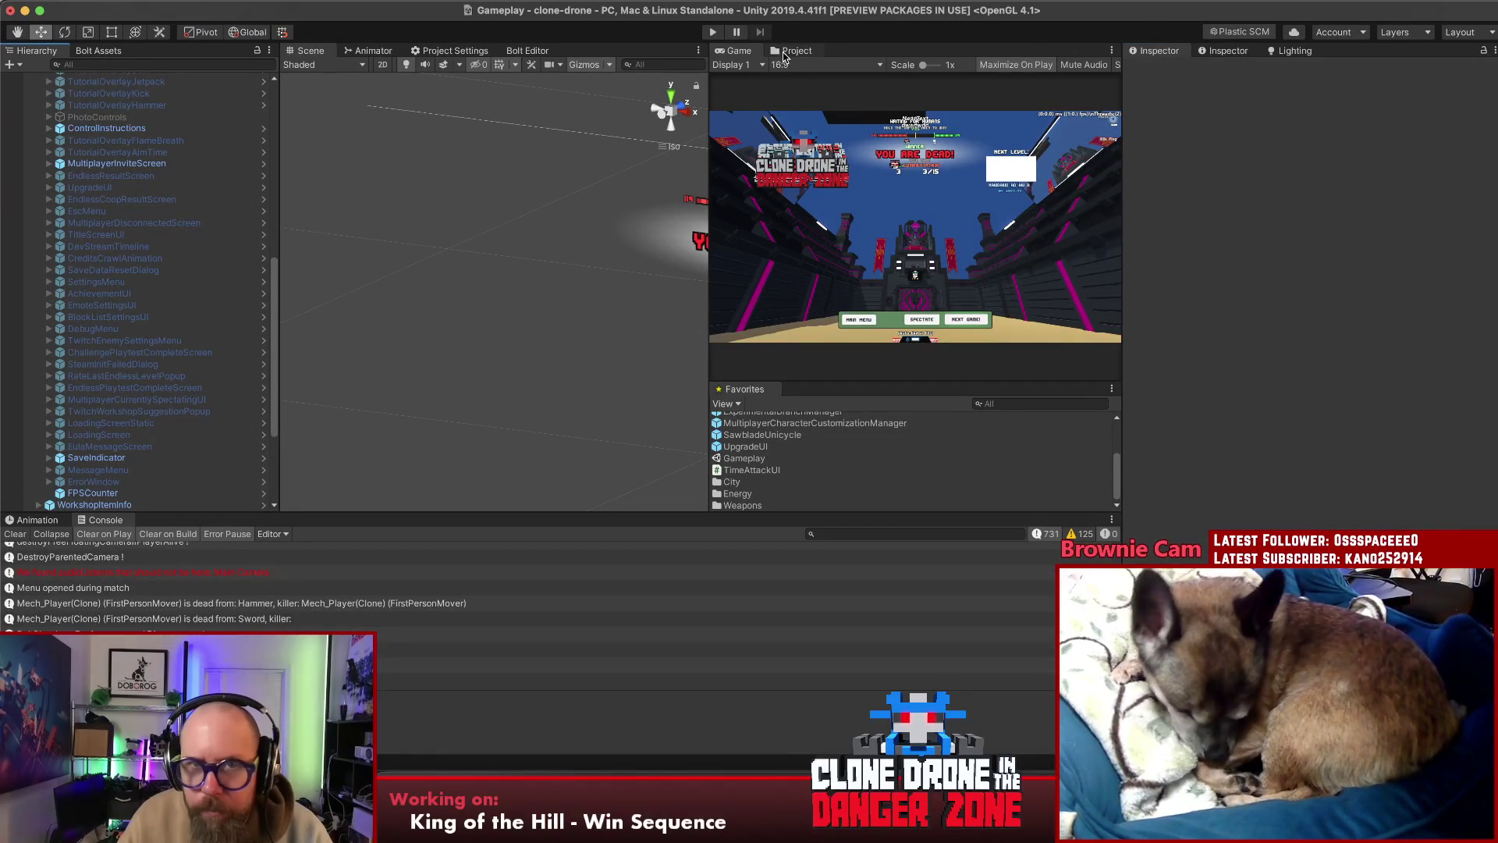
On the EnemyNameTag prefab asset, set Follow World Transform Max Scale to 1.2, keeping Min Scale at -1
{"action": "left_click", "coordinate": [793, 51]}
{"action": "left_click", "coordinate": [945, 95]}
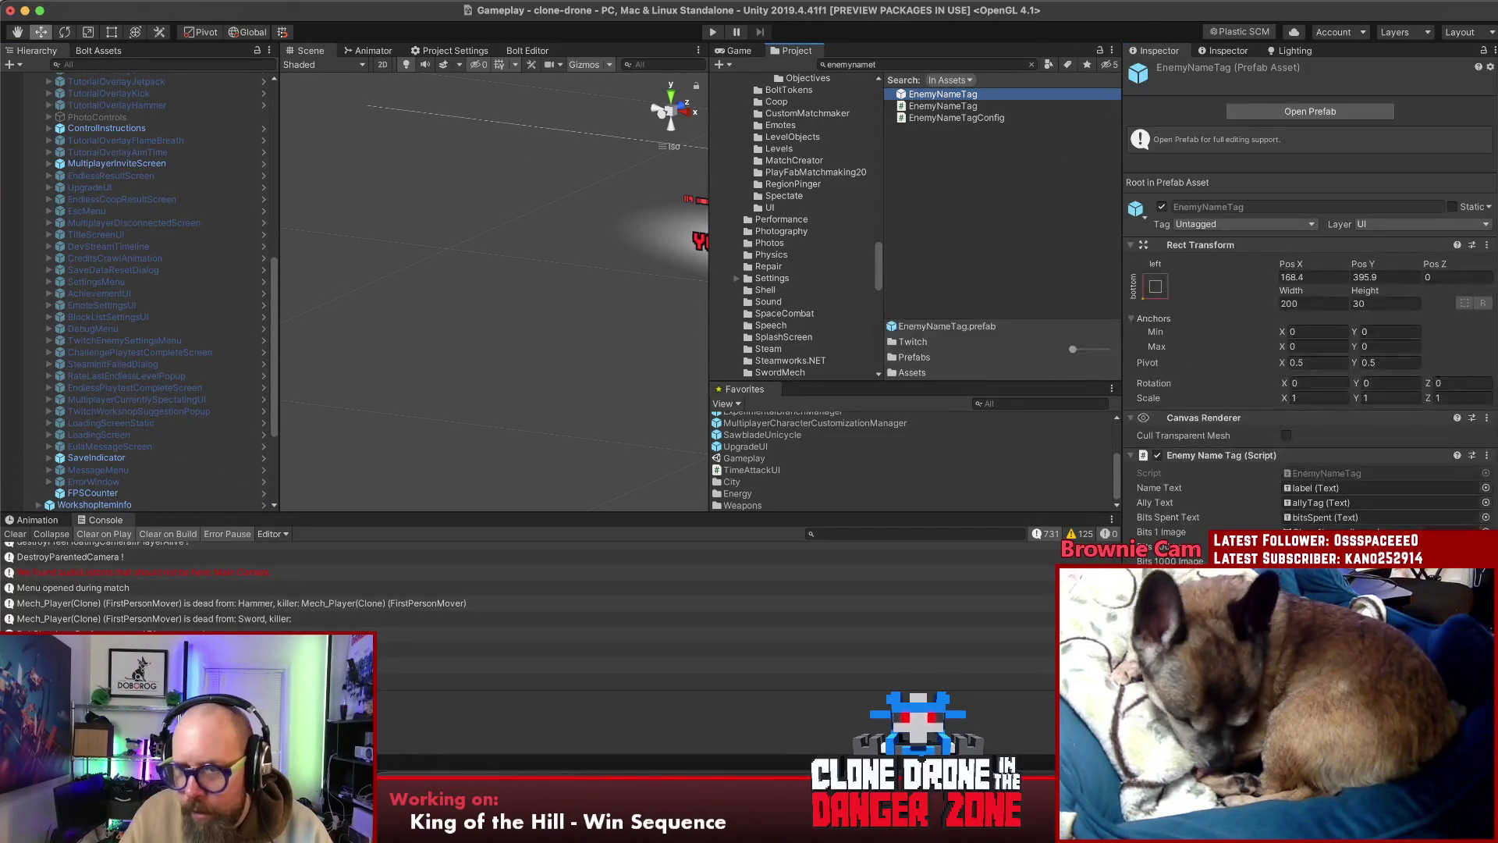
{"action": "scroll", "coordinate": [1311, 281], "scroll_direction": "down", "scroll_amount": 10}
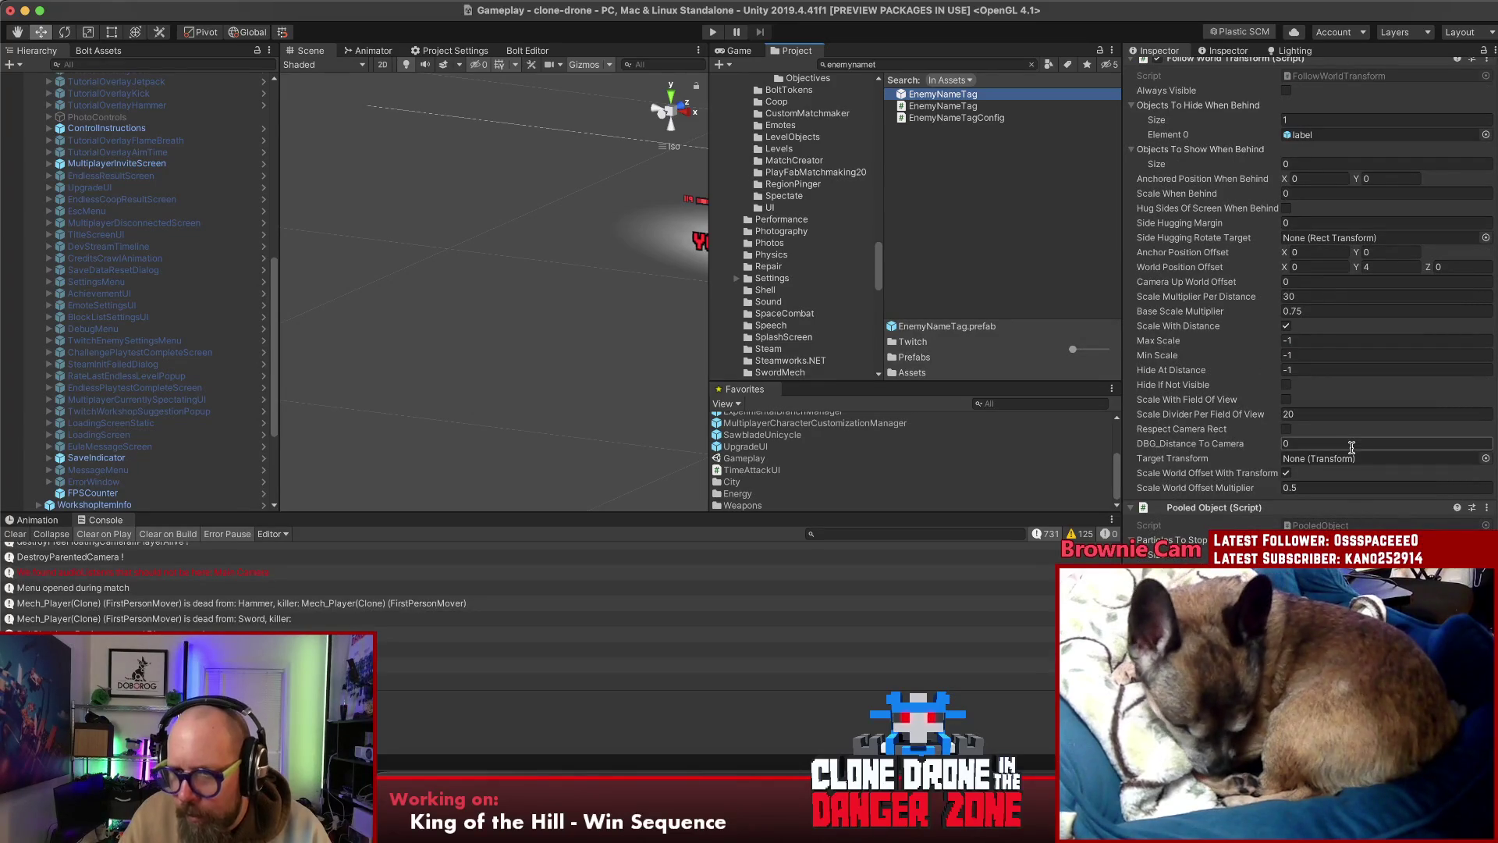
{"action": "left_click", "coordinate": [1316, 341]}
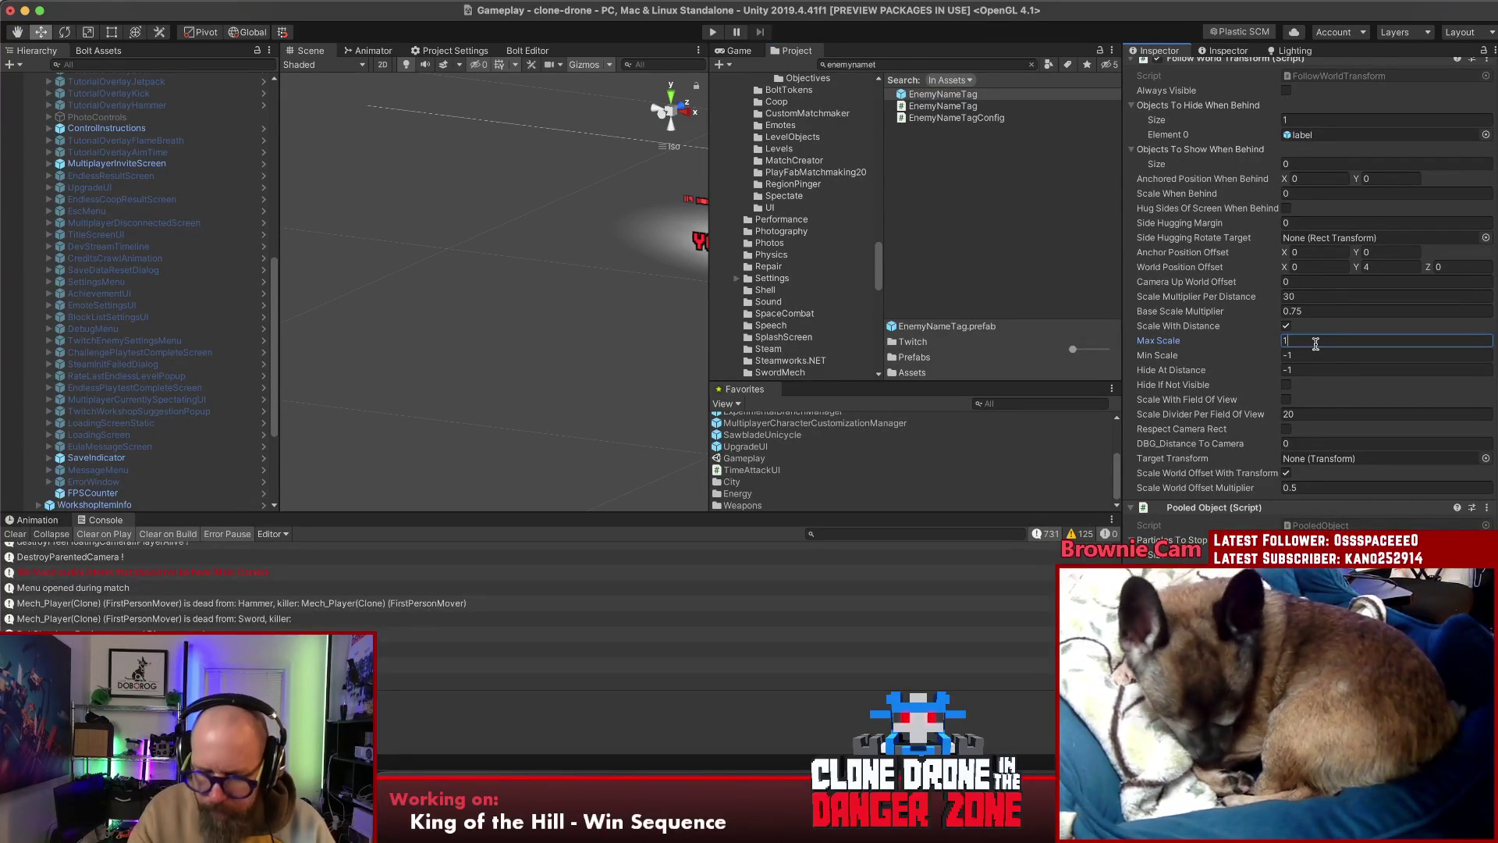
{"action": "type", "text": ".2"}
{"action": "left_click", "coordinate": [1311, 356]}
{"action": "type", "text": "0.5"}
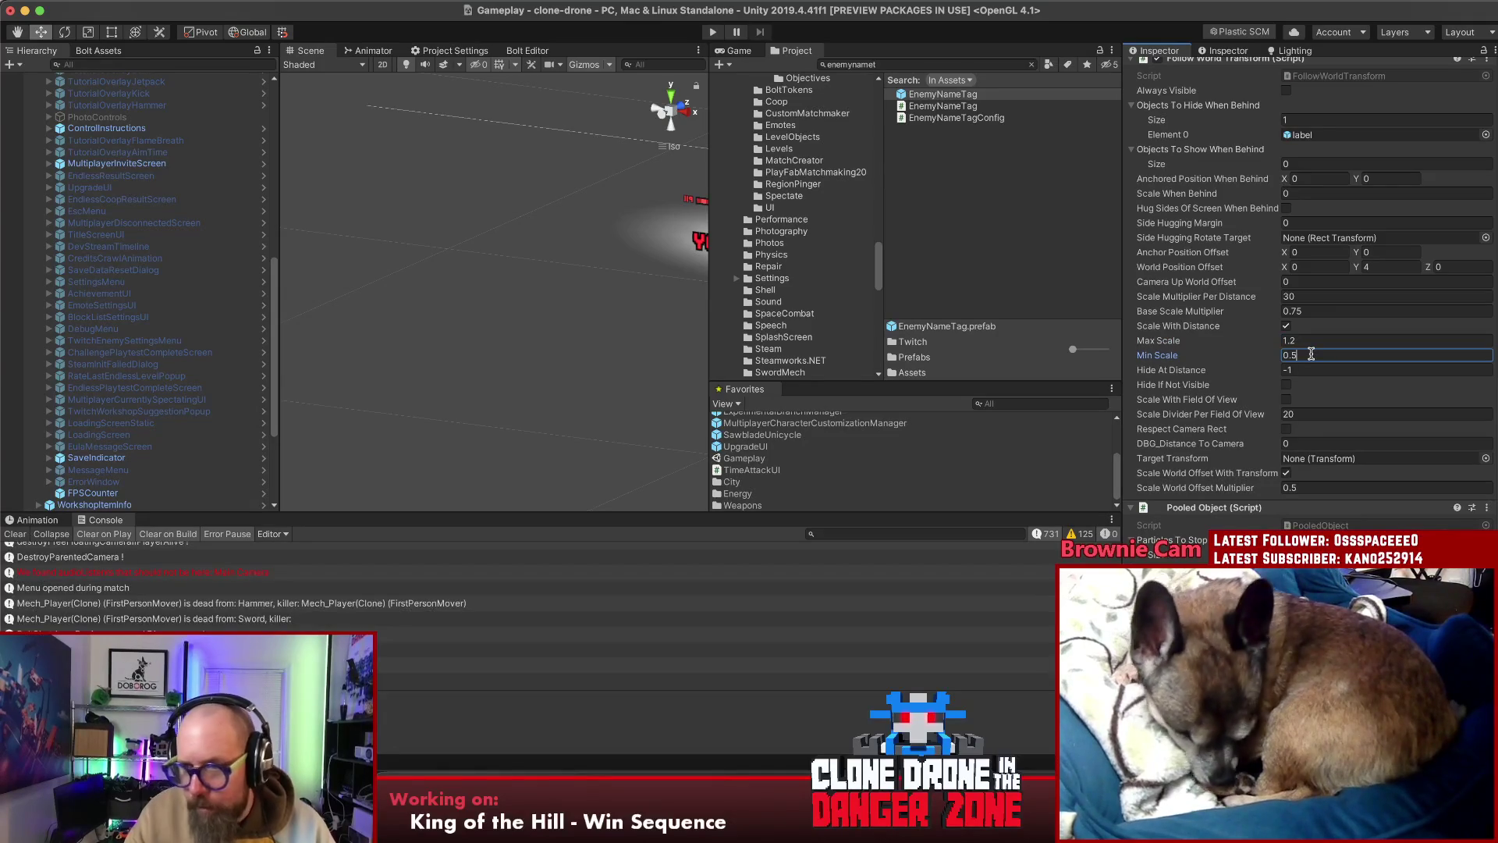
{"action": "double_click", "coordinate": [1295, 353]}
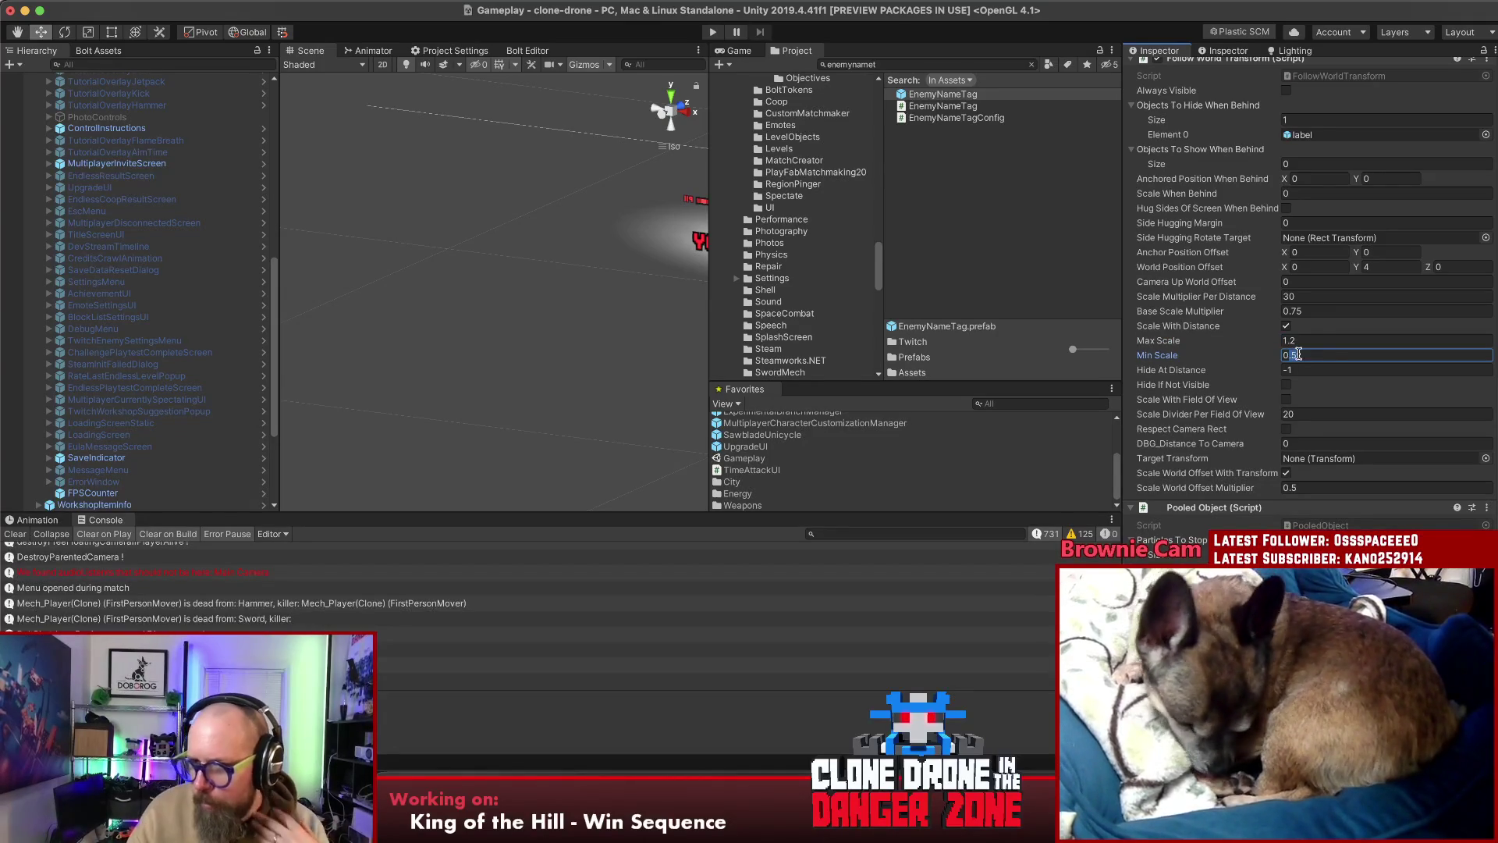
{"action": "type", "text": "1"}
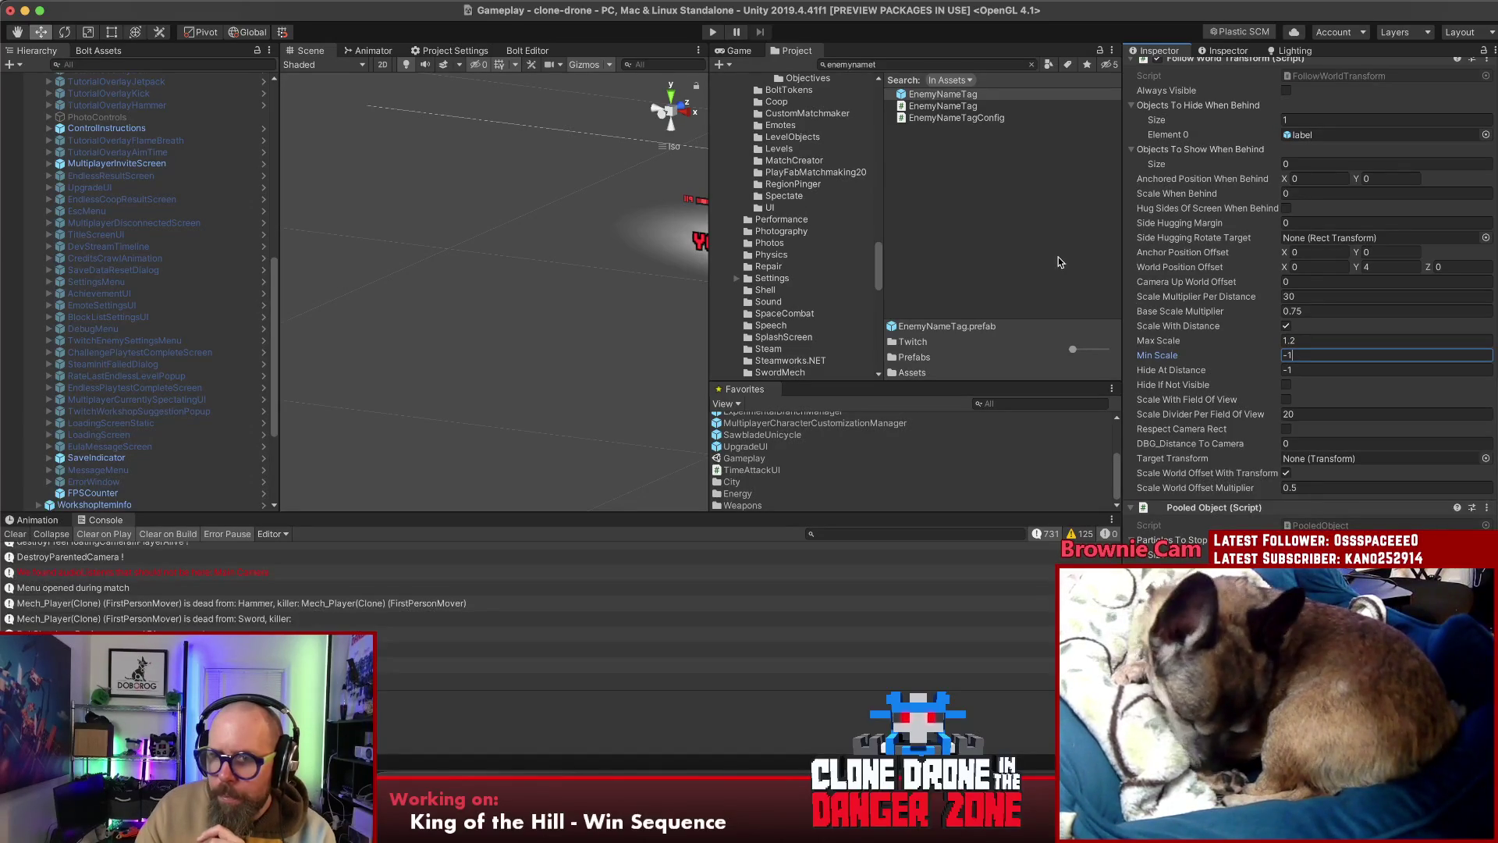
Clear the 'enemynamet' asset search and return to the team multiplayer notes
{"action": "left_click", "coordinate": [982, 168]}
{"action": "left_click", "coordinate": [1032, 65]}
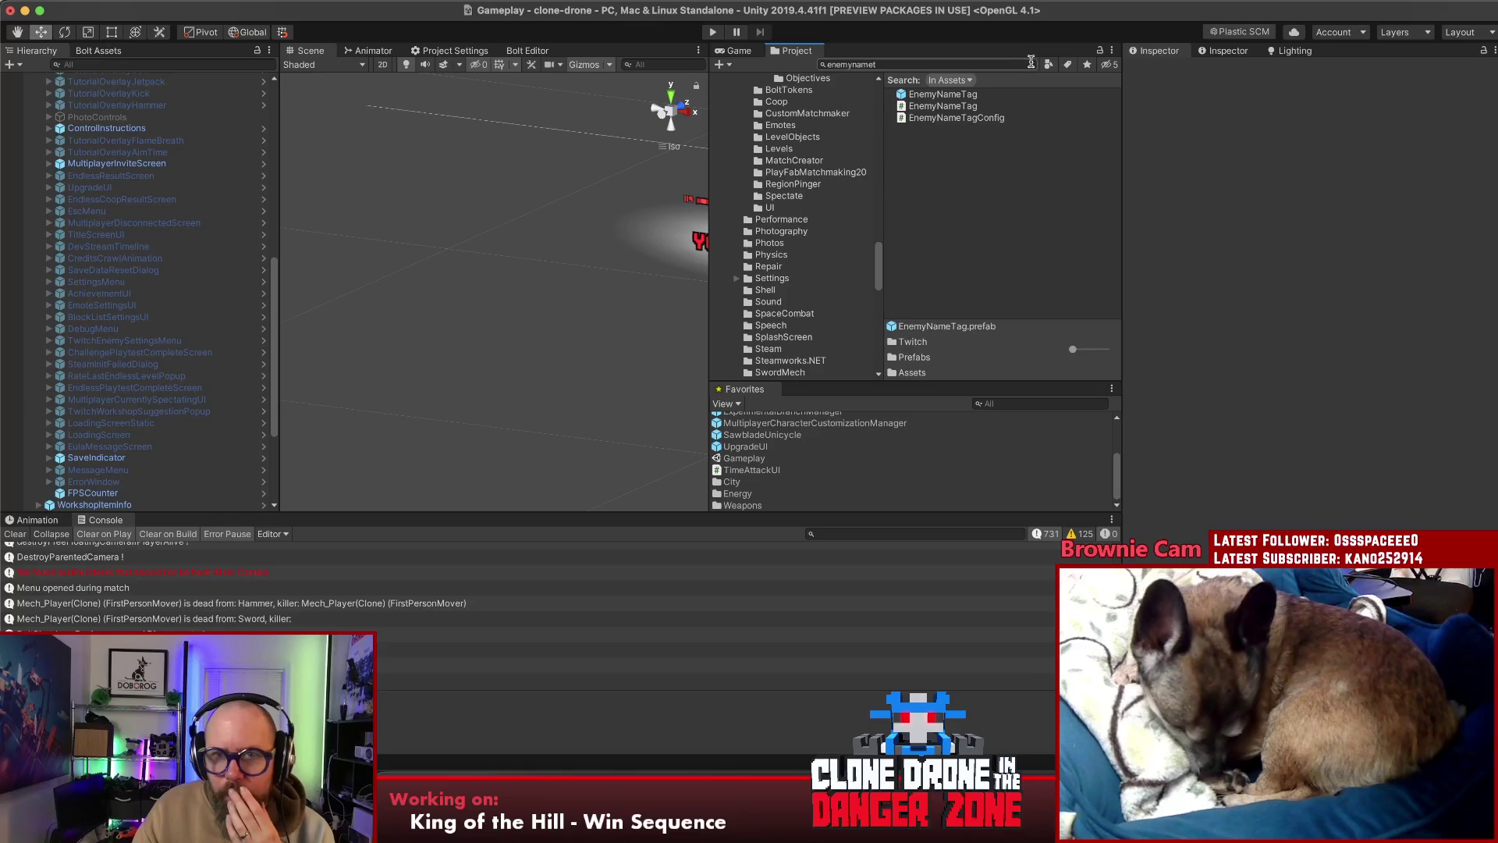
{"action": "left_click", "coordinate": [765, 804]}
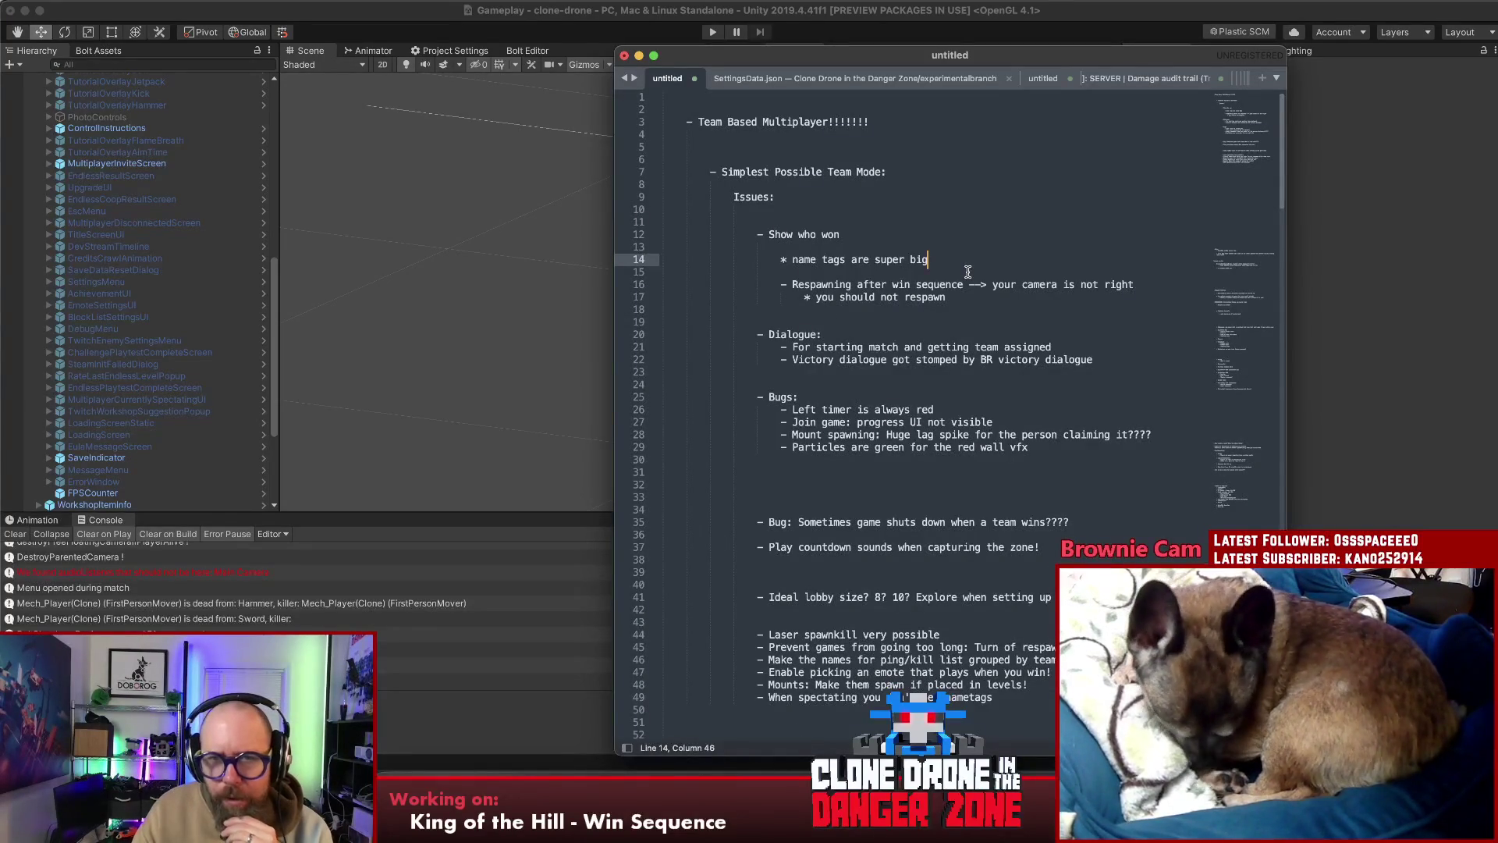
Delete the 'you should not respawn' sub-point under the respawning note
{"action": "left_click_drag", "start_coordinate": [979, 302], "coordinate": [780, 284]}
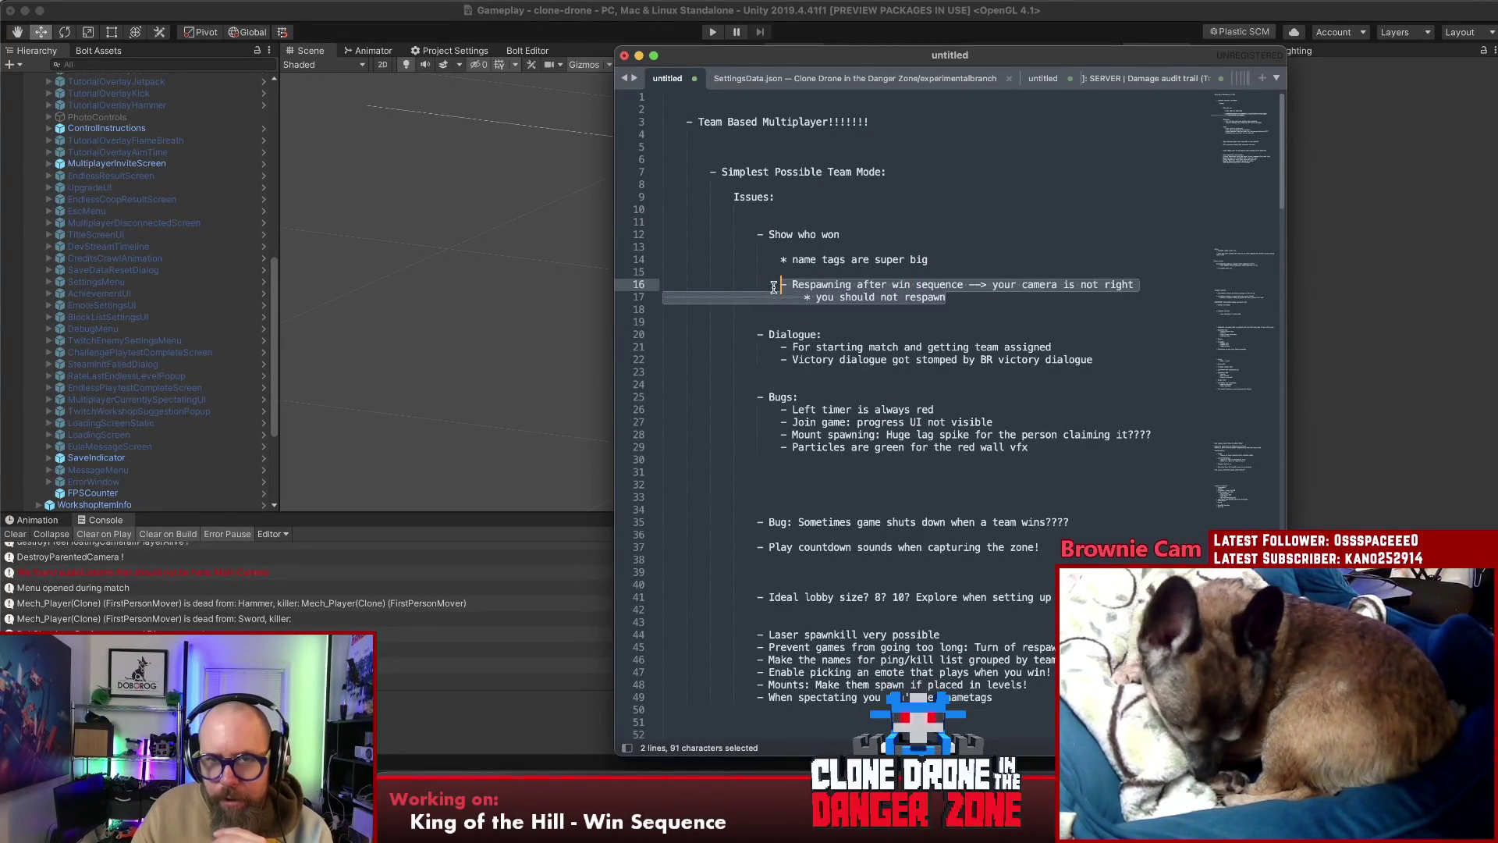
{"action": "left_click_drag", "start_coordinate": [947, 299], "coordinate": [780, 297]}
{"action": "left_click", "coordinate": [946, 300]}
{"action": "key", "text": "super+shift+Left"}
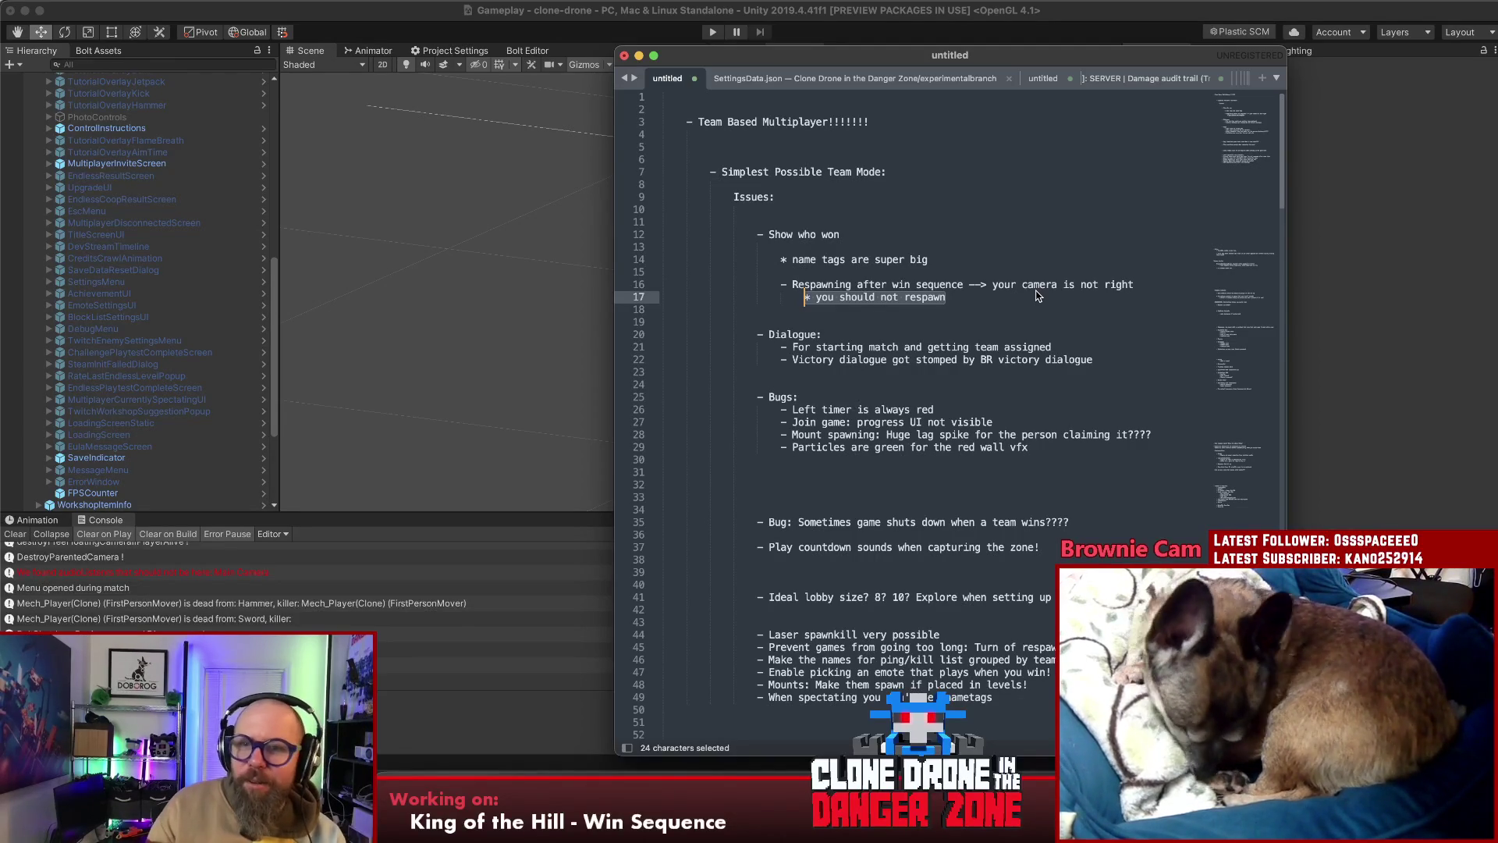
{"action": "mouse_move", "coordinate": [993, 306]}
{"action": "left_mouse_down"}
{"action": "mouse_move", "coordinate": [637, 300]}
{"action": "mouse_move", "coordinate": [601, 273]}
{"action": "mouse_move", "coordinate": [562, 284]}
{"action": "mouse_move", "coordinate": [945, 303]}
{"action": "mouse_move", "coordinate": [787, 293]}
{"action": "left_mouse_up"}
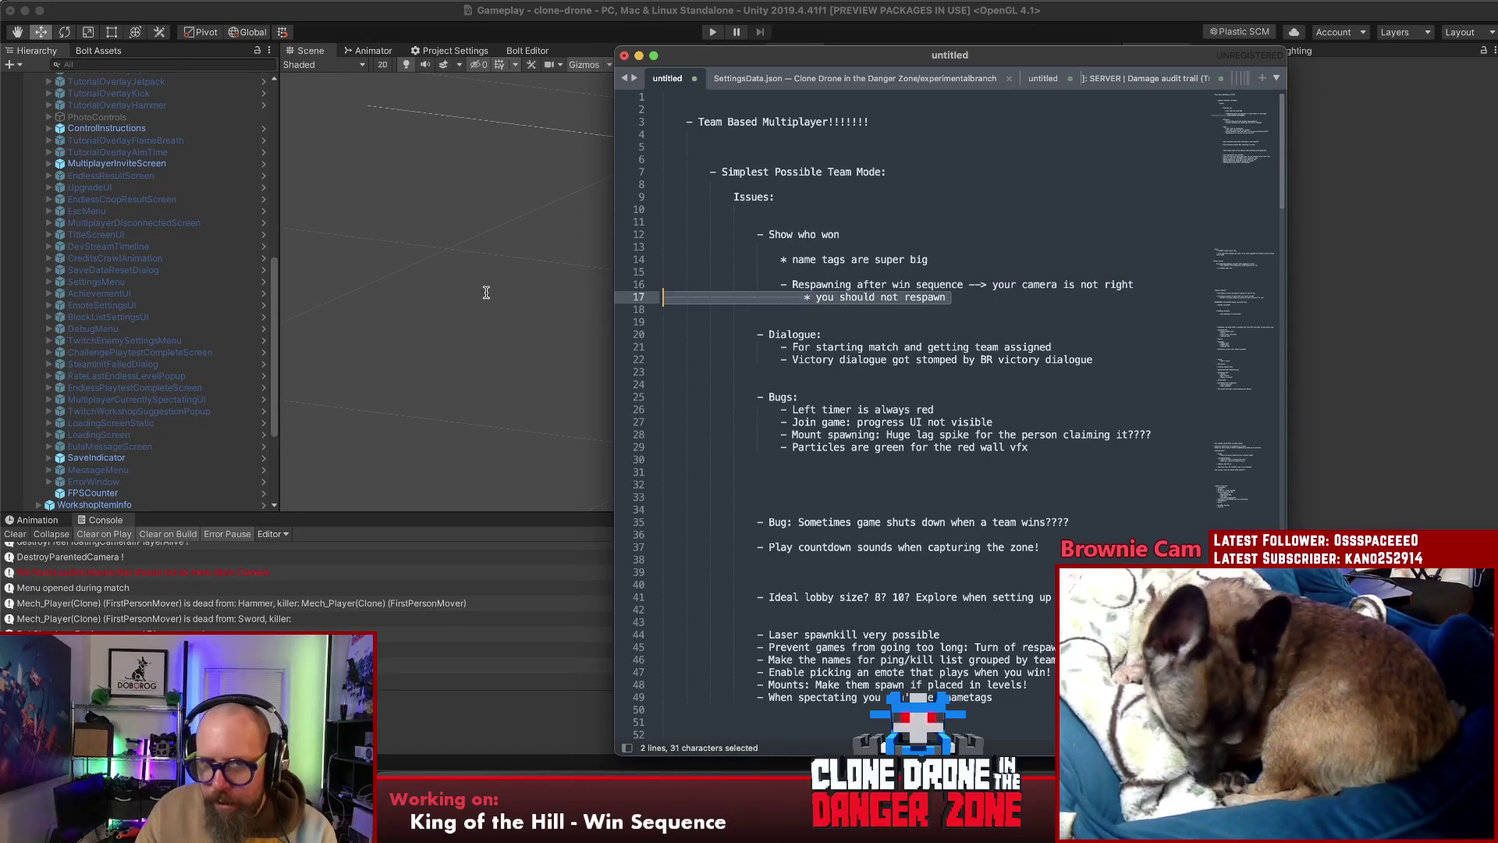
{"action": "key", "text": "BackSpace"}
Reword the note to 'Respawning right before win sequence --> camera trouble?' and fix the 'trobule' typo
{"action": "mouse_move", "coordinate": [1136, 286]}
{"action": "left_mouse_down"}
{"action": "mouse_move", "coordinate": [835, 286]}
{"action": "mouse_move", "coordinate": [992, 286]}
{"action": "mouse_move", "coordinate": [856, 285]}
{"action": "left_mouse_up"}
{"action": "type", "text": "right bef"}
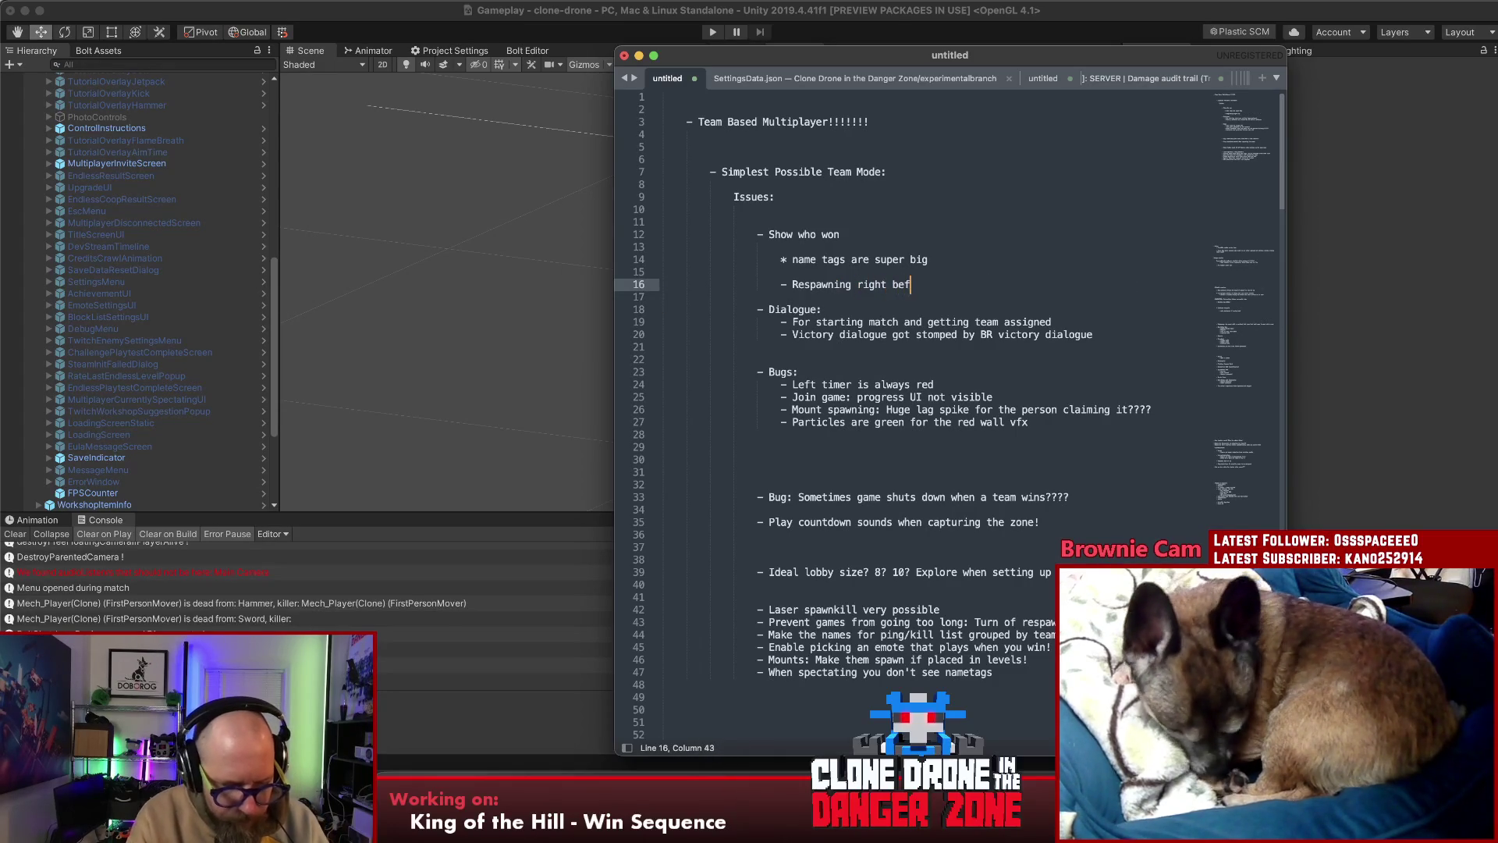
{"action": "type", "text": "ore win sequence --"}
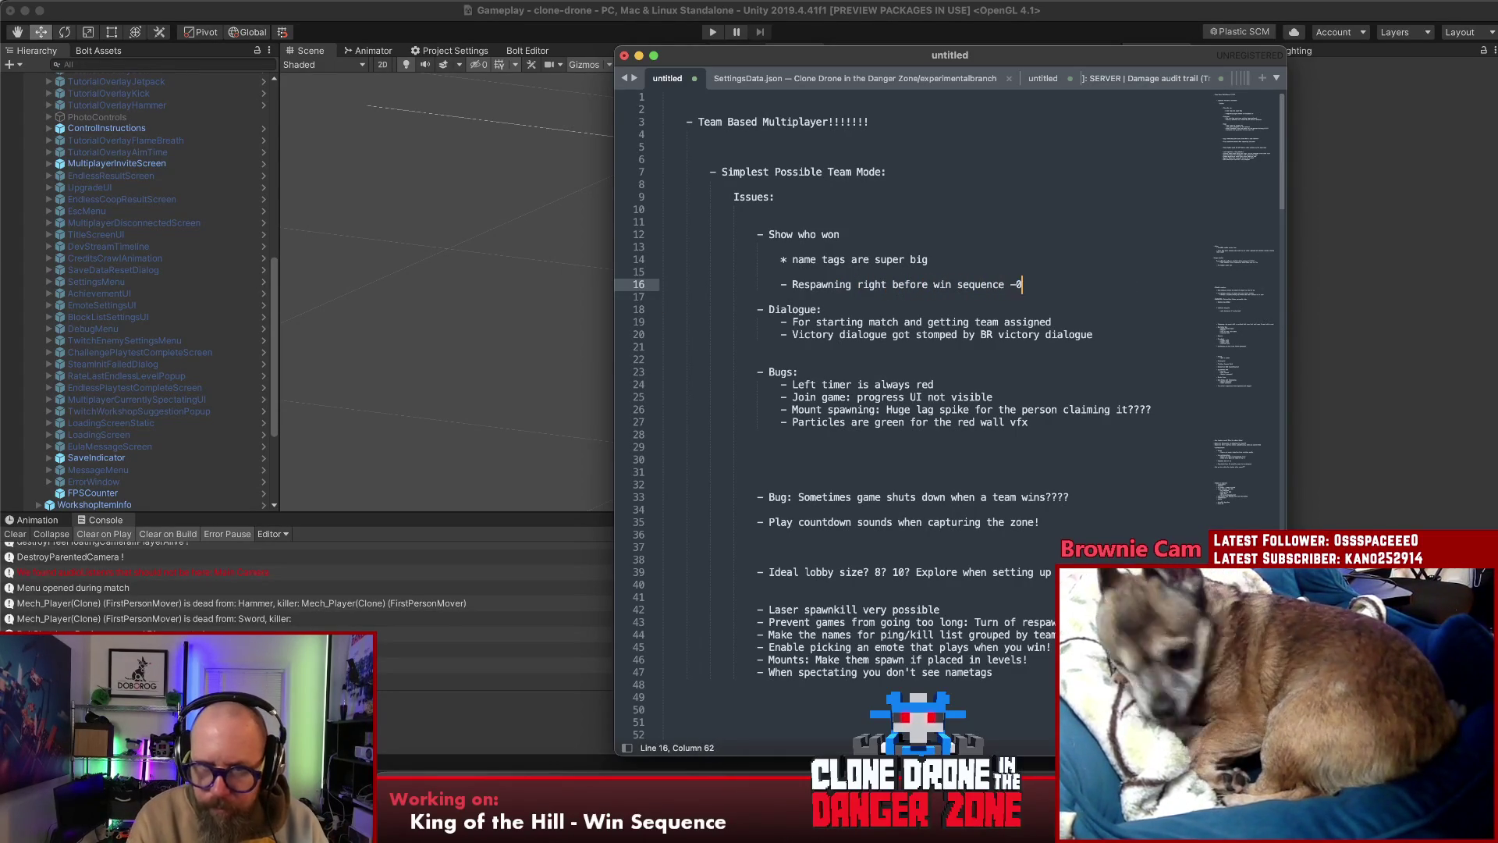
{"action": "type", "text": "> camera trobule?"}
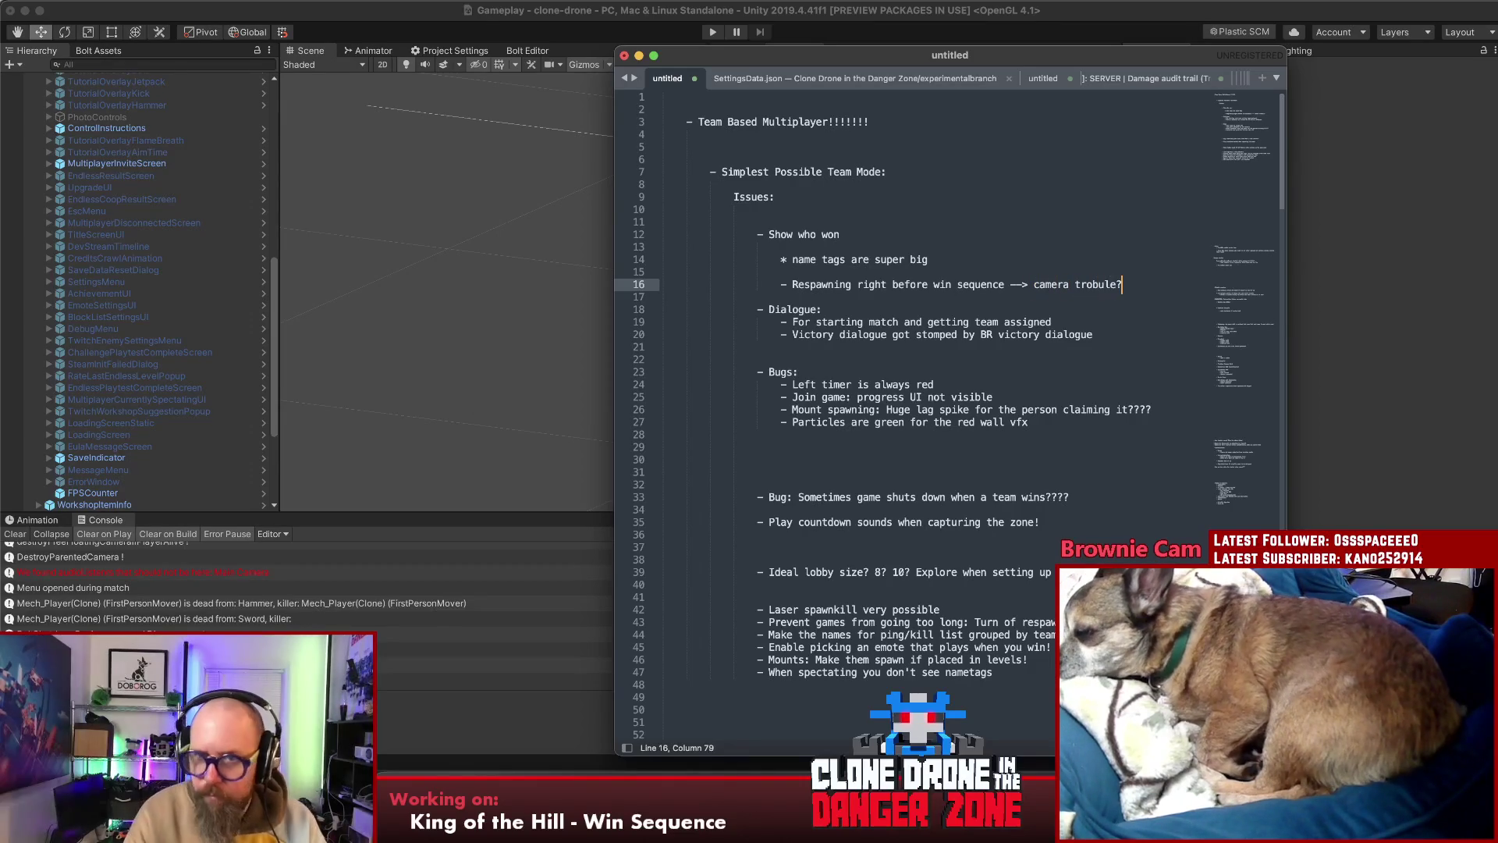
{"action": "left_click", "coordinate": [1092, 284]}
{"action": "type", "text": "u"}
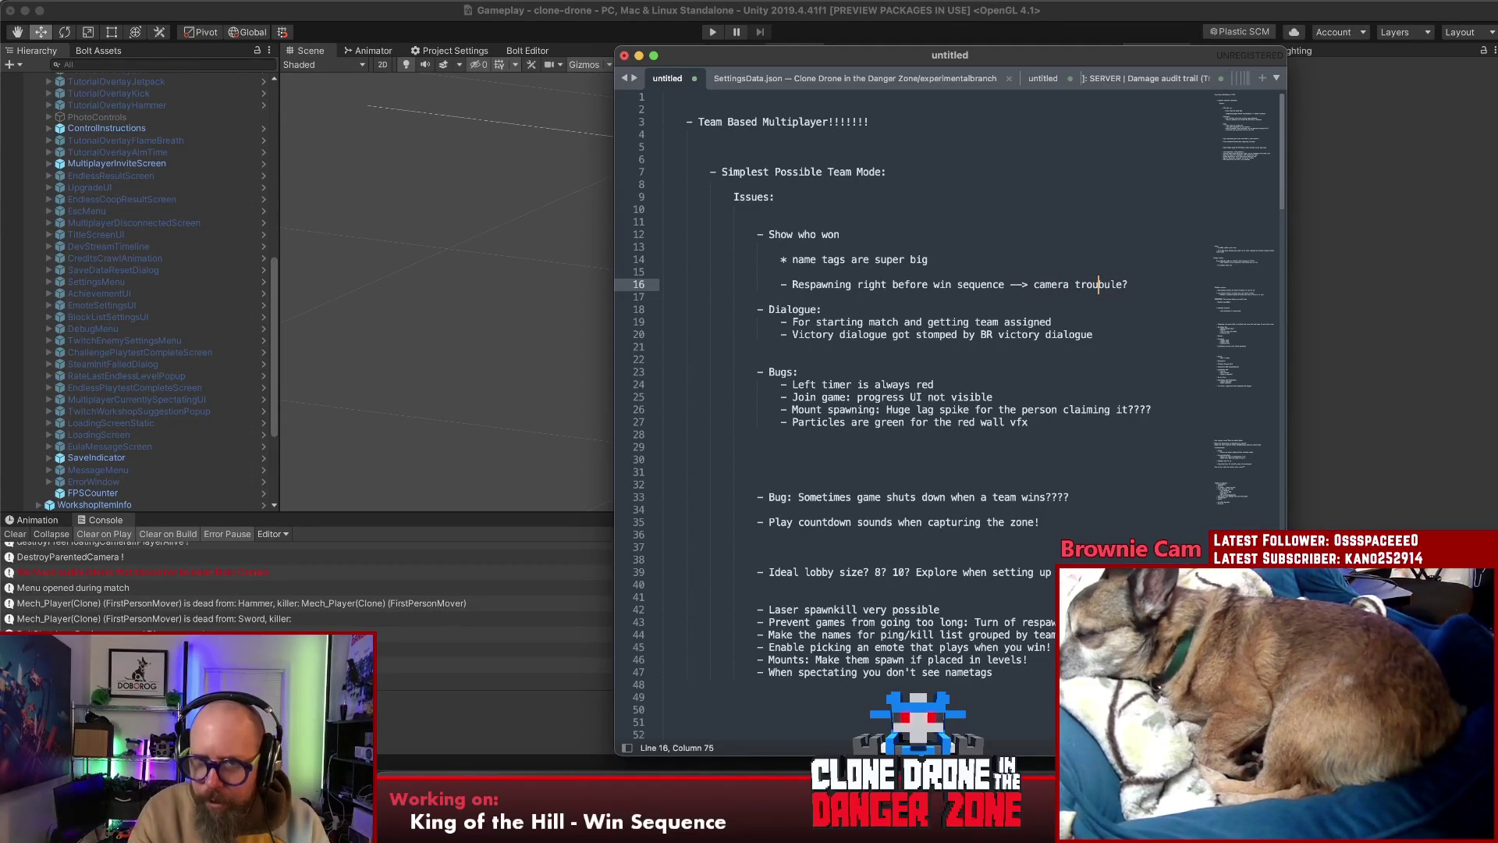
{"action": "key", "text": "Delete"}
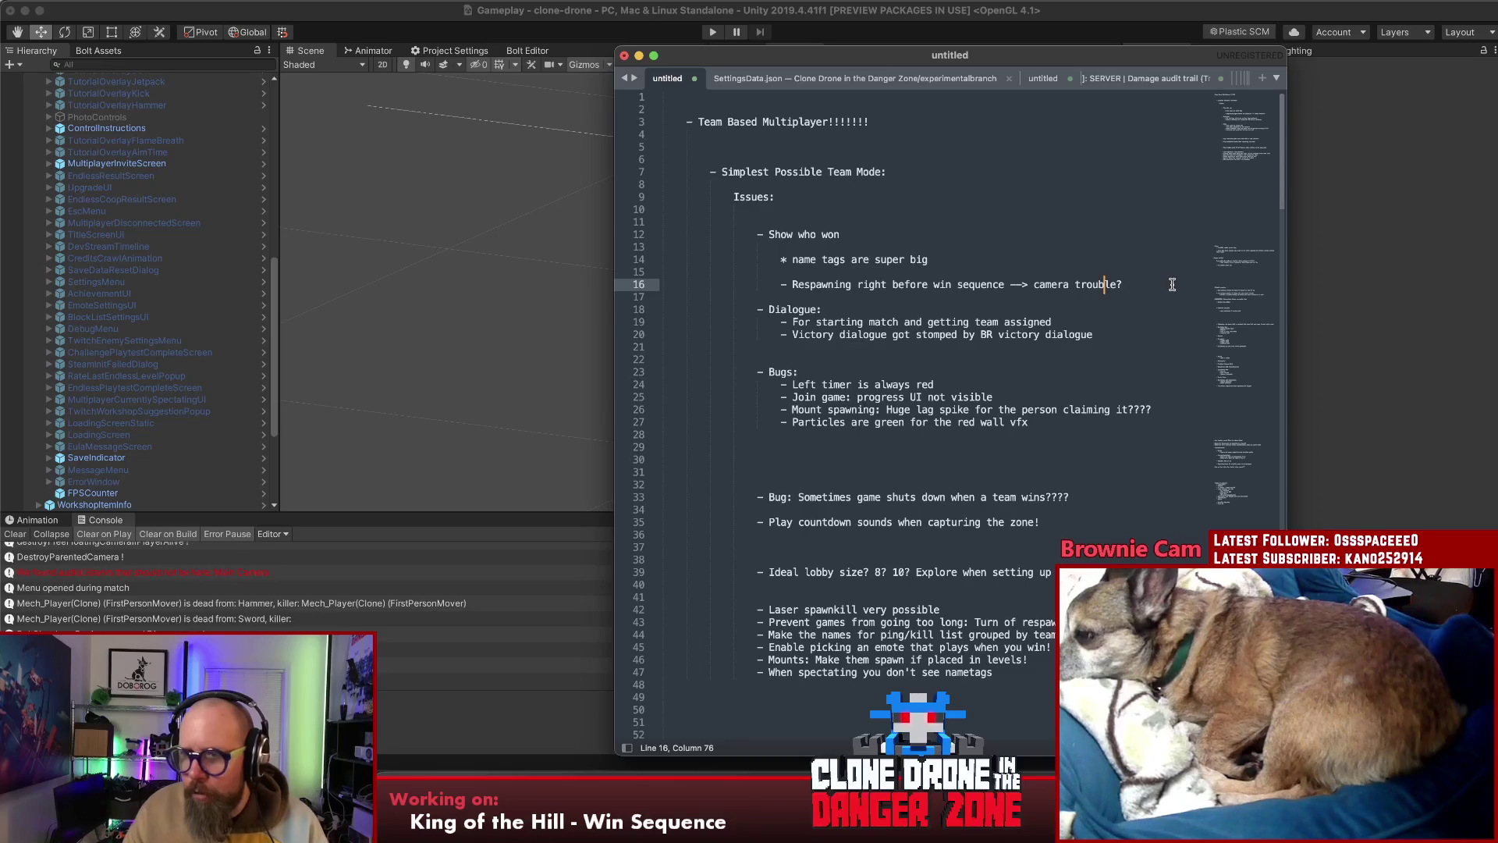
{"action": "left_click_drag", "start_coordinate": [1155, 282], "coordinate": [773, 280]}
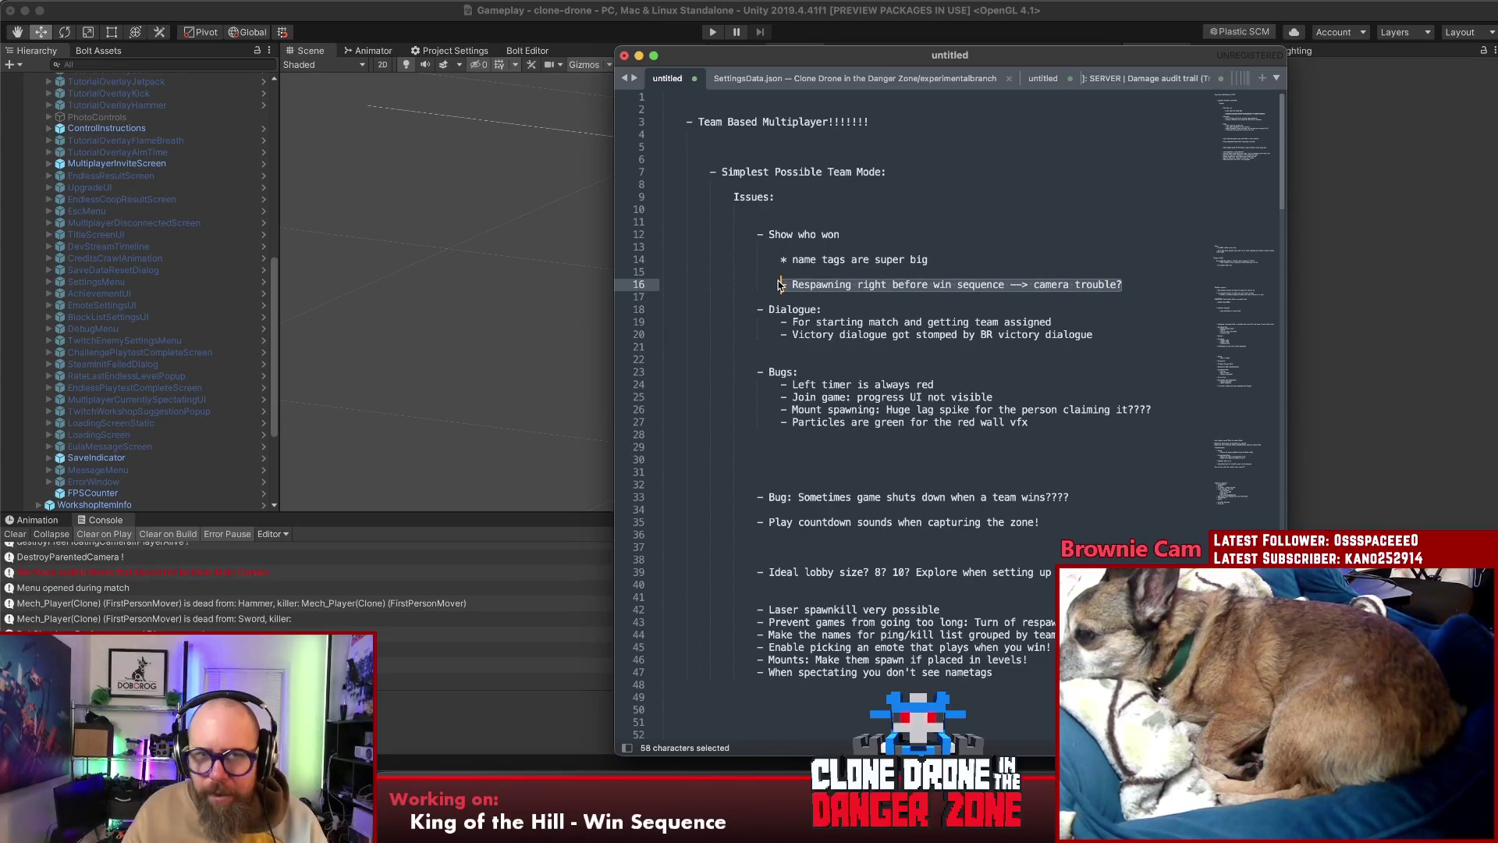
Move the respawning camera-trouble note into the Bugs list below the vfx bug
{"action": "key", "text": "super+x"}
{"action": "left_click", "coordinate": [1043, 424]}
{"action": "key", "text": "Return"}
{"action": "key", "text": "super+v"}
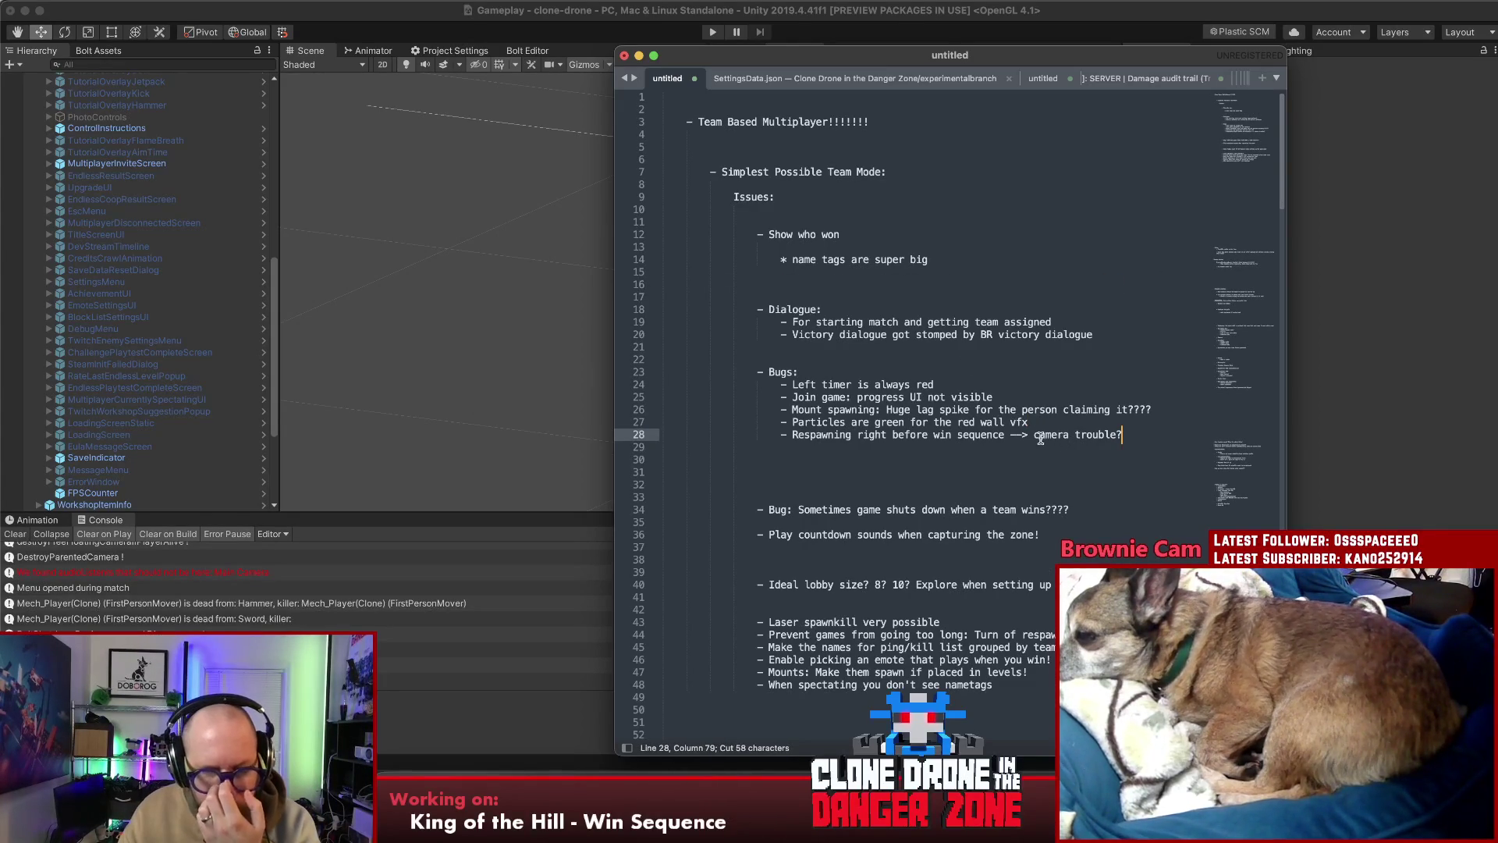
Copy the red wall particles bug line
{"action": "mouse_move", "coordinate": [1030, 422]}
{"action": "left_mouse_down"}
{"action": "mouse_move", "coordinate": [759, 408]}
{"action": "mouse_move", "coordinate": [792, 425]}
{"action": "left_mouse_up"}
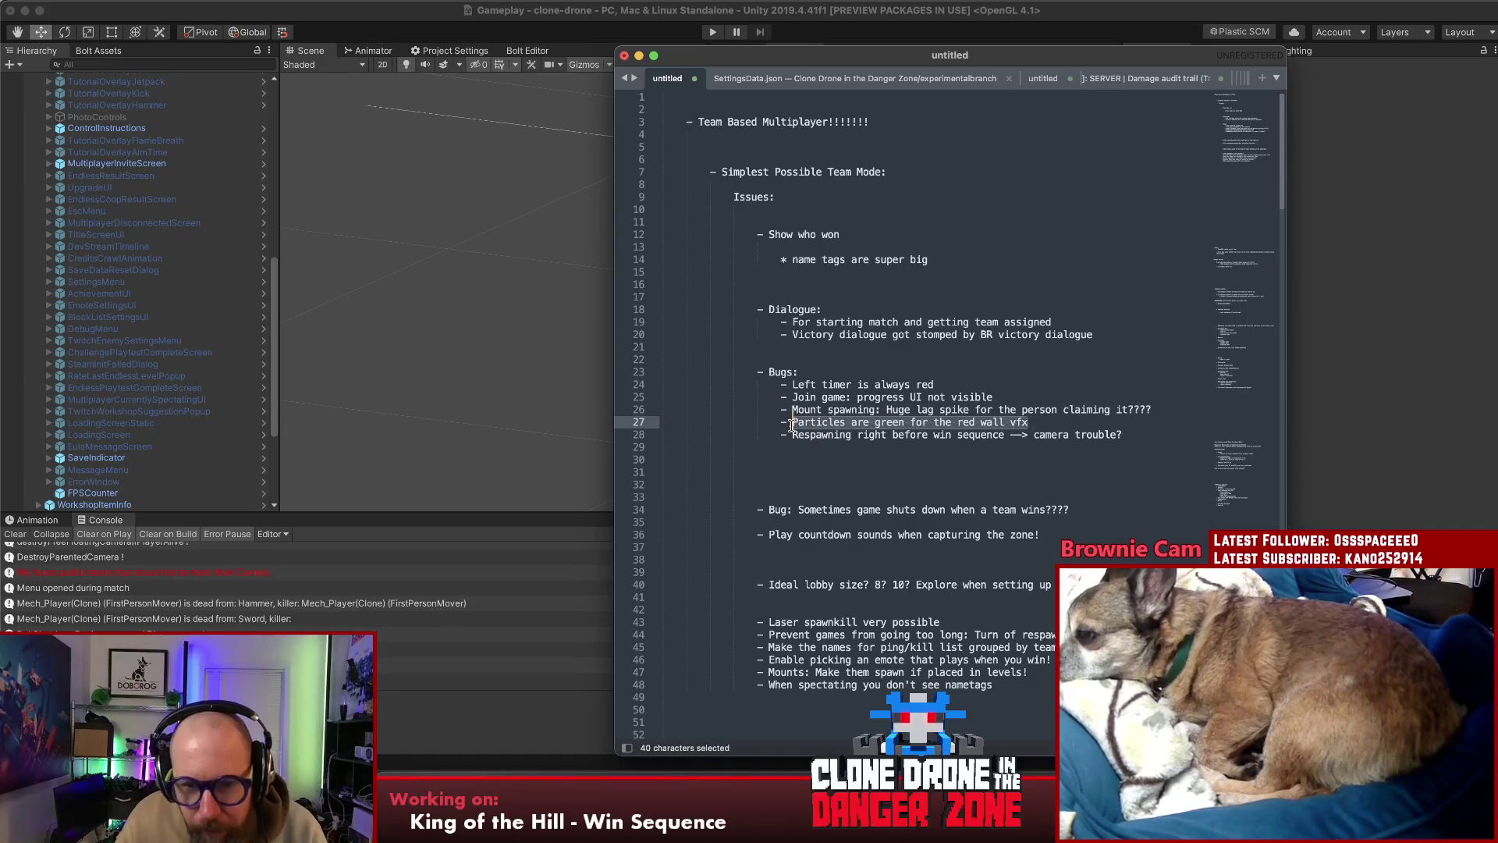
{"action": "key", "text": "super+c"}
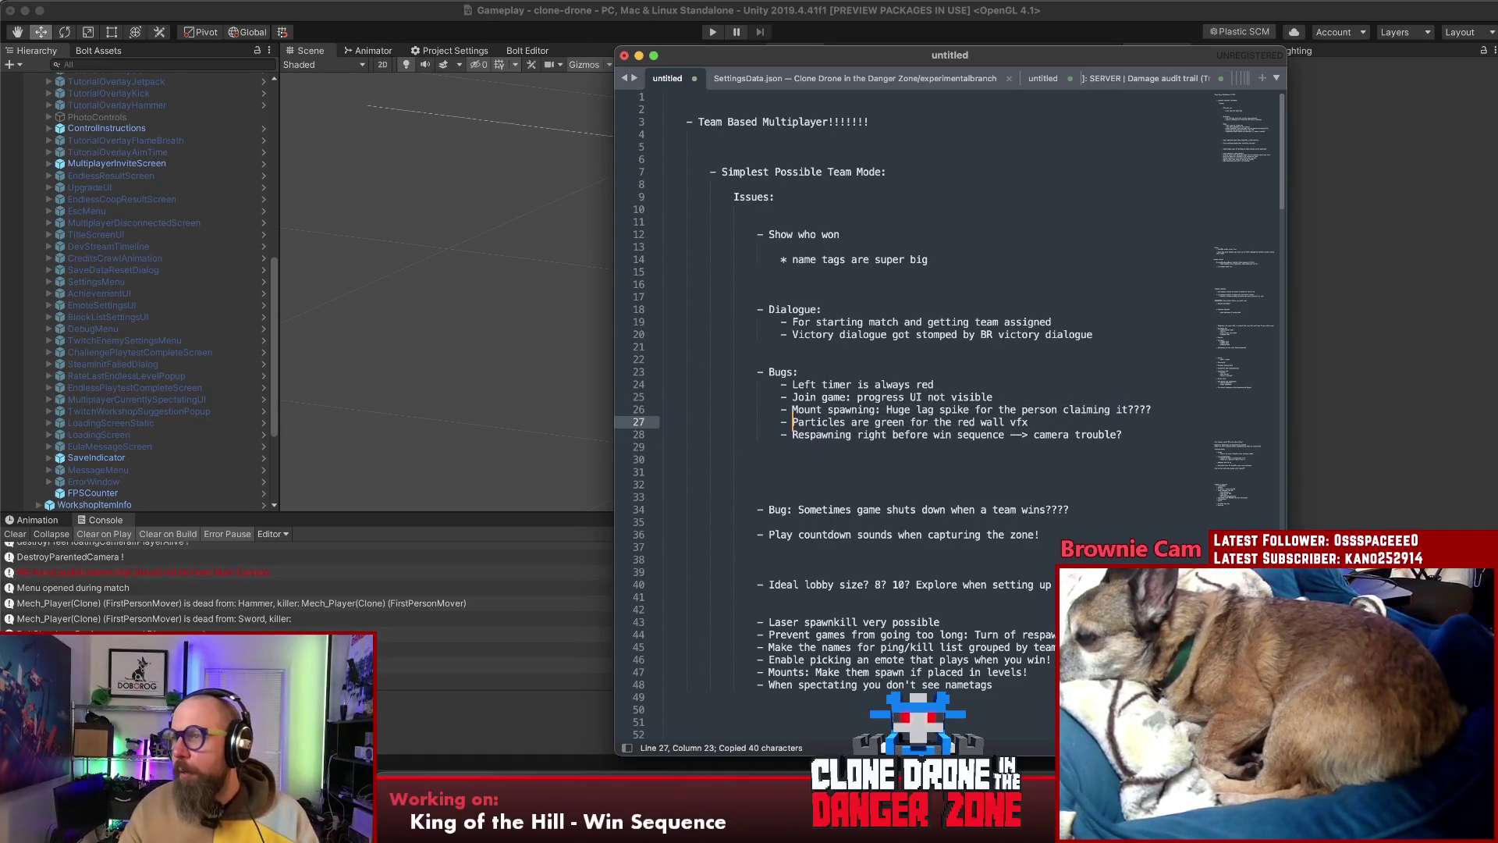
{"action": "key", "text": "super+Tab"}
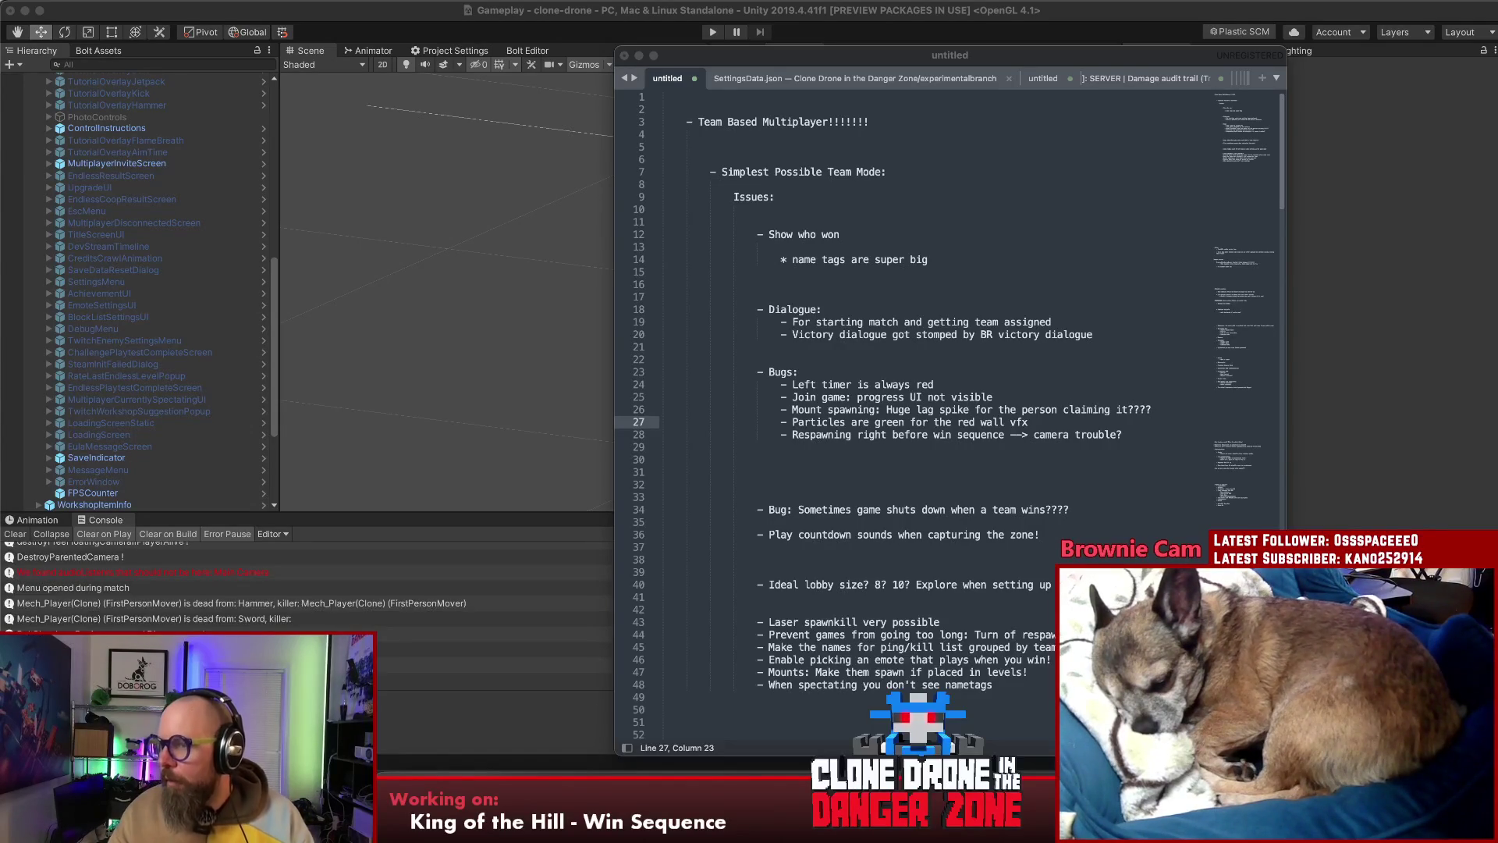
{"action": "left_click", "coordinate": [909, 384]}
Cut the 'name tags are super big' line from under Show who won
{"action": "left_click", "coordinate": [848, 292]}
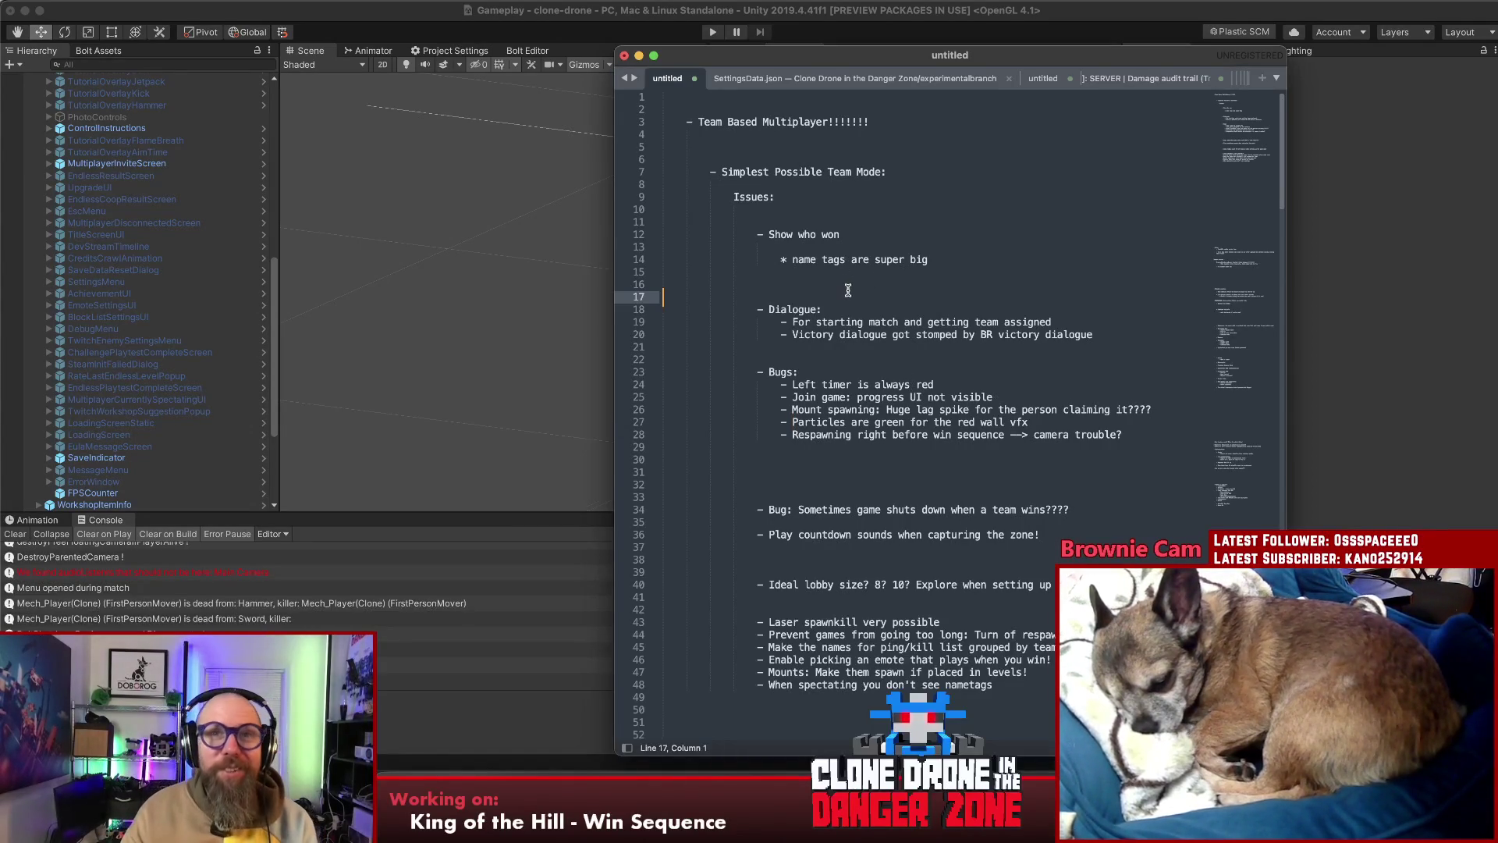
{"action": "left_click", "coordinate": [939, 289]}
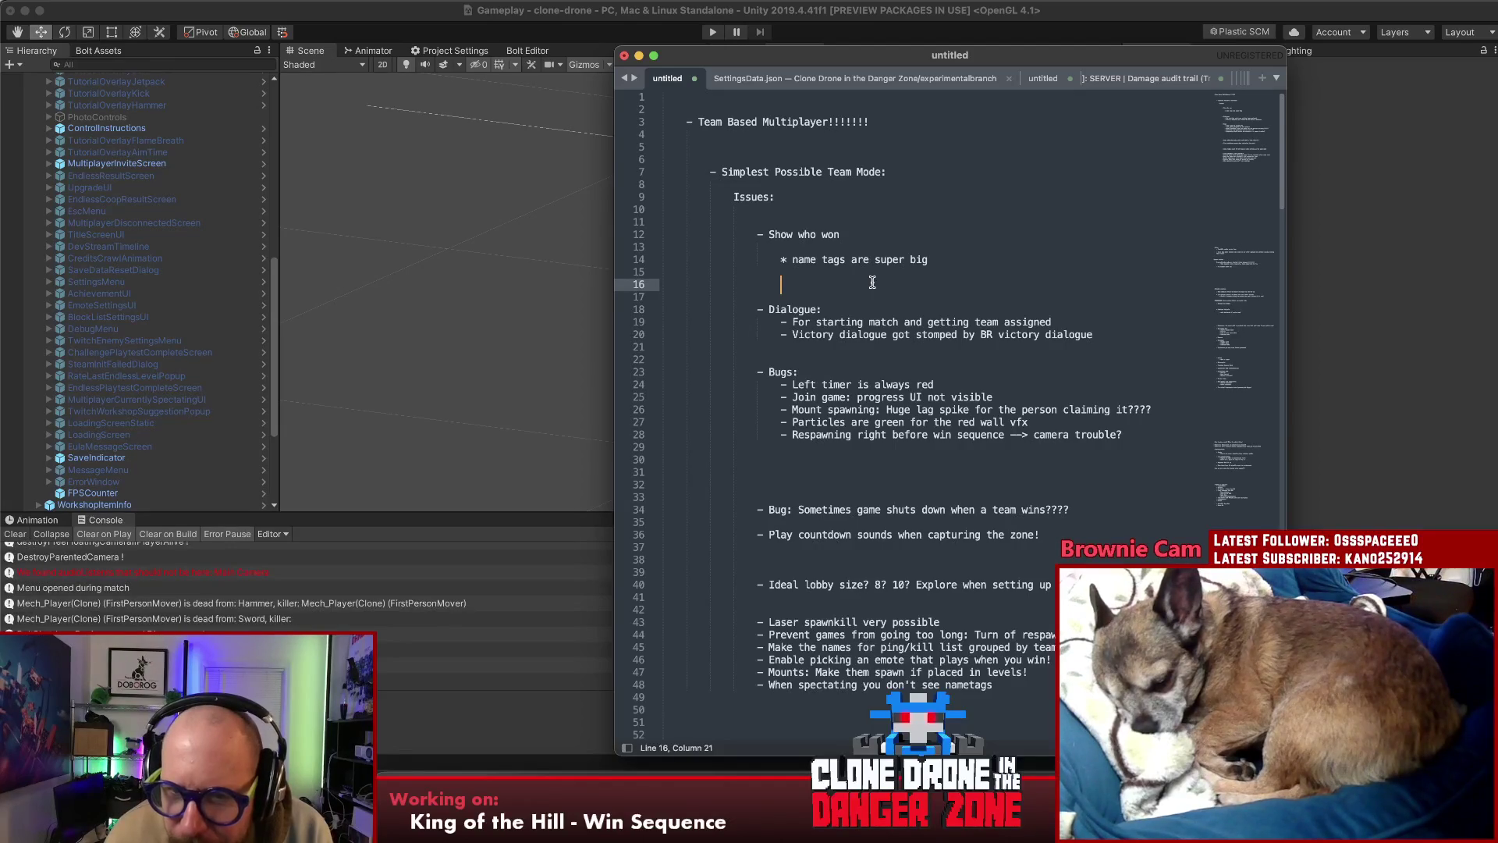
{"action": "left_click", "coordinate": [920, 274]}
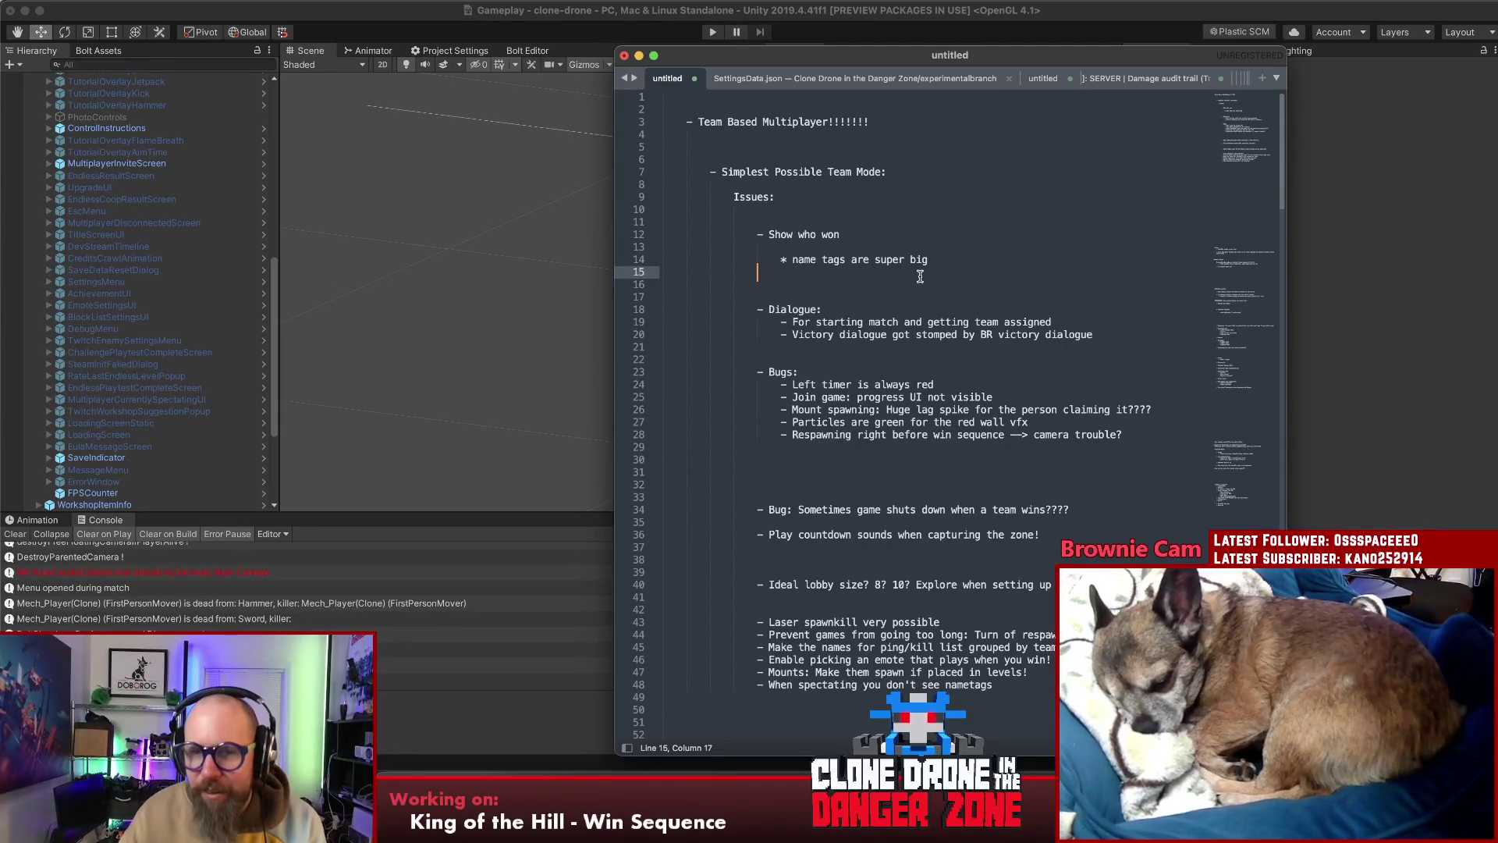
{"action": "left_click_drag", "start_coordinate": [969, 262], "coordinate": [759, 260]}
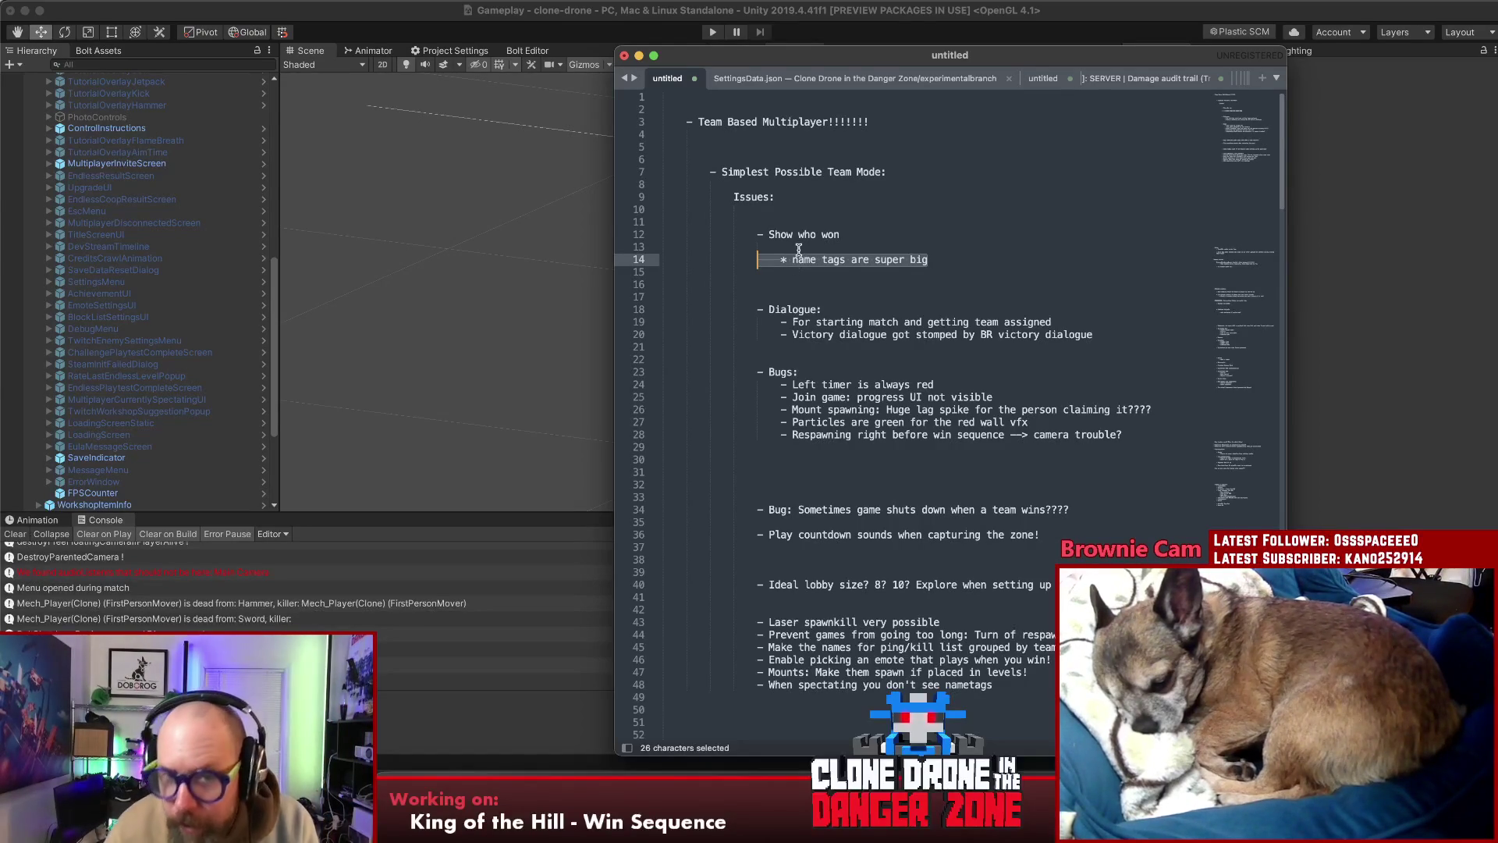
{"action": "left_click", "coordinate": [928, 285]}
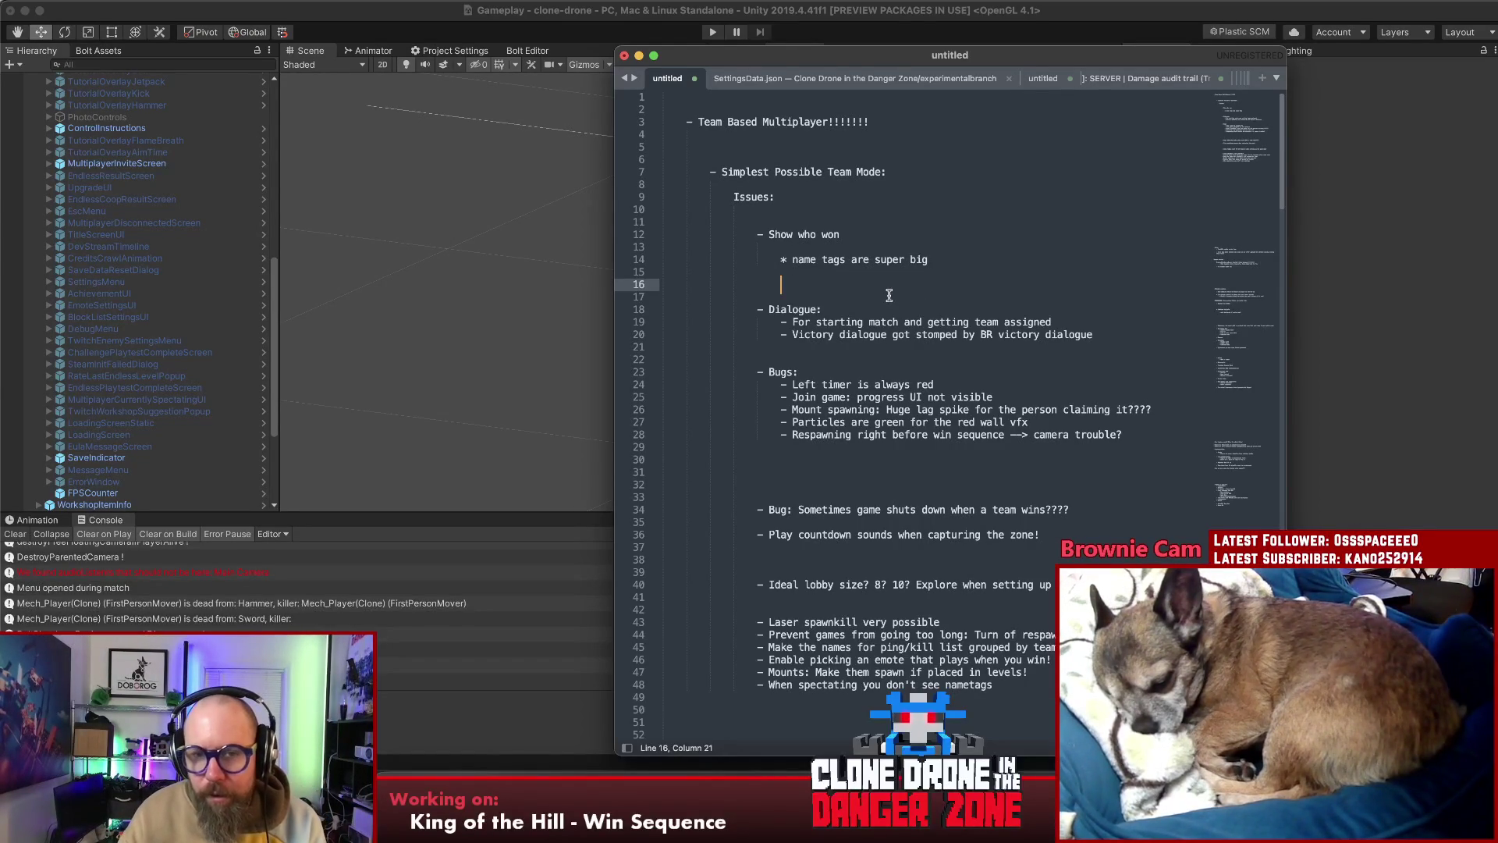
{"action": "left_click", "coordinate": [976, 258]}
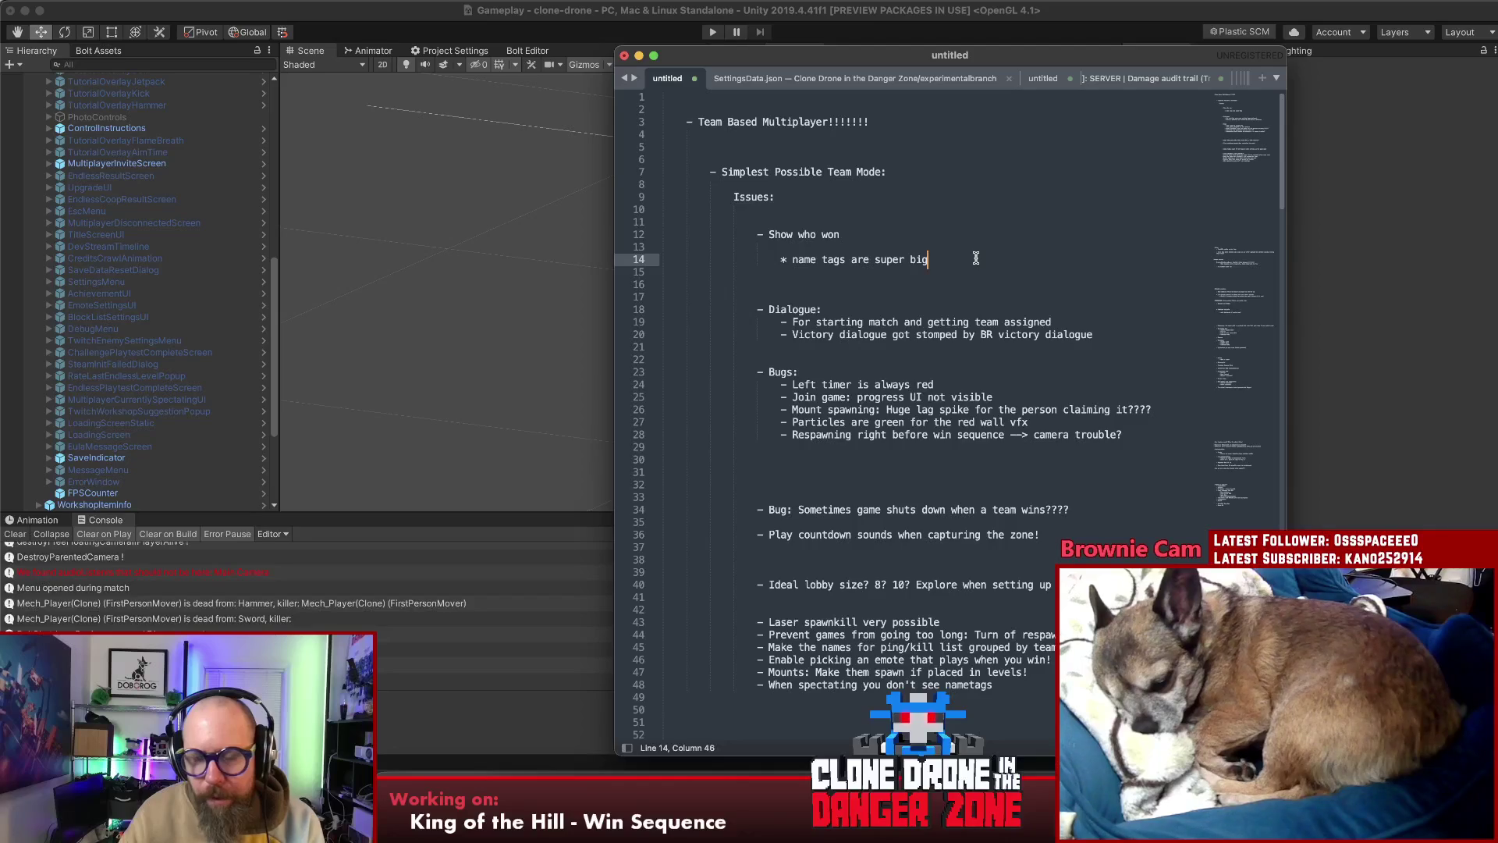
{"action": "left_click_drag", "start_coordinate": [976, 258], "coordinate": [779, 261]}
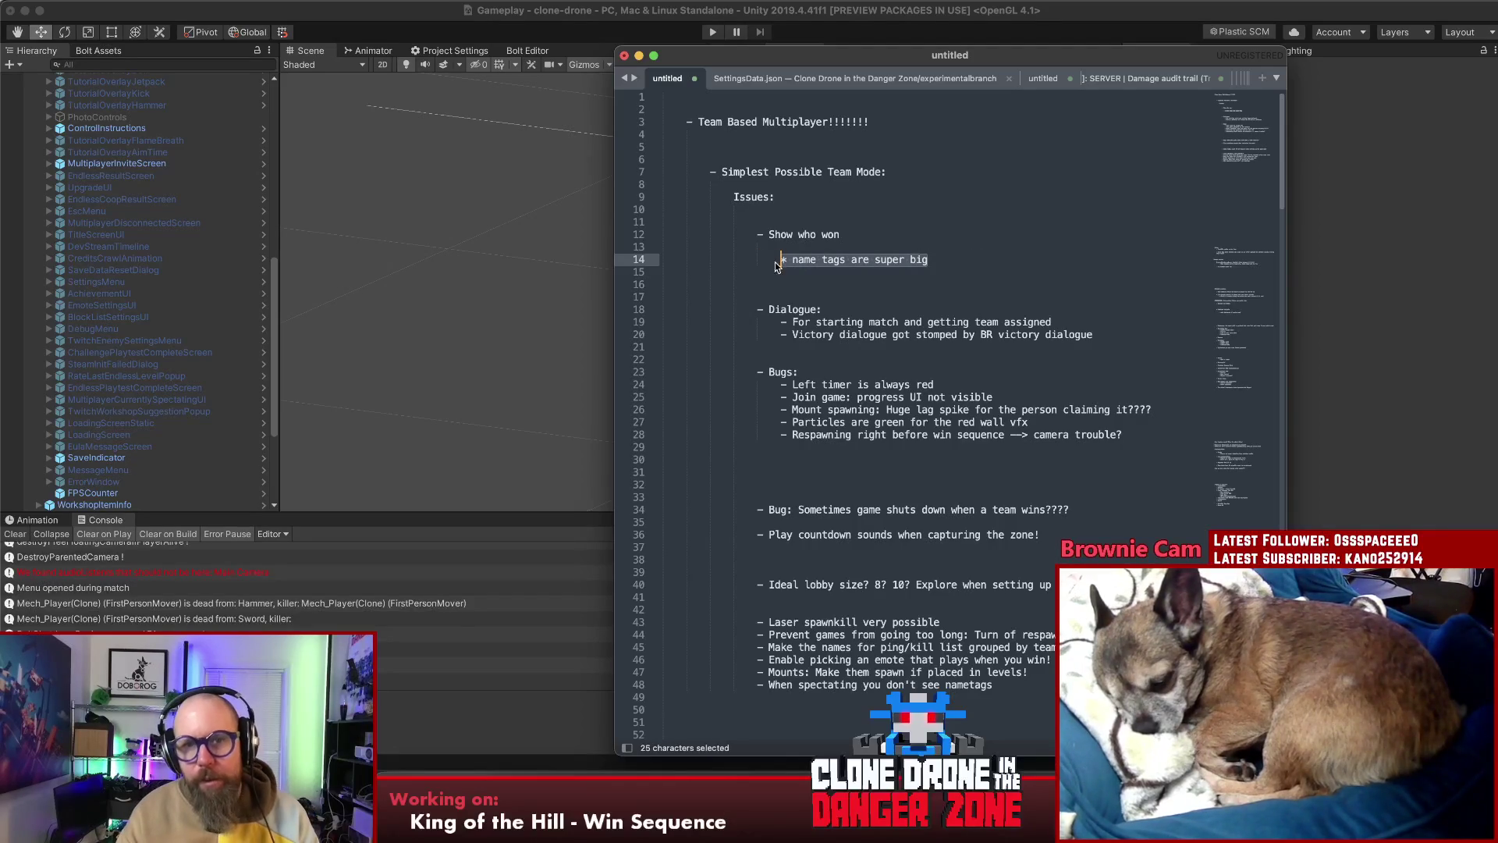
{"action": "key", "text": "super+x"}
{"action": "left_click", "coordinate": [832, 372]}
Paste the name tags note under Bugs and indent it to match the other bugs
{"action": "key", "text": "Return"}
{"action": "key", "text": "super+v"}
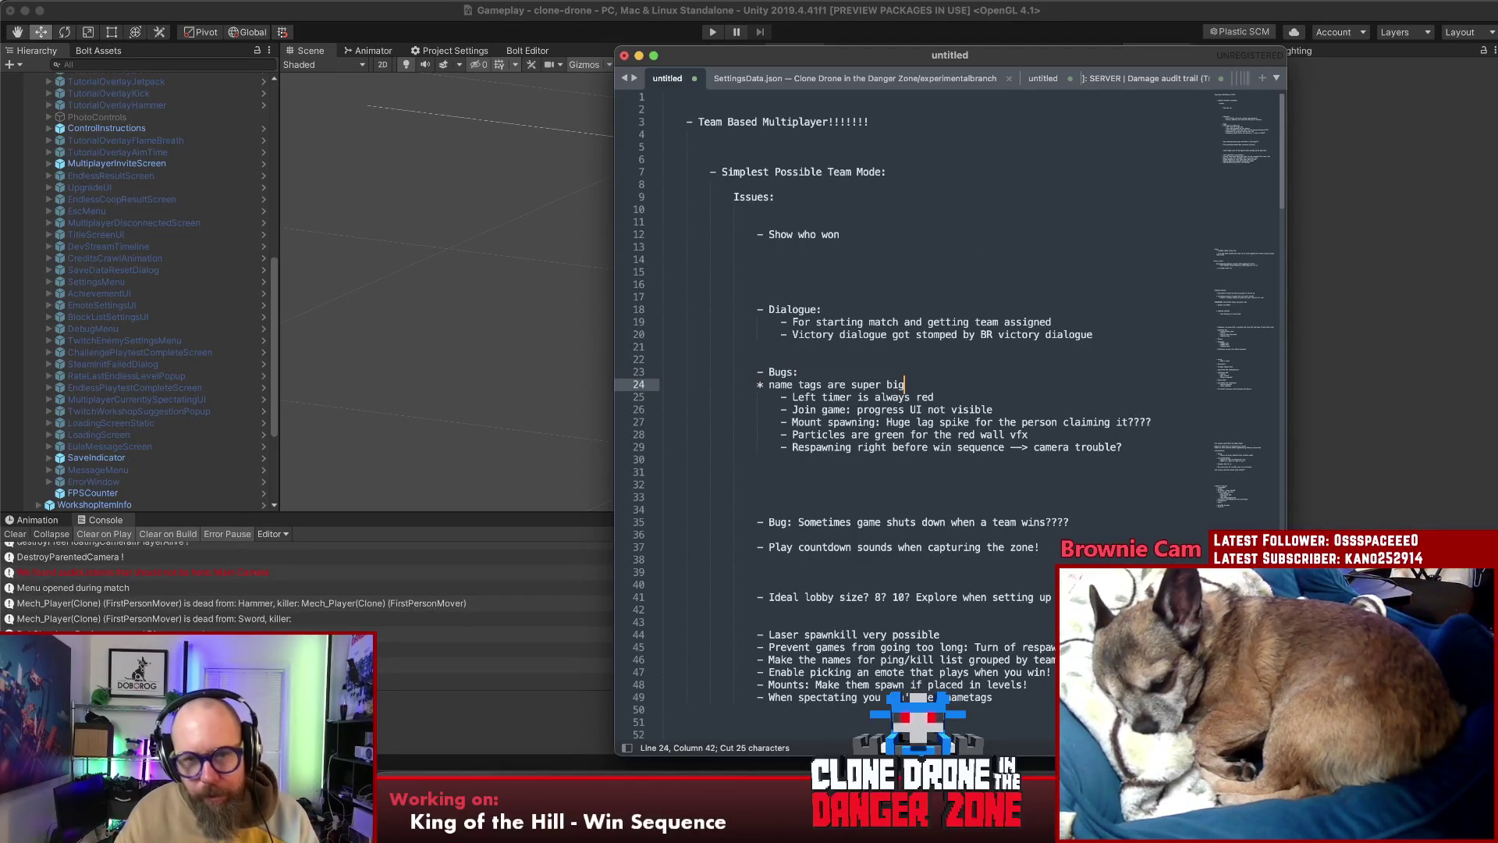
{"action": "left_click", "coordinate": [745, 383]}
{"action": "key", "text": "Tab"}
Delete the now-empty Show who won section
{"action": "left_click_drag", "start_coordinate": [846, 275], "coordinate": [590, 231]}
{"action": "key", "text": "BackSpace"}
{"action": "key", "text": "BackSpace"}
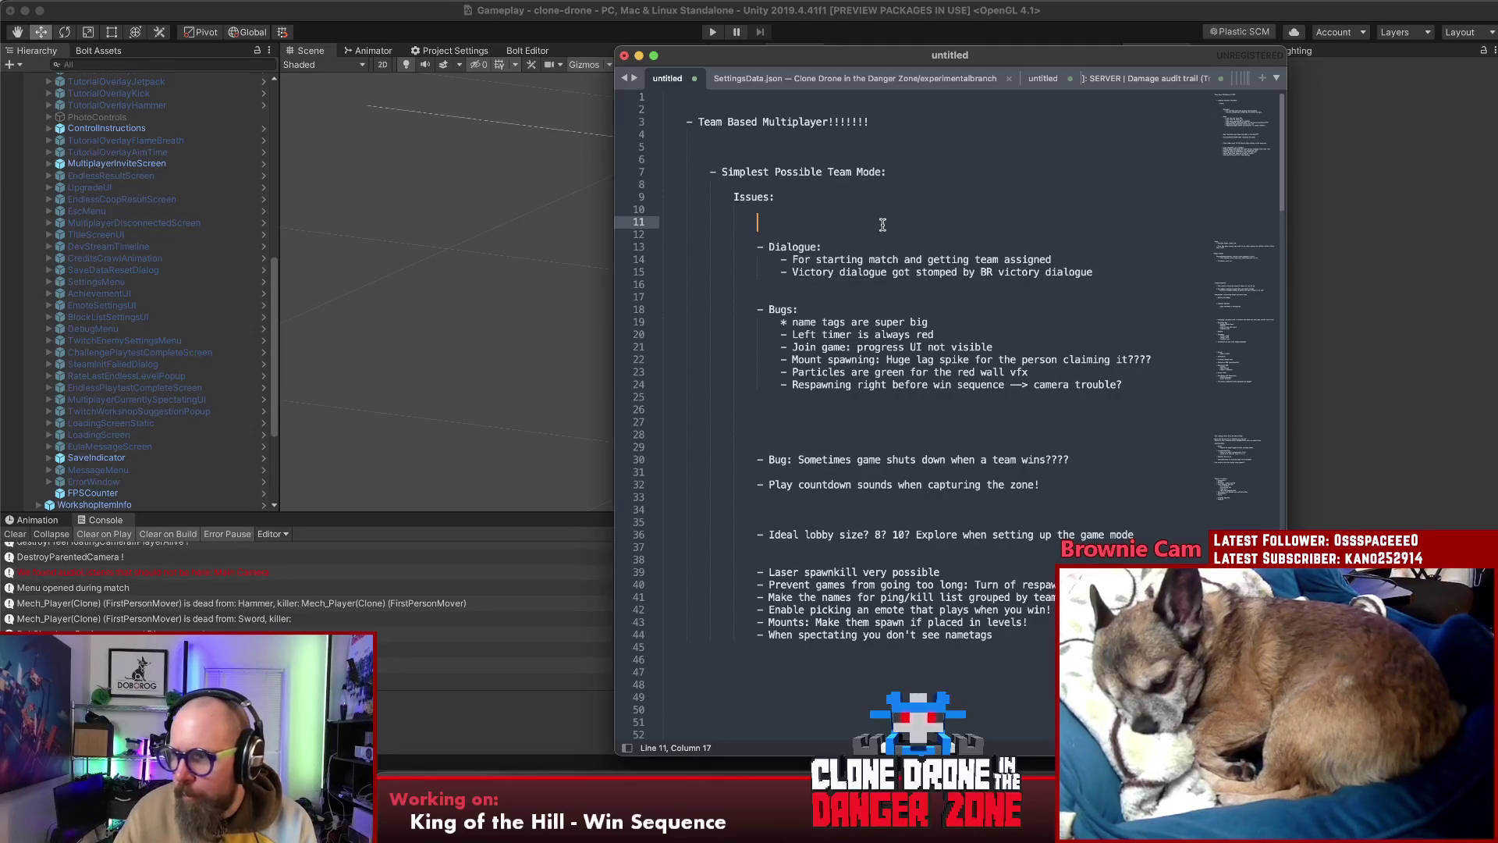
{"action": "left_click", "coordinate": [872, 234]}
{"action": "left_click", "coordinate": [889, 333]}
{"action": "left_click", "coordinate": [893, 322]}
{"action": "left_click", "coordinate": [973, 333]}
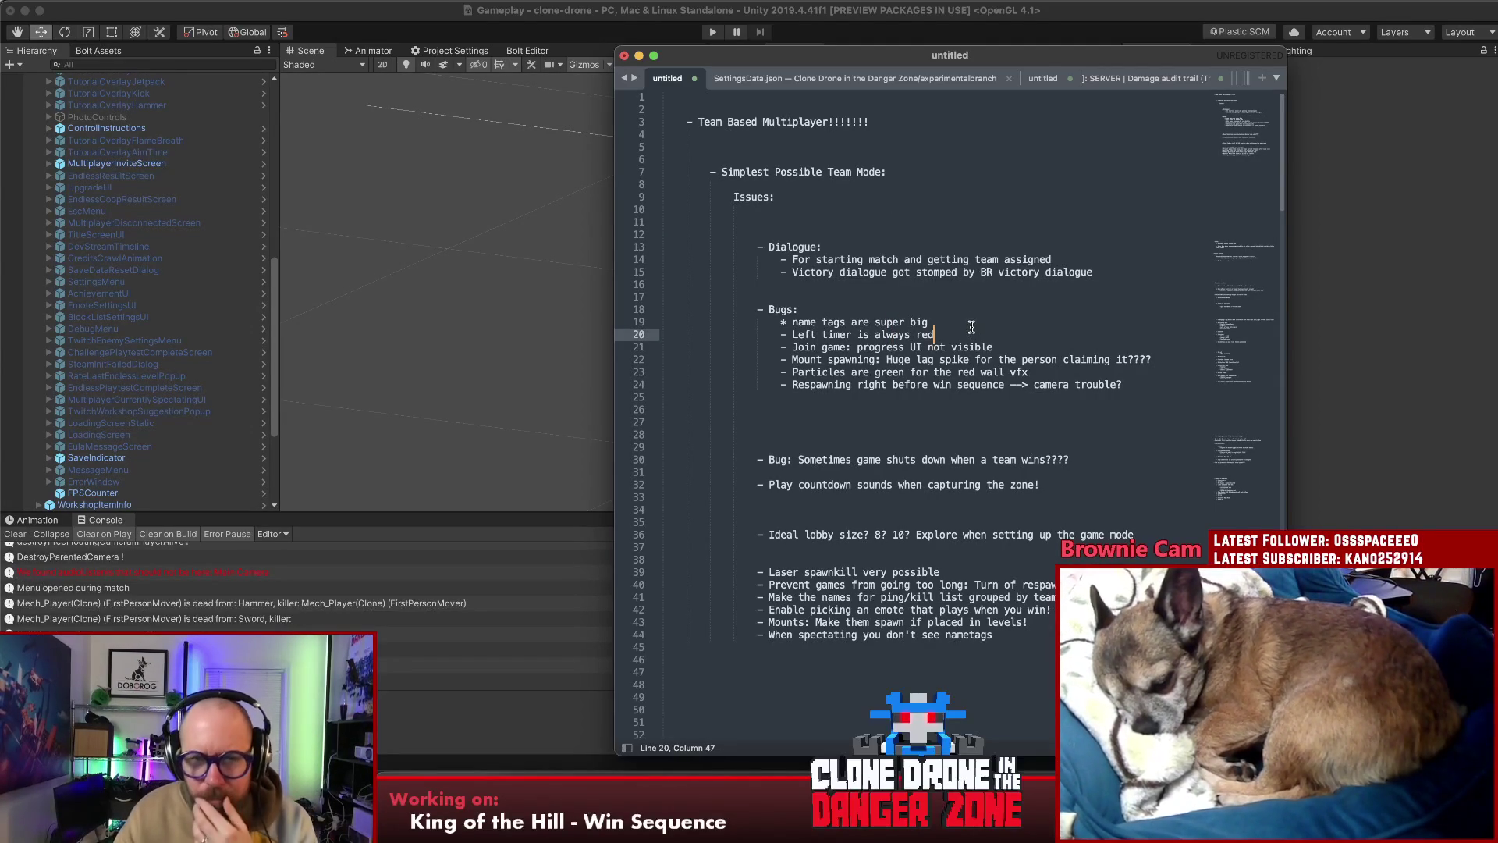
Add the bug 'Name tag vibrates like crazy when you are carried down by garbage bo…' after camera trouble
{"action": "left_click", "coordinate": [1133, 384]}
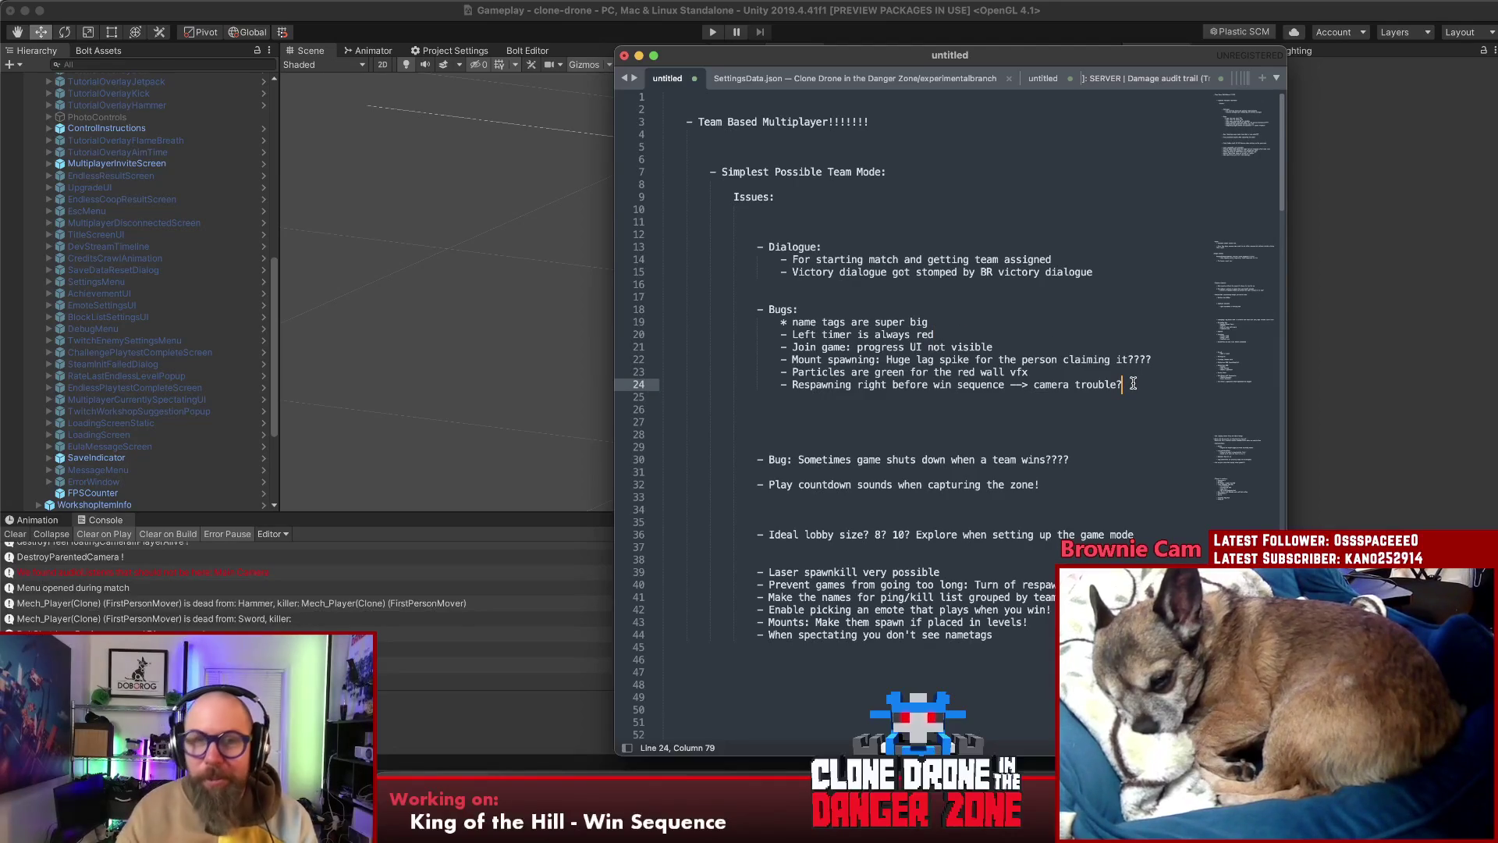
{"action": "key", "text": "Return"}
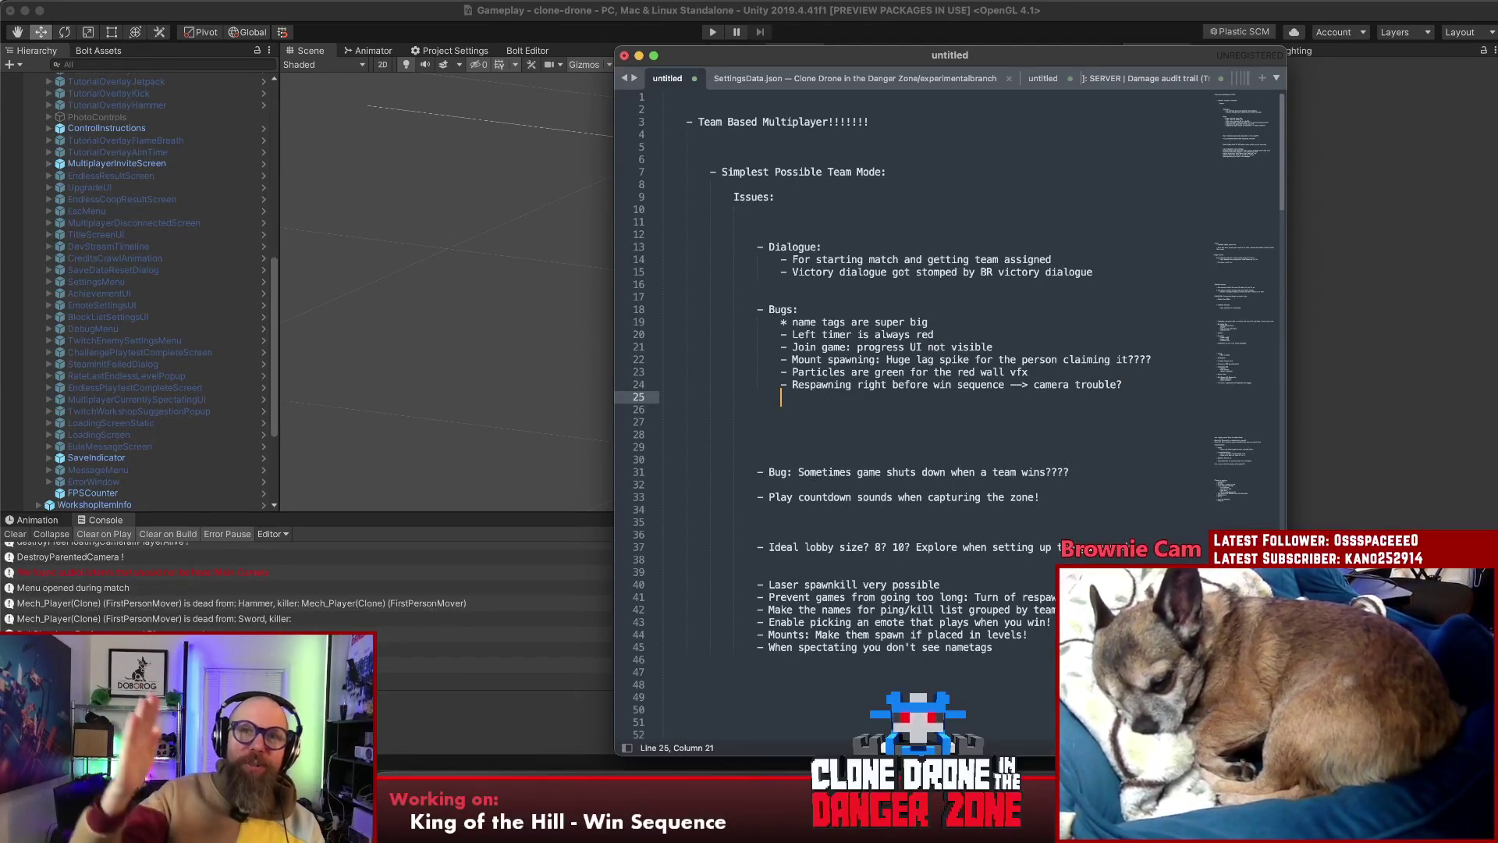
{"action": "type", "text": "- Name tag vi"}
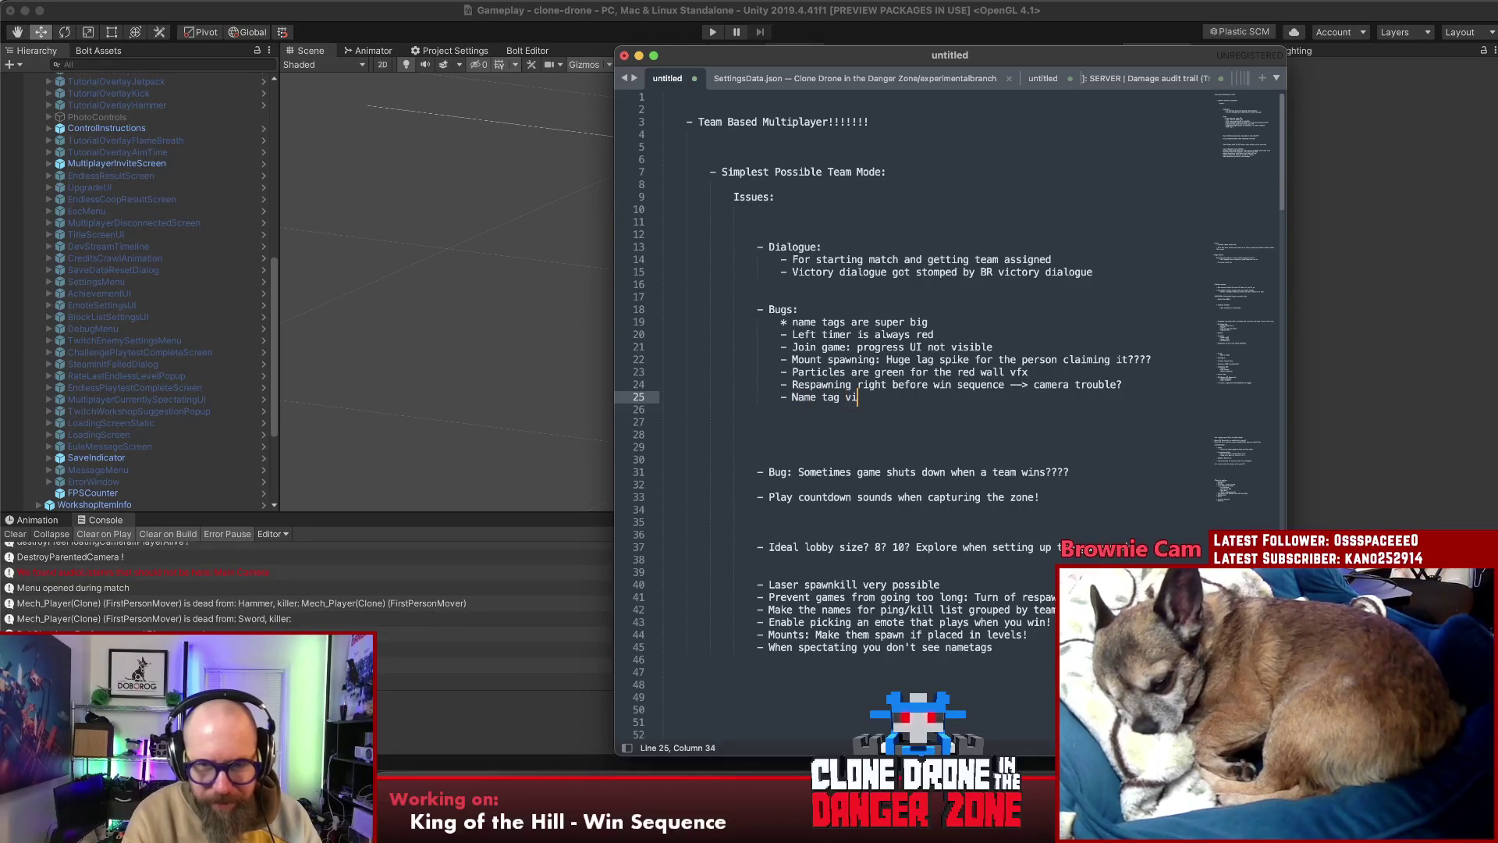
{"action": "type", "text": "brates like crazy when y"}
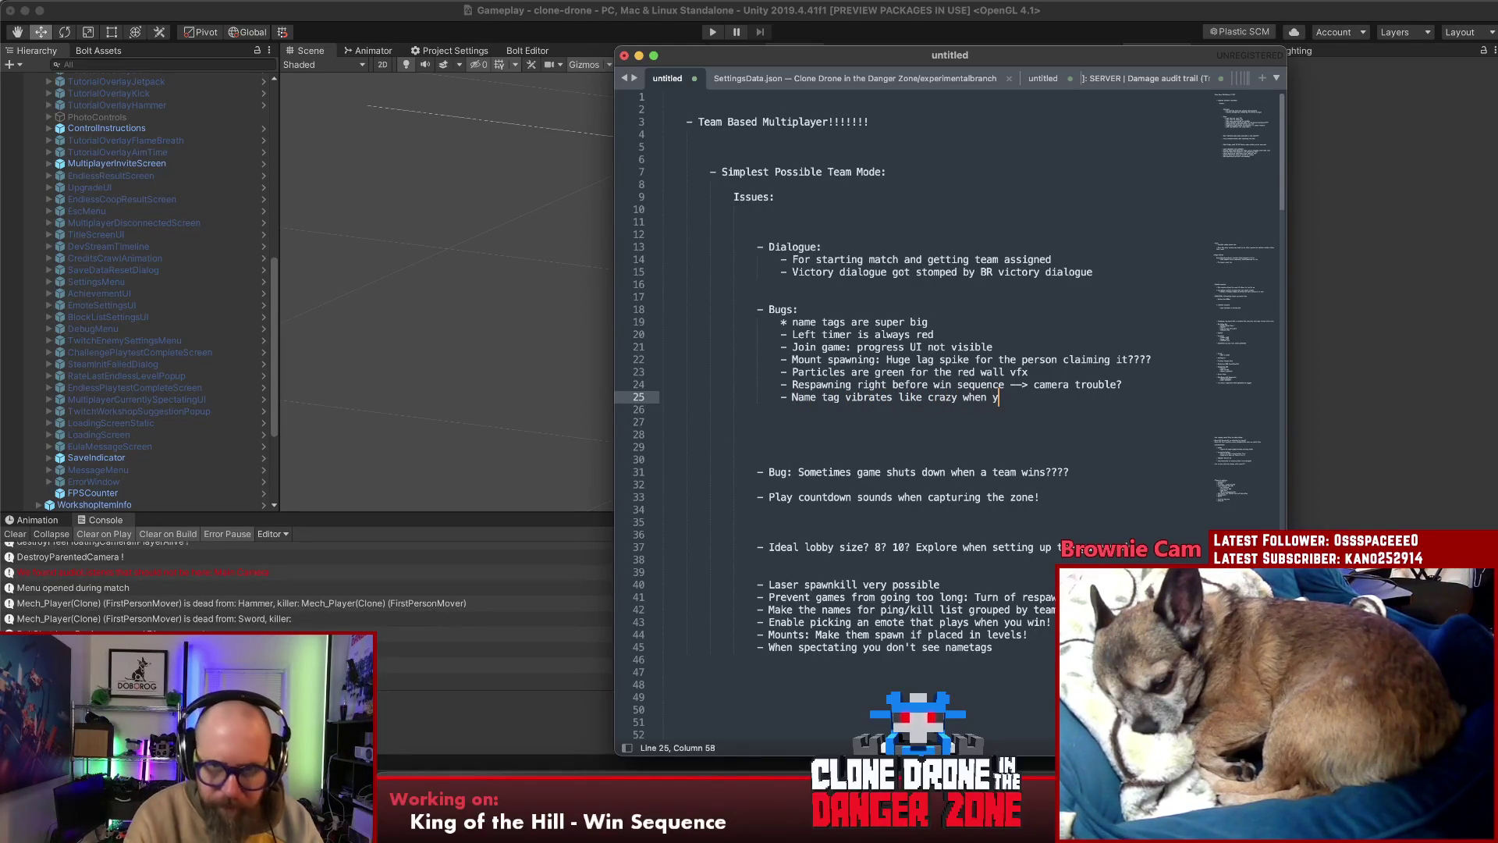
{"action": "type", "text": "ou are carried"}
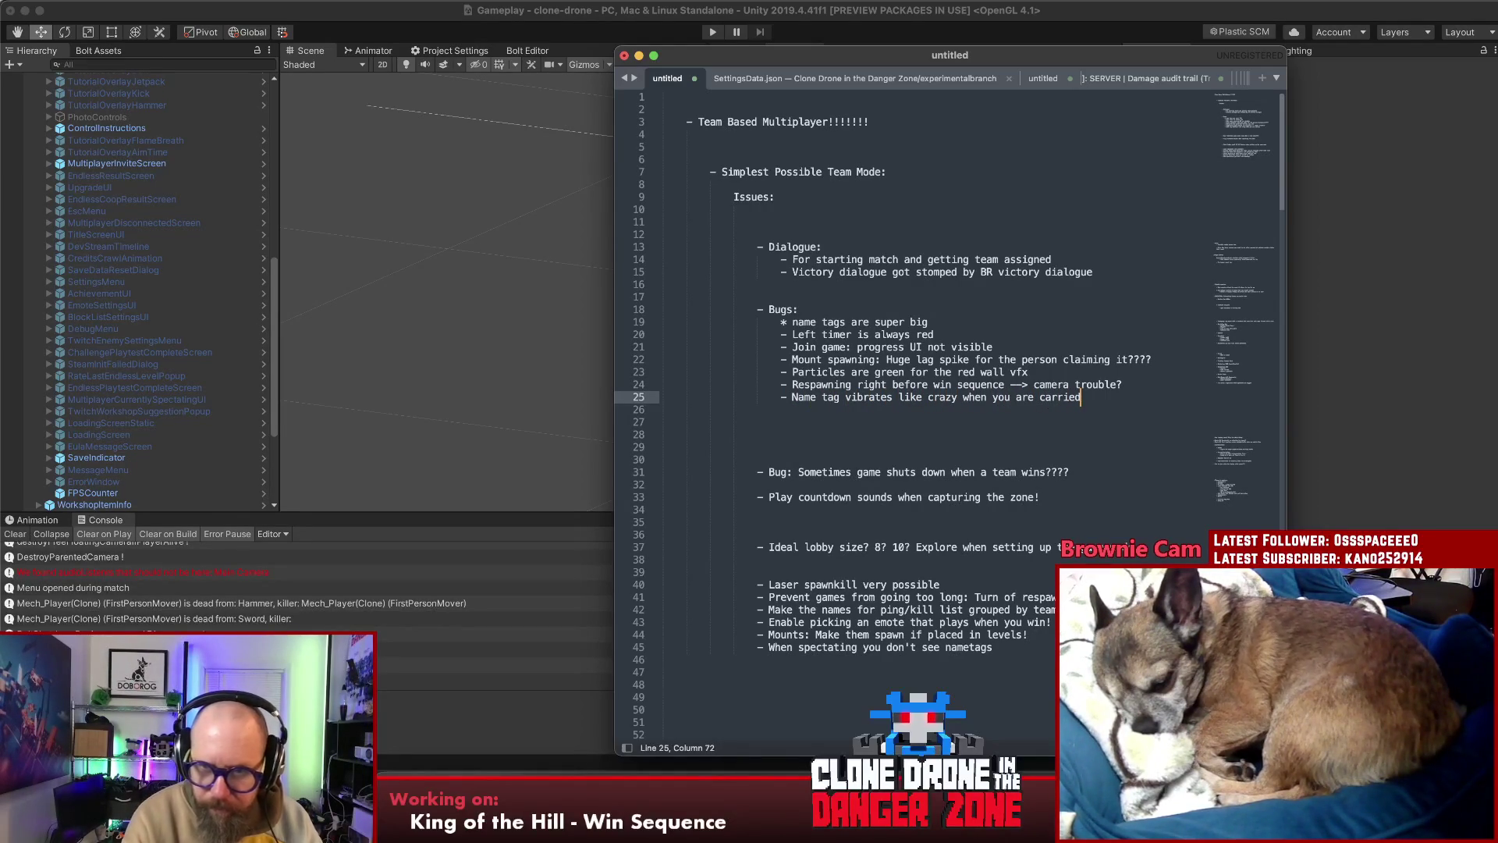
{"action": "type", "text": " down by gar"}
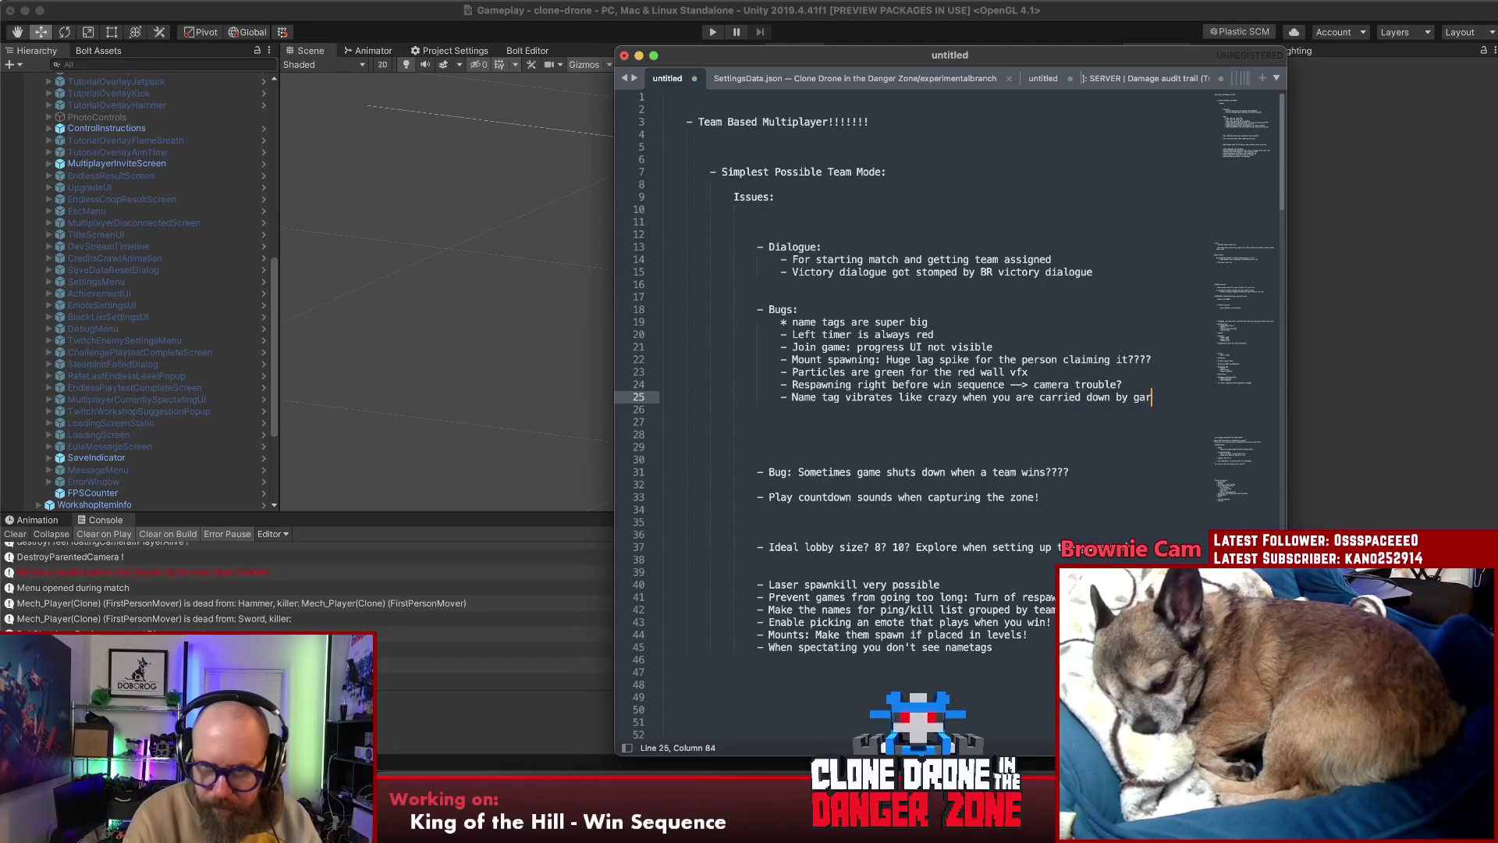
{"action": "type", "text": "bage bots"}
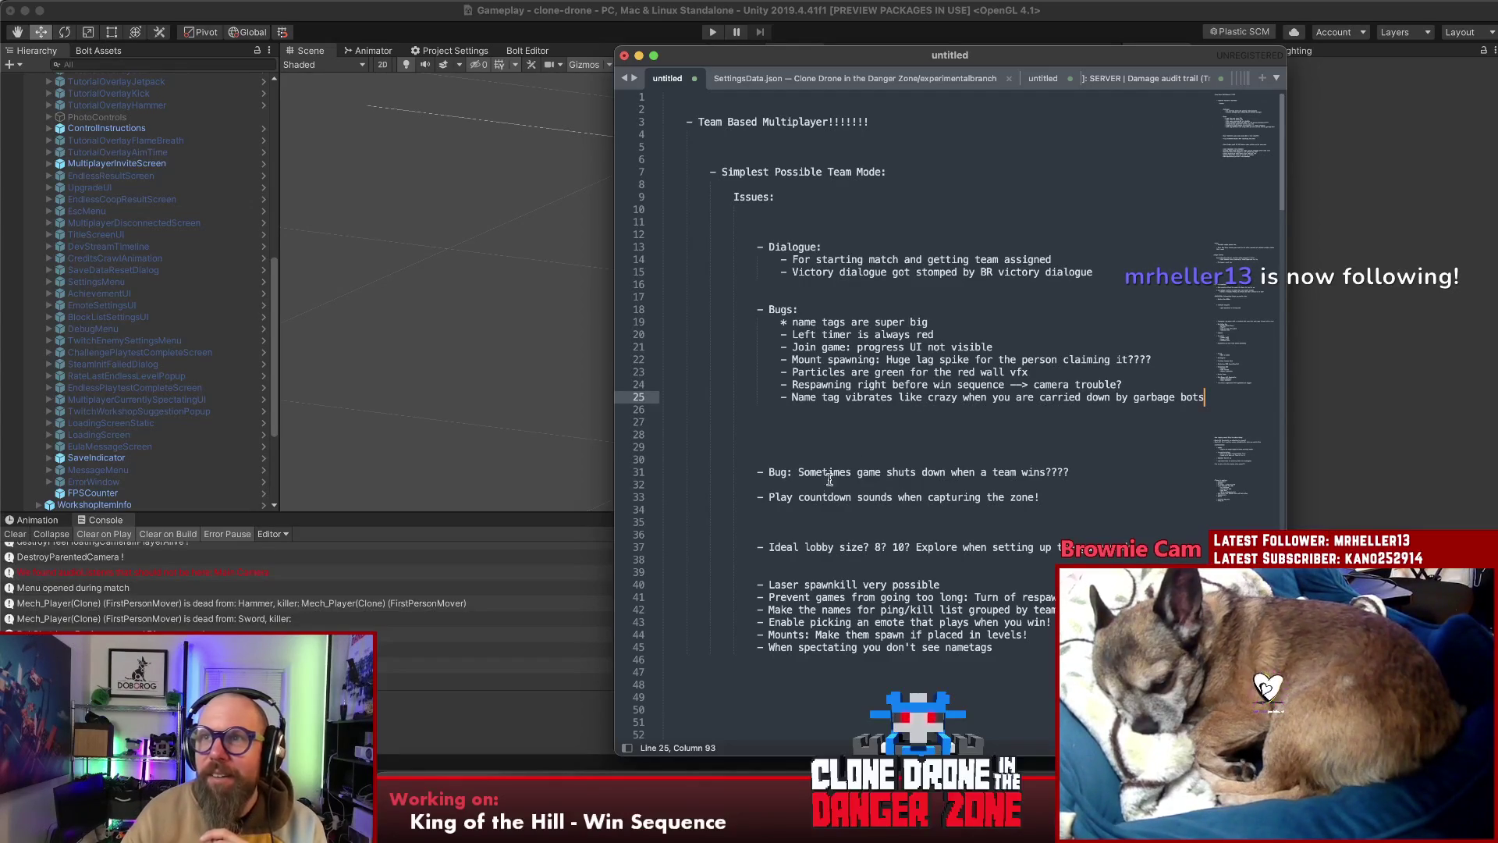
{"action": "key", "text": "super+Tab"}
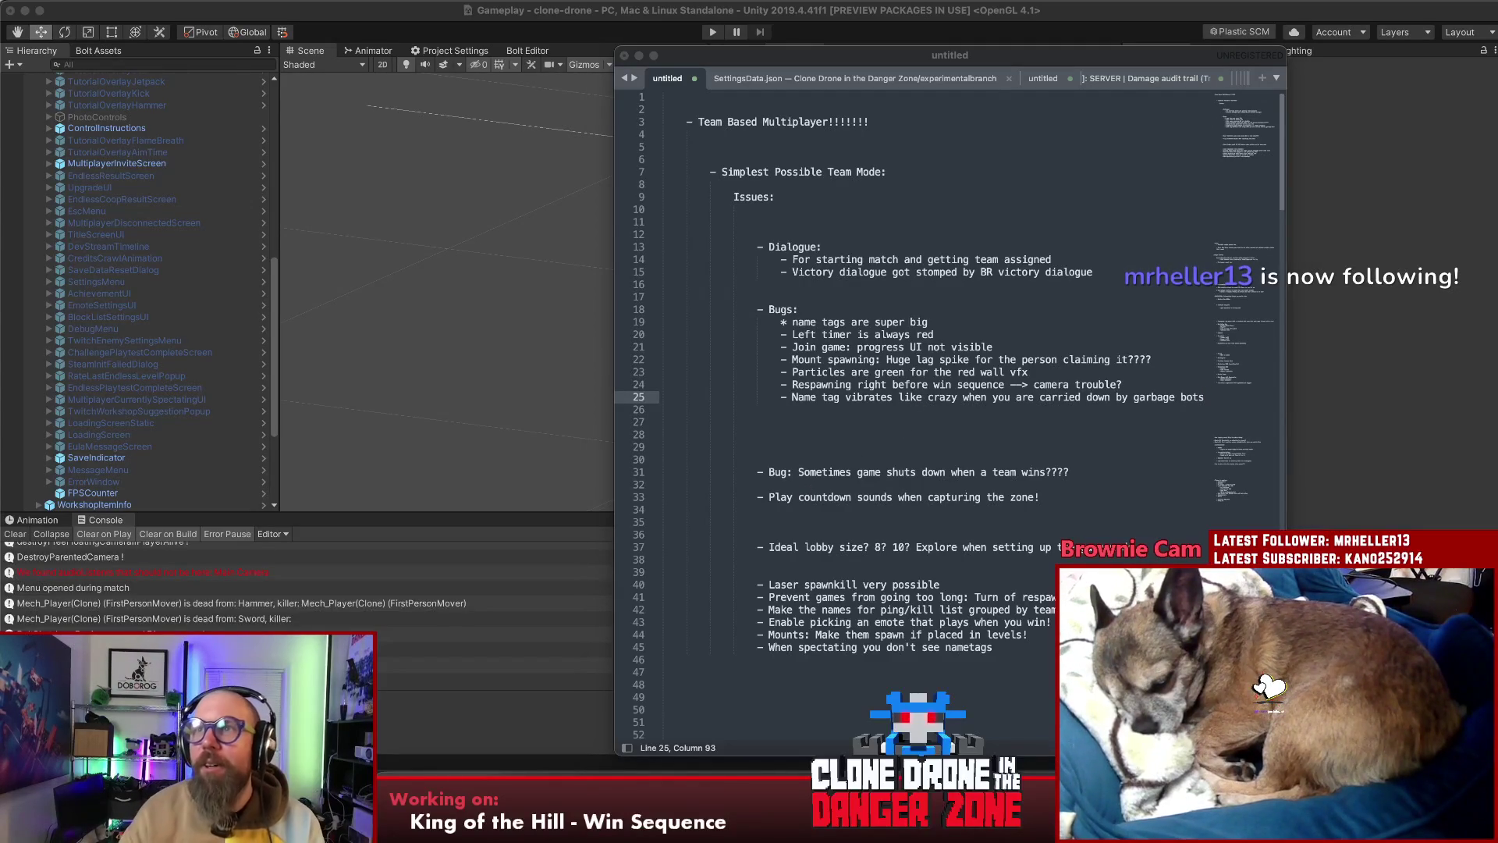
{"action": "left_click", "coordinate": [935, 212]}
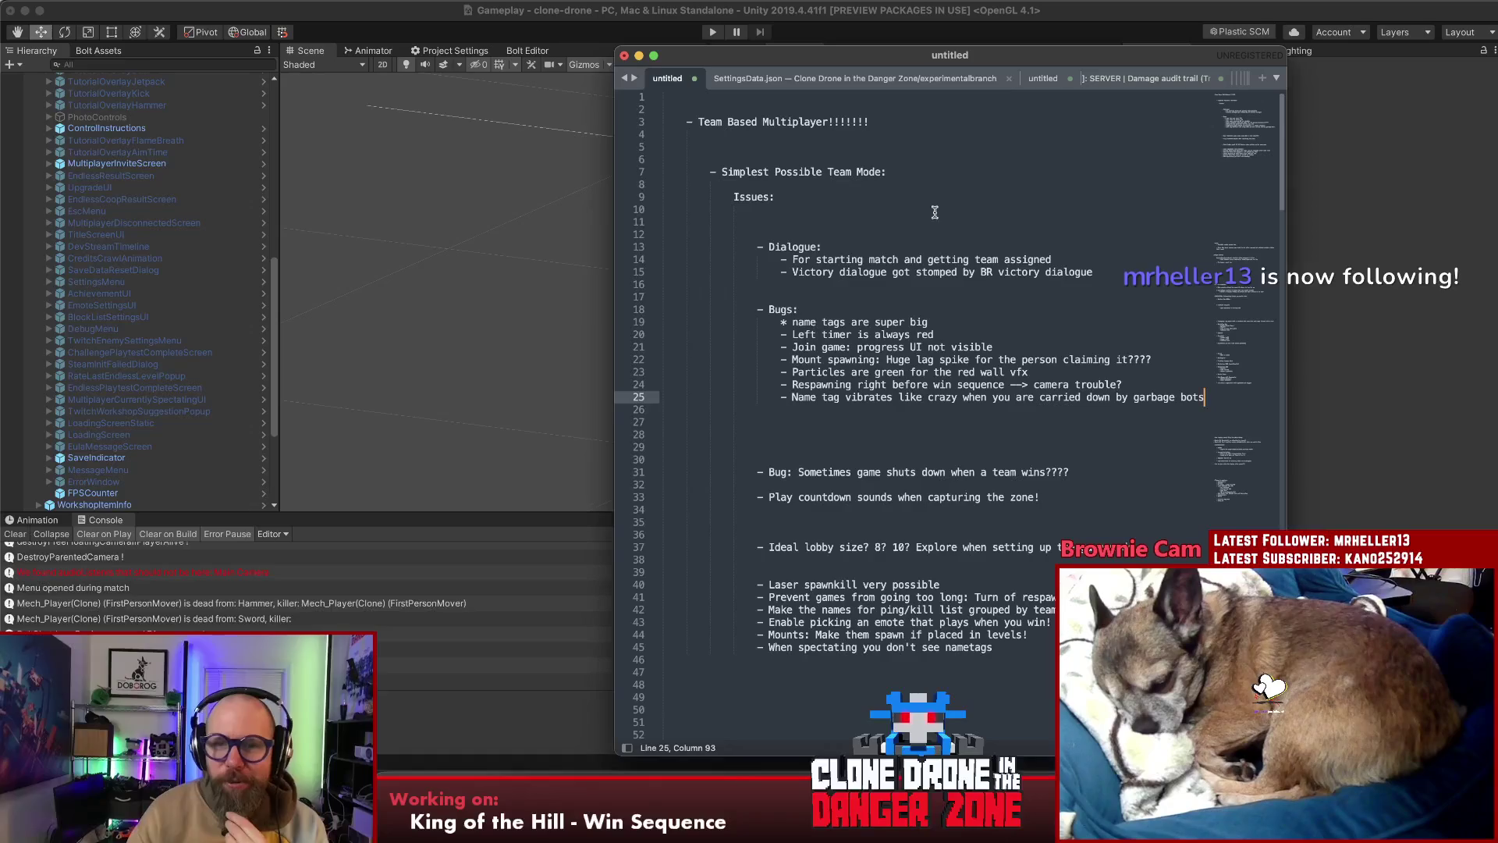
{"action": "left_click", "coordinate": [934, 222]}
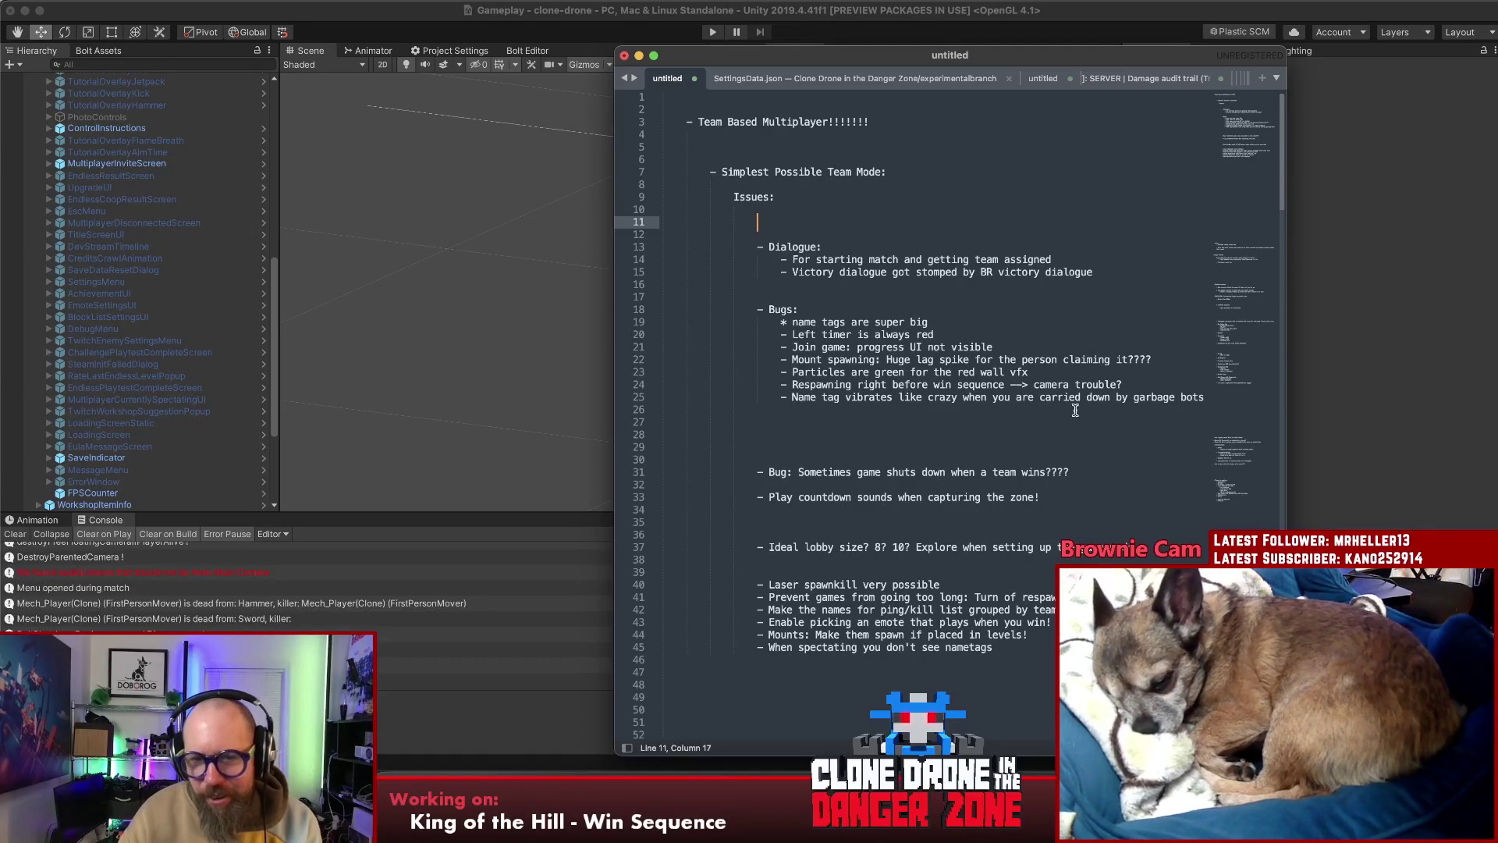
{"action": "left_click_drag", "start_coordinate": [1086, 472], "coordinate": [887, 478]}
Indent the game-shuts-down bug into the Bugs list and remove the blank lines above it
{"action": "left_click", "coordinate": [753, 472]}
{"action": "key", "text": "Tab"}
{"action": "left_click", "coordinate": [894, 435]}
{"action": "key", "text": "BackSpace"}
{"action": "key", "text": "BackSpace"}
{"action": "key", "text": "BackSpace"}
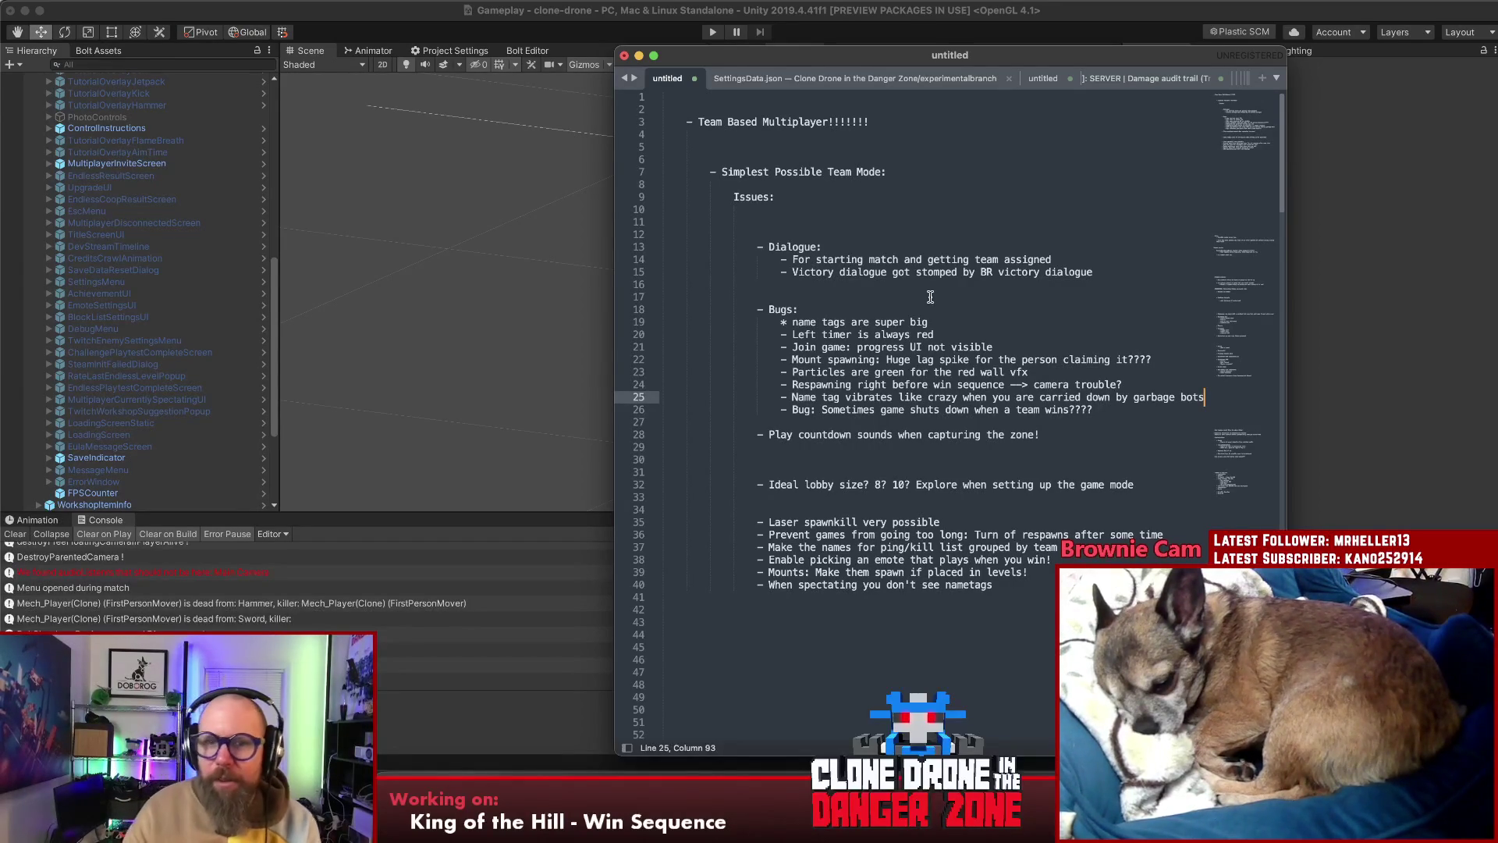
{"action": "left_click", "coordinate": [921, 271]}
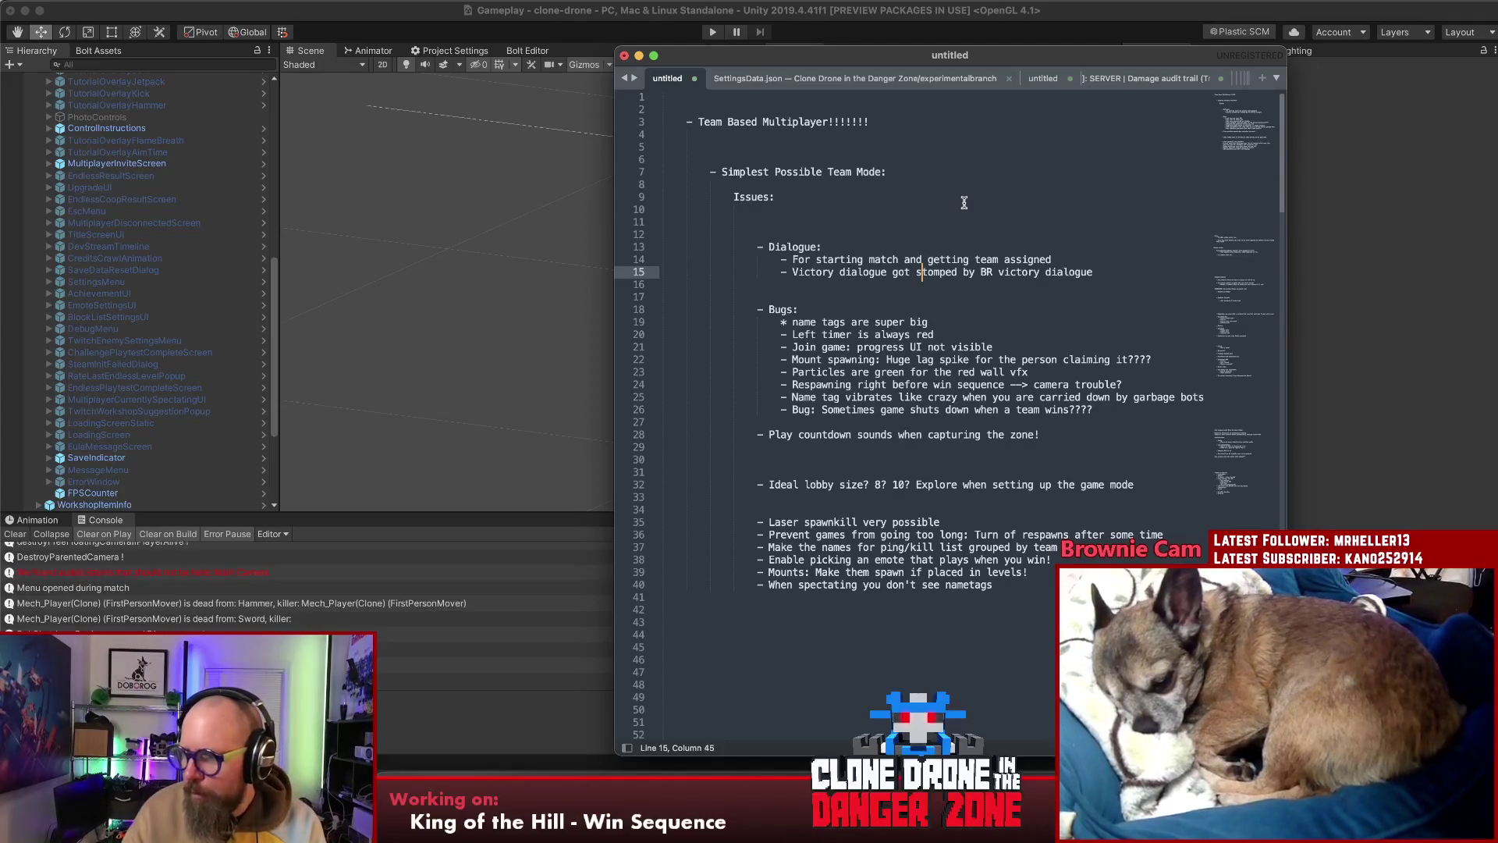
{"action": "left_click", "coordinate": [1048, 197]}
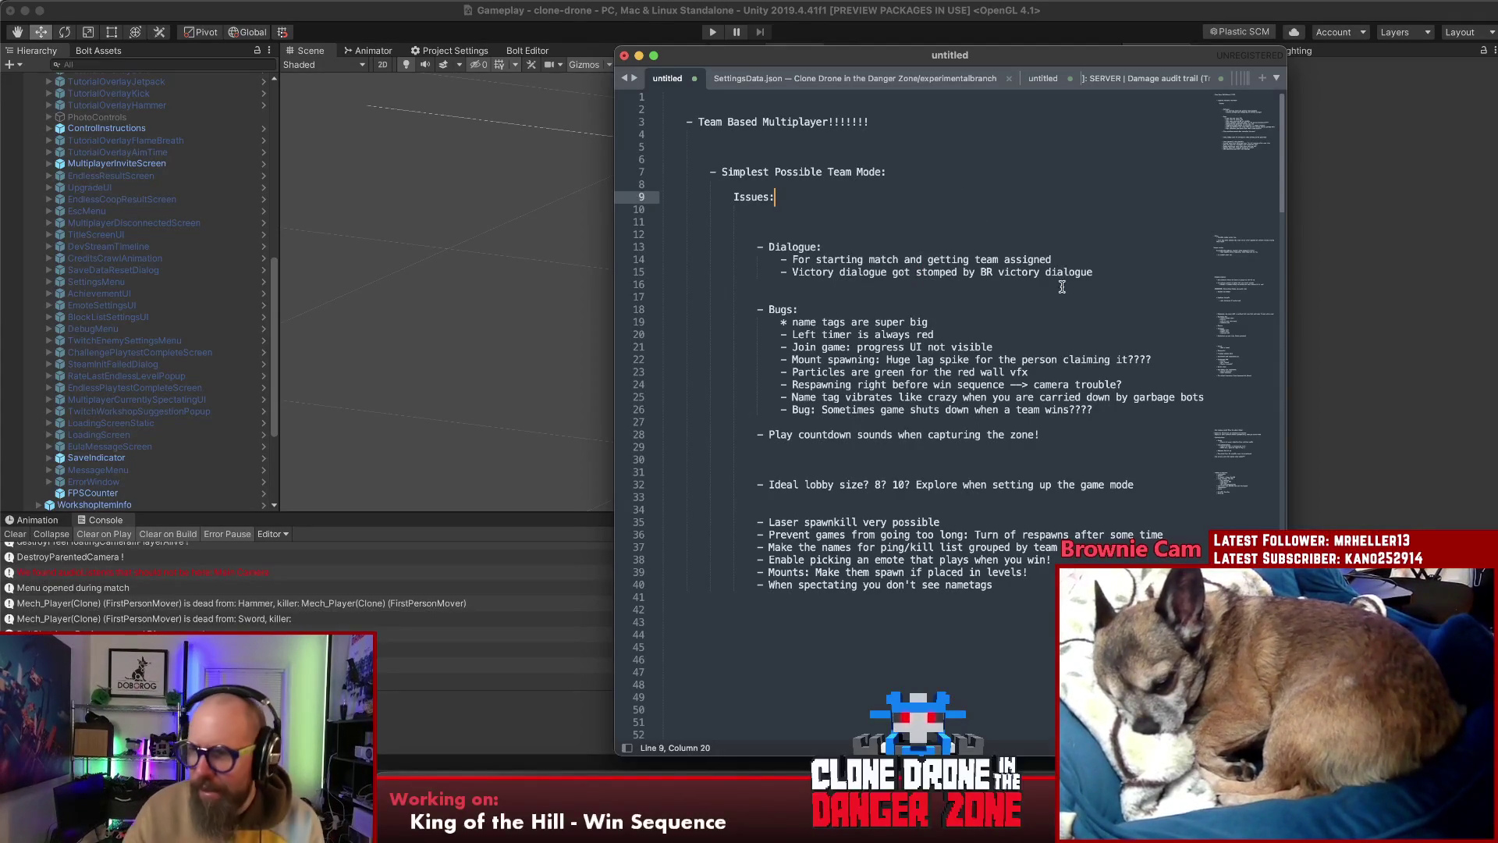
Move the Twitch tab to the leftmost slot and switch to the Asana sprint task list
{"action": "key", "text": "super+Tab"}
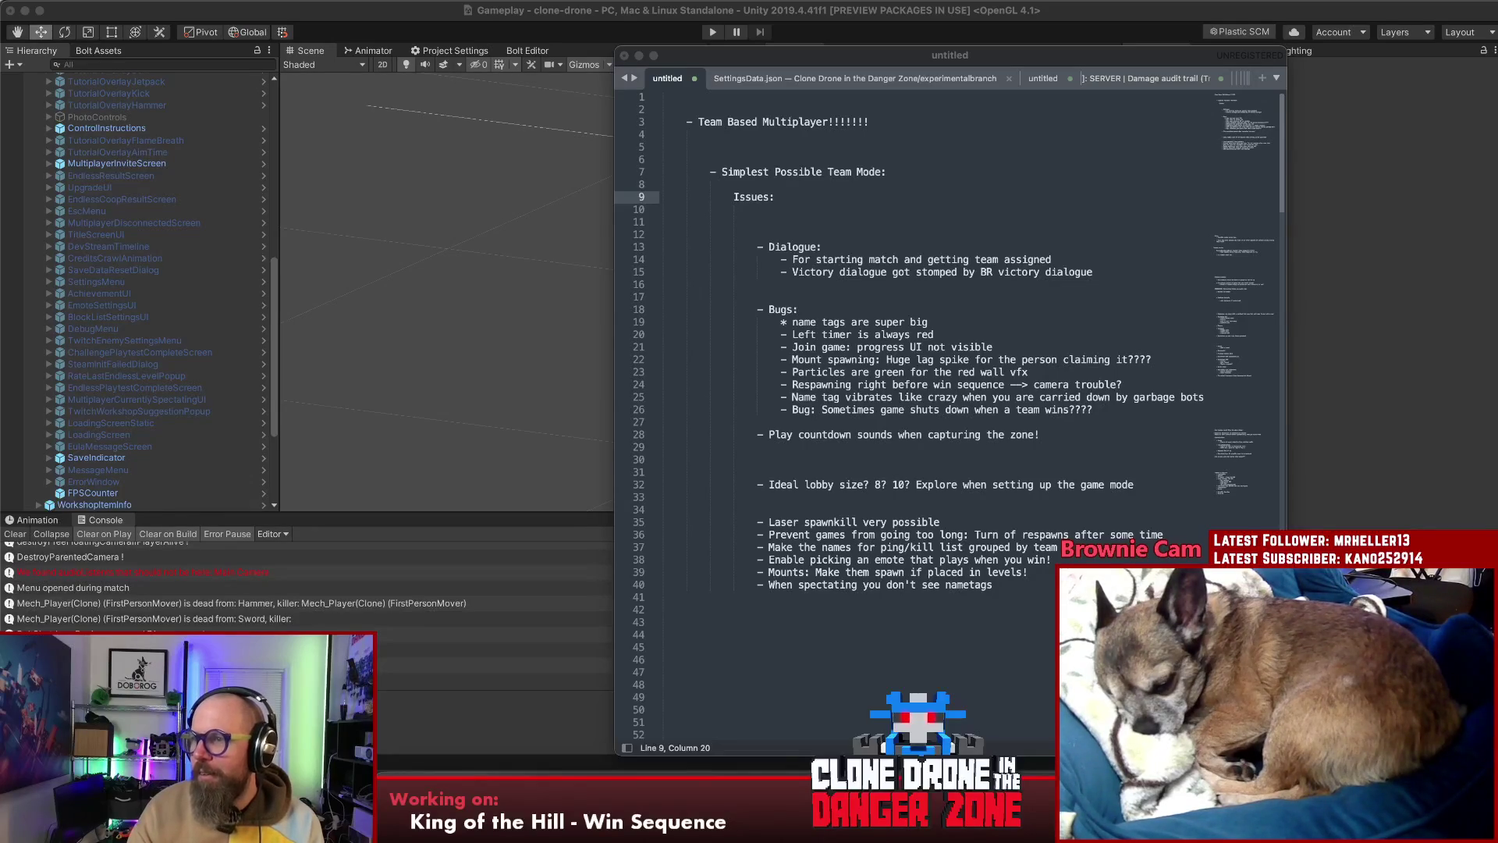
{"action": "key", "text": "super+Tab"}
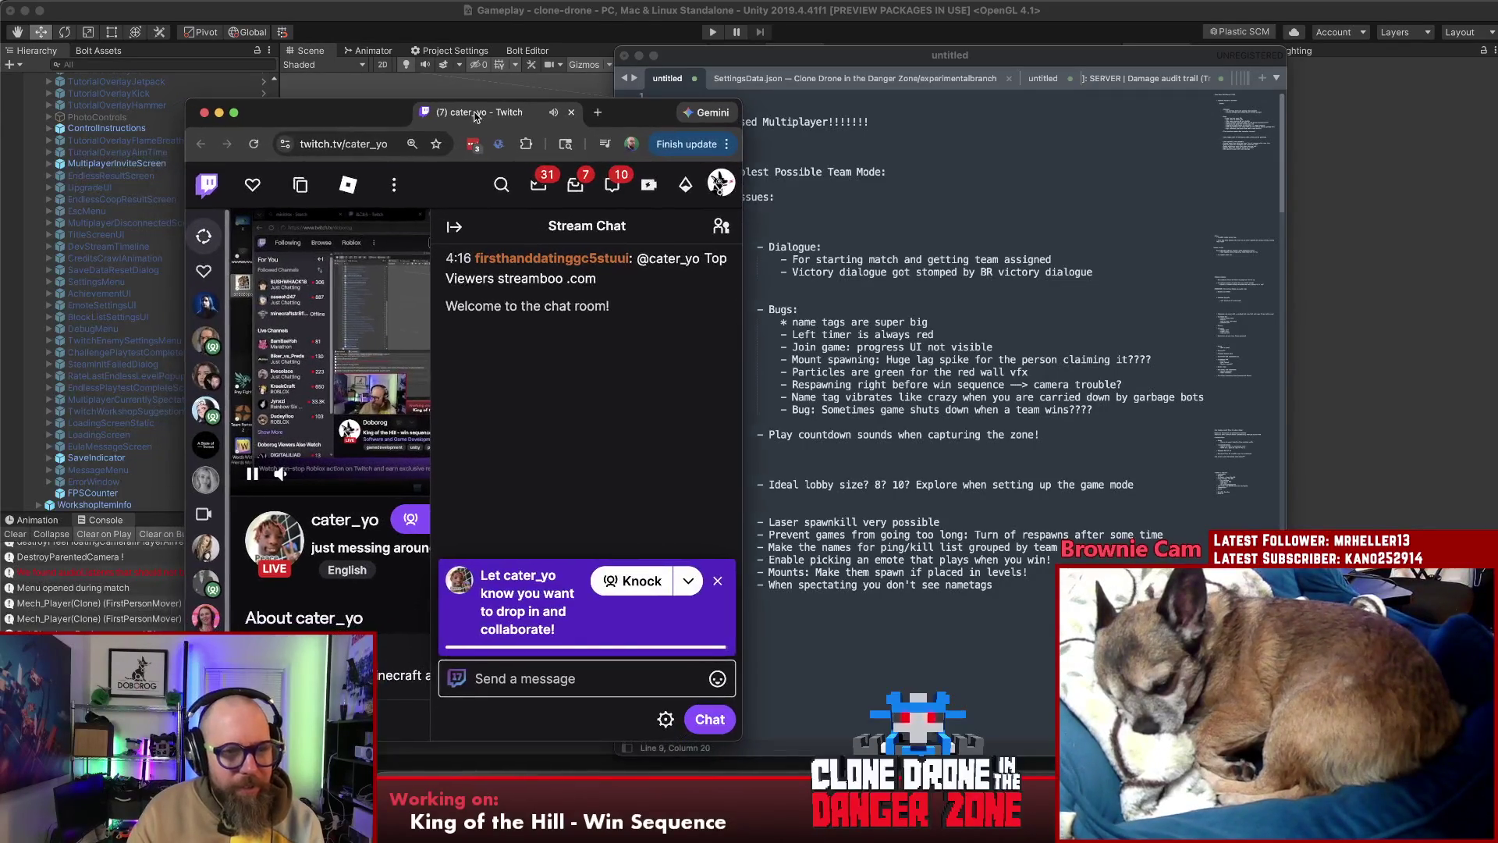
{"action": "left_click_drag", "start_coordinate": [475, 117], "coordinate": [367, 114]}
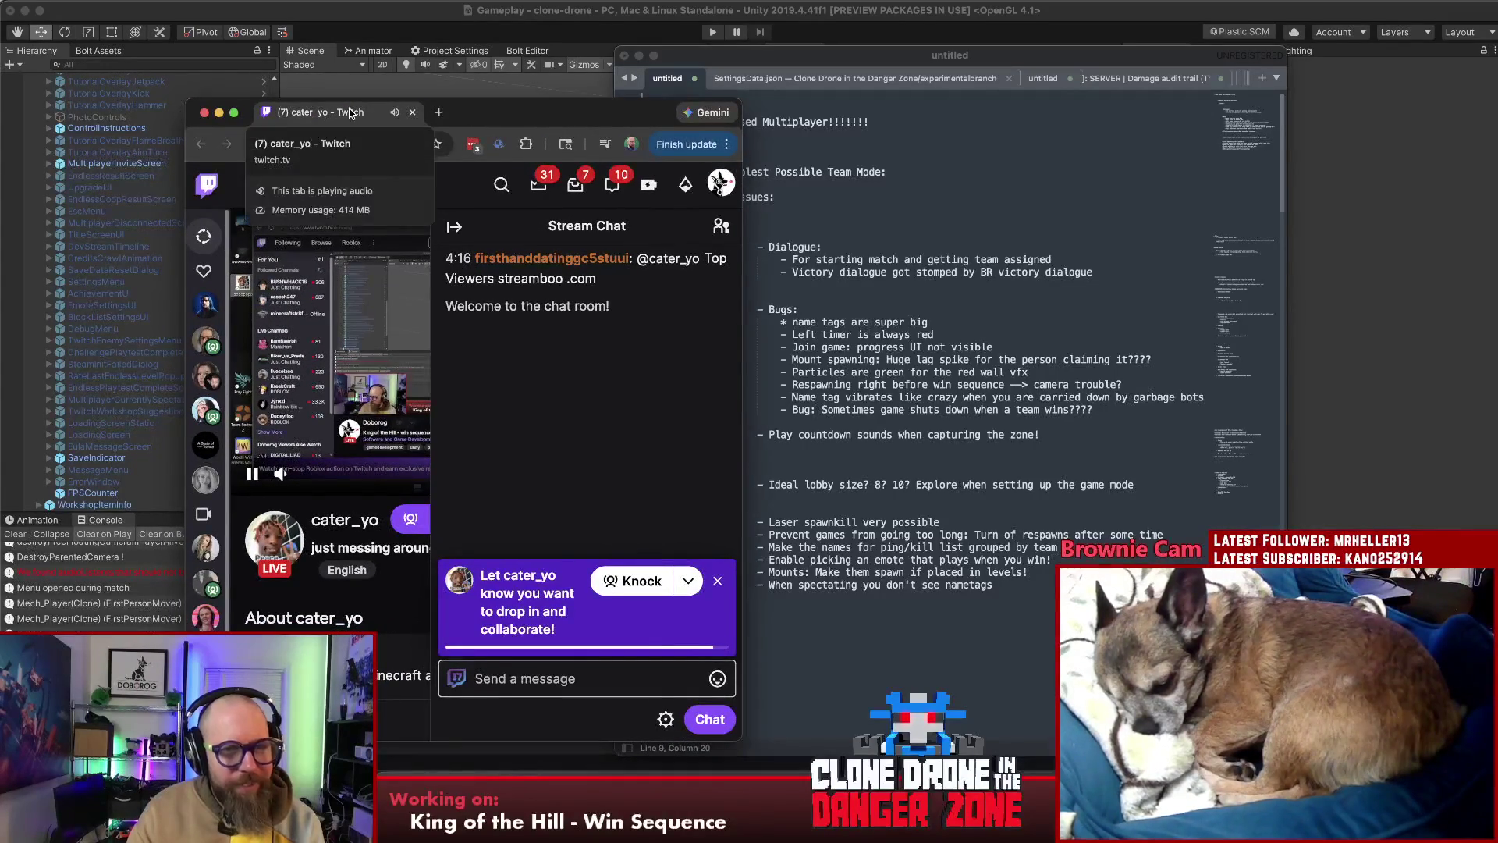
{"action": "key", "text": "super+grave"}
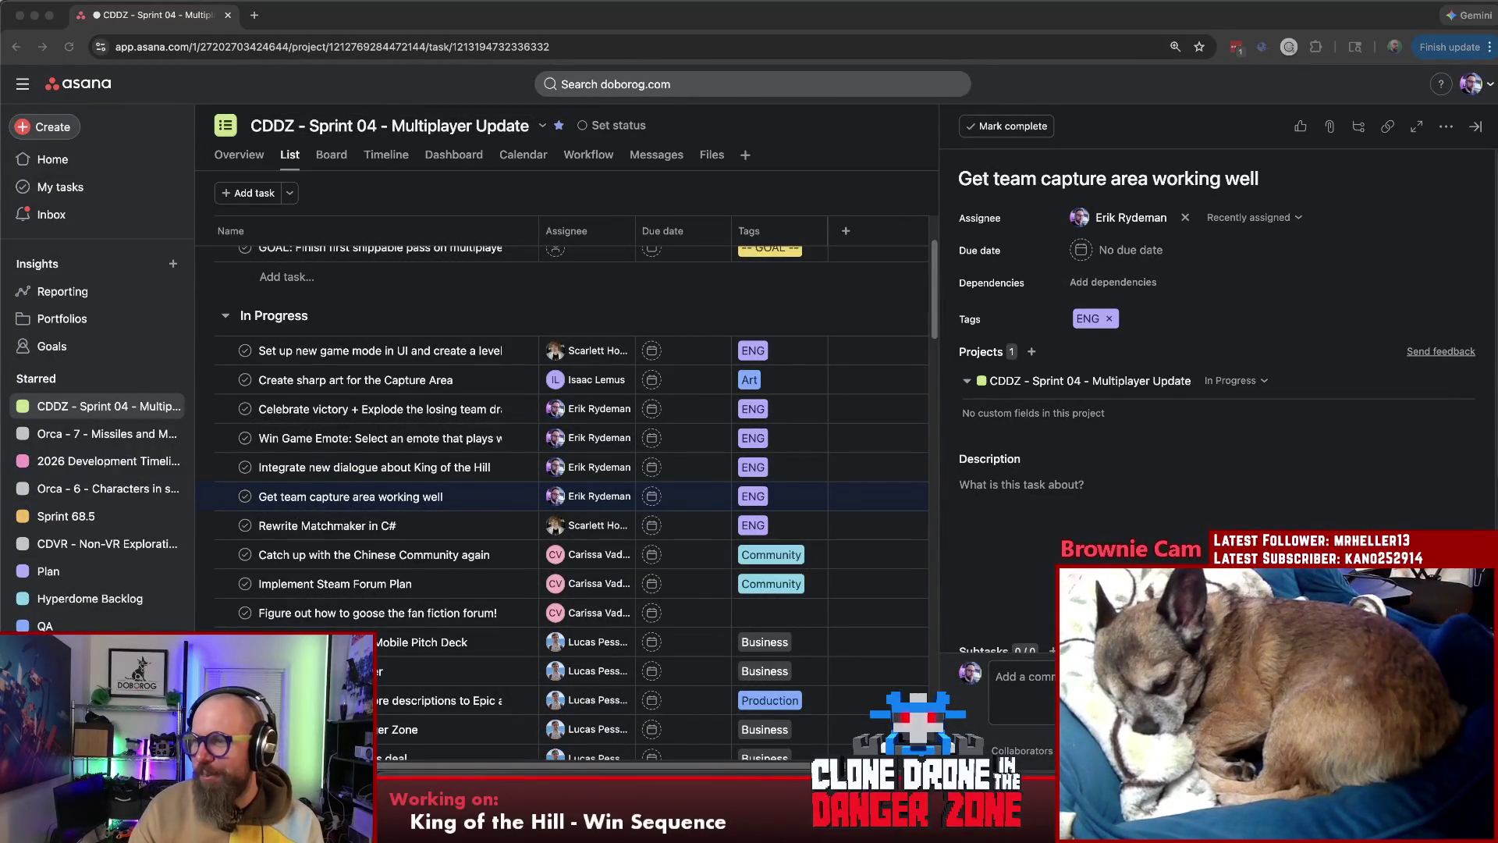
{"action": "left_click", "coordinate": [1209, 578]}
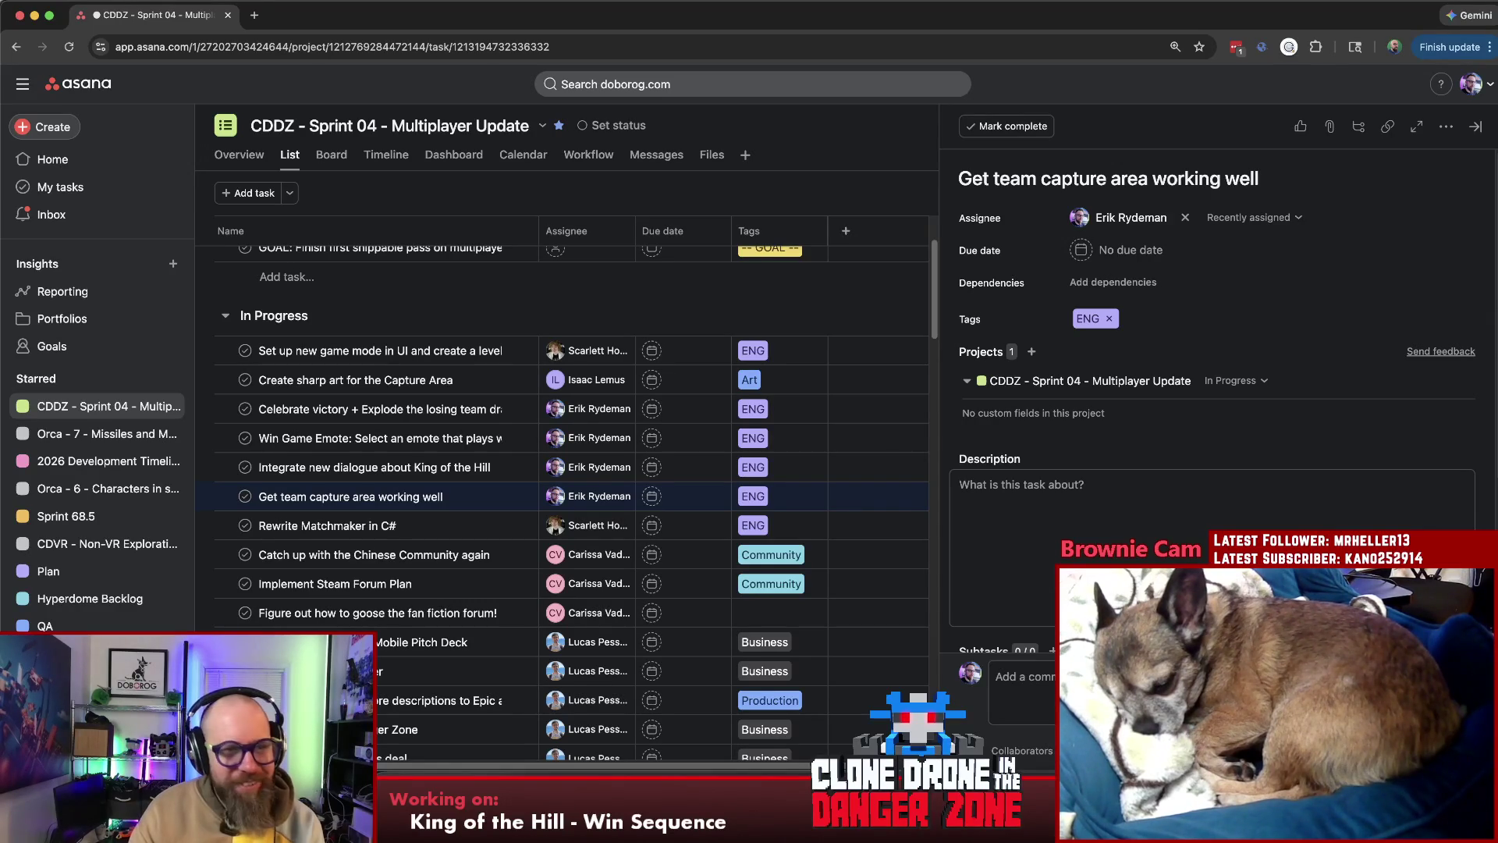
{"action": "left_click", "coordinate": [320, 506]}
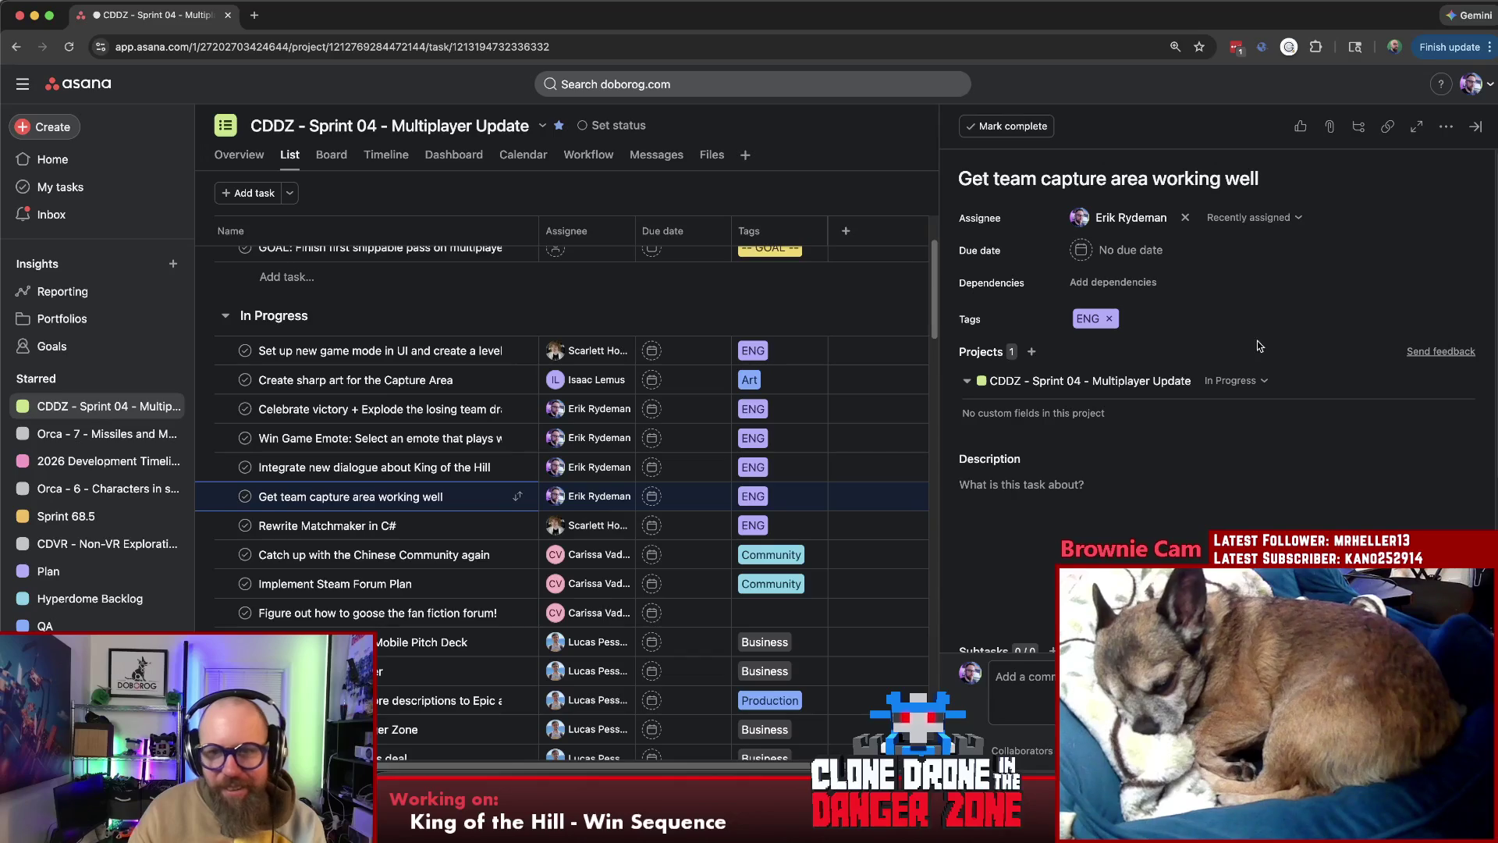
Move 'Get team capture area working well' to the Ready To Test section
{"action": "left_click", "coordinate": [1253, 381]}
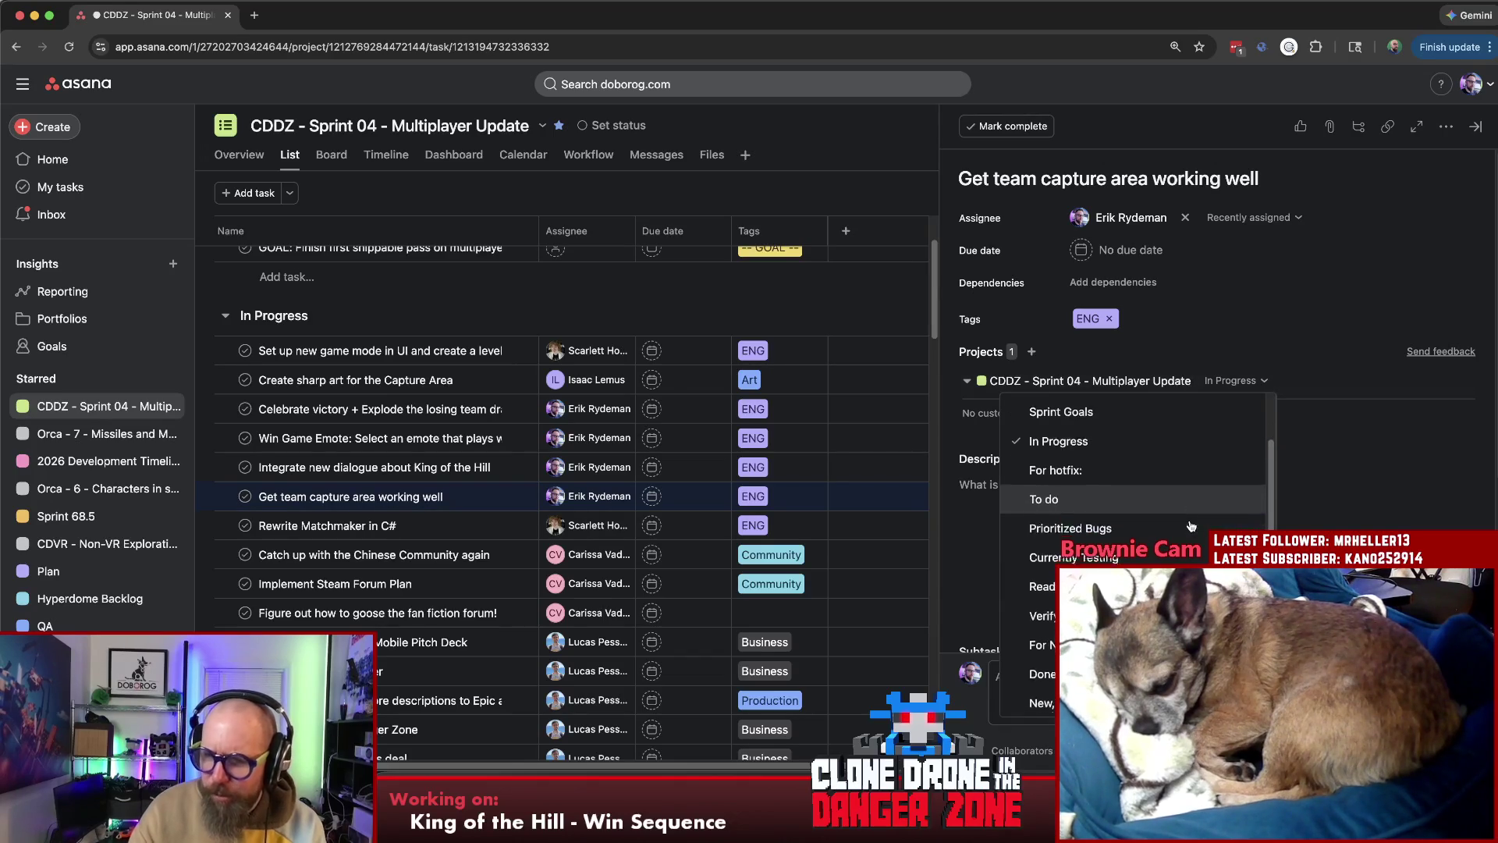
{"action": "left_click", "coordinate": [1131, 586]}
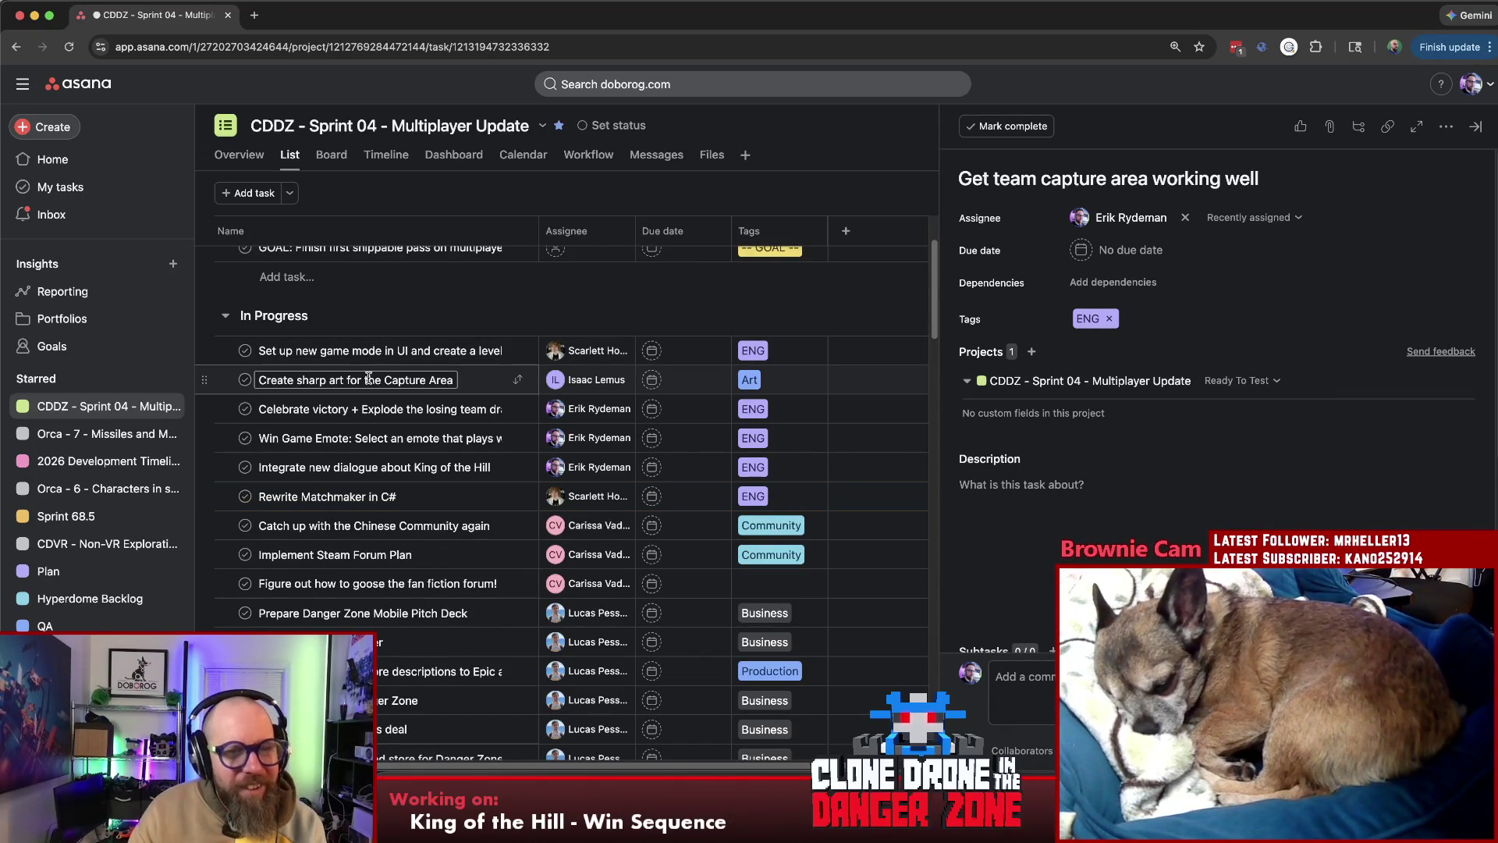
{"action": "scroll", "coordinate": [390, 351], "scroll_direction": "down", "scroll_amount": 2}
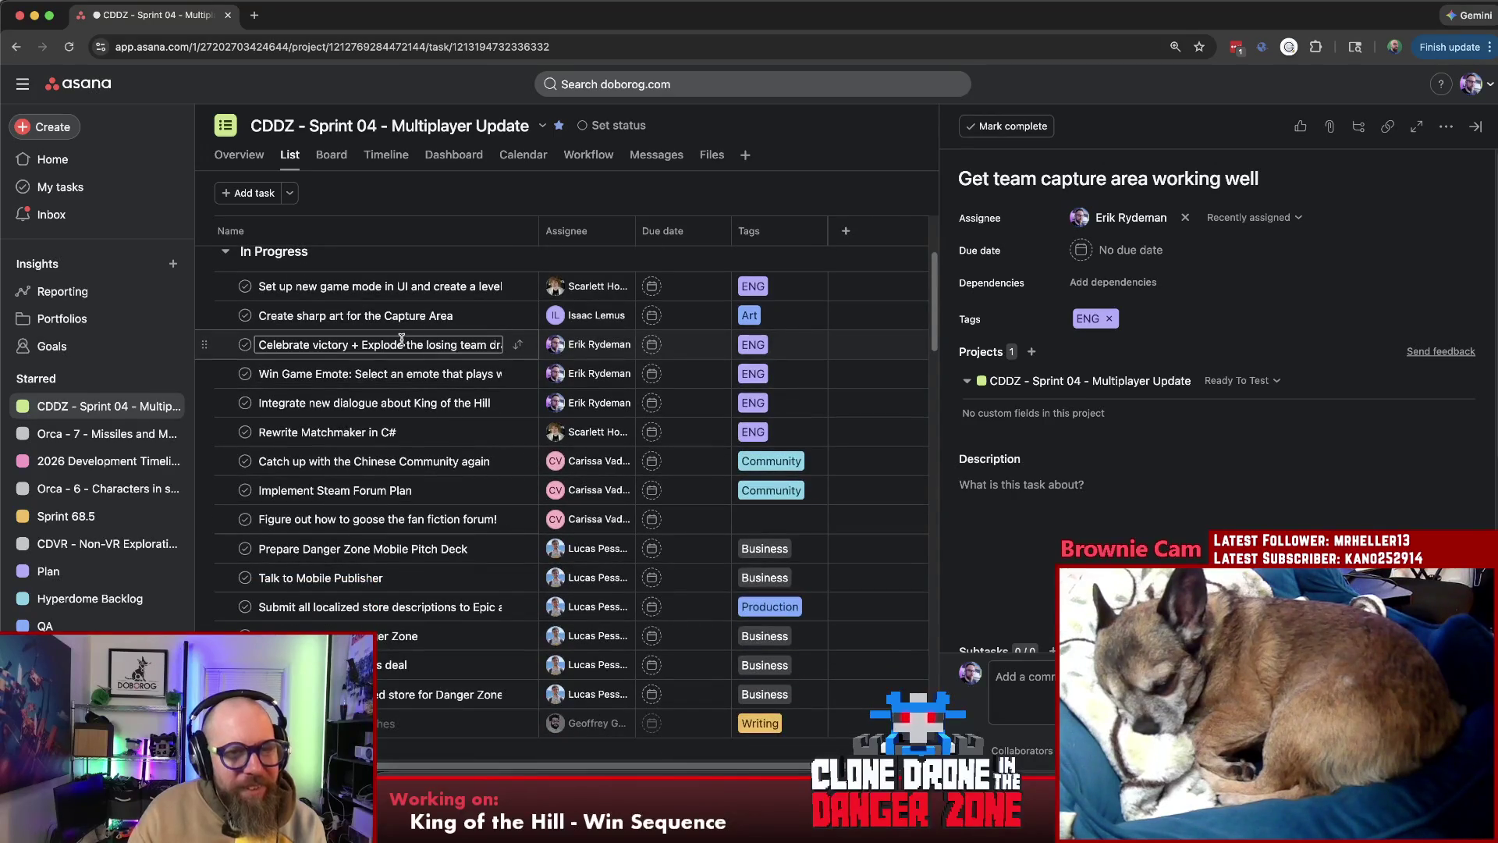
Move 'Celebrate victory + Explode the losing team dramatically' to Ready To Test as well
{"action": "left_click", "coordinate": [328, 345]}
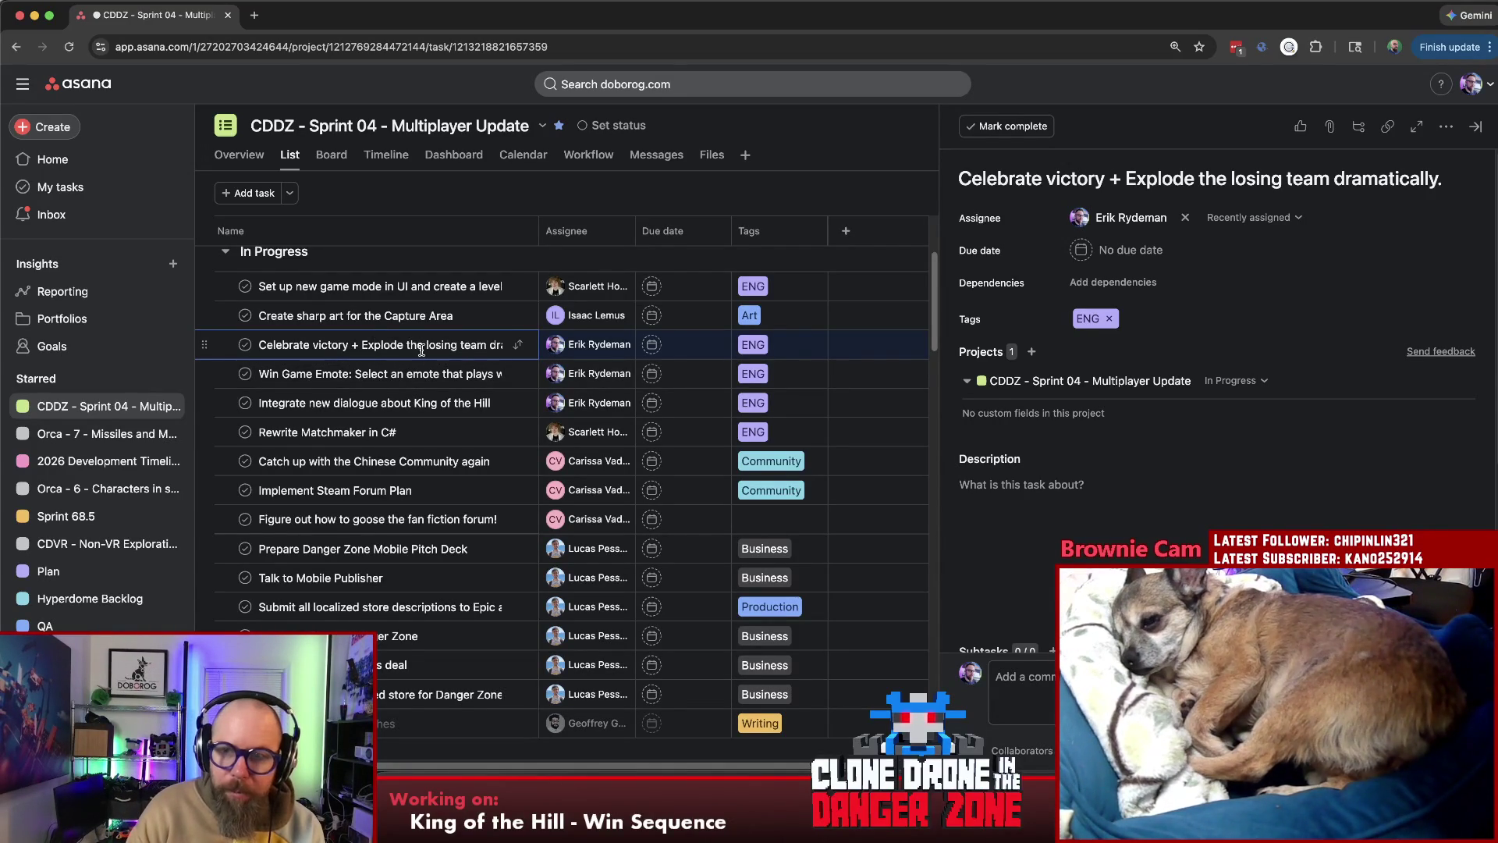
{"action": "left_click", "coordinate": [1241, 382]}
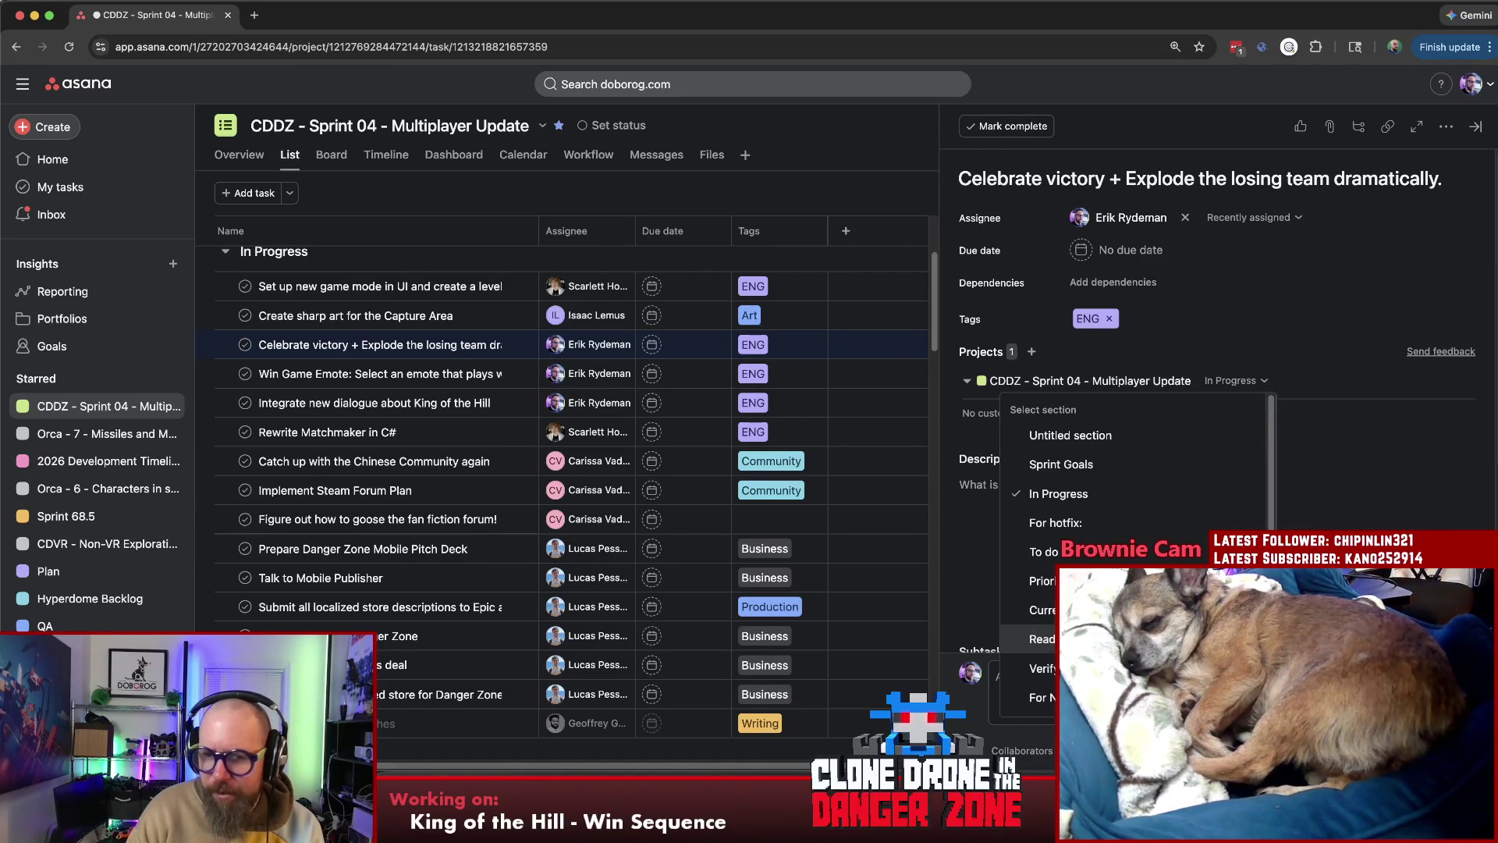
{"action": "left_click", "coordinate": [1042, 639]}
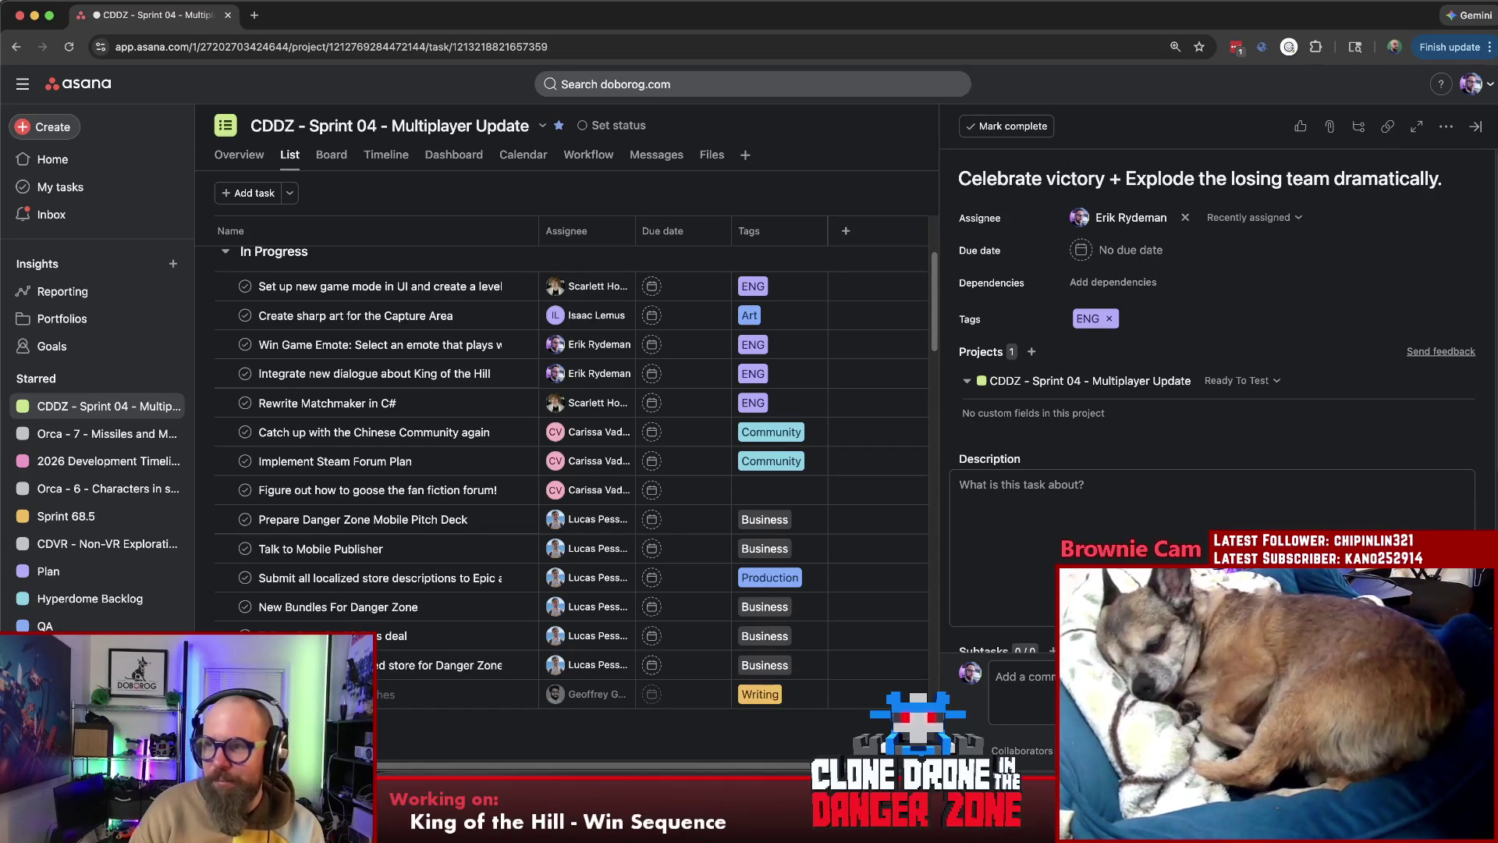
{"action": "left_click", "coordinate": [420, 345]}
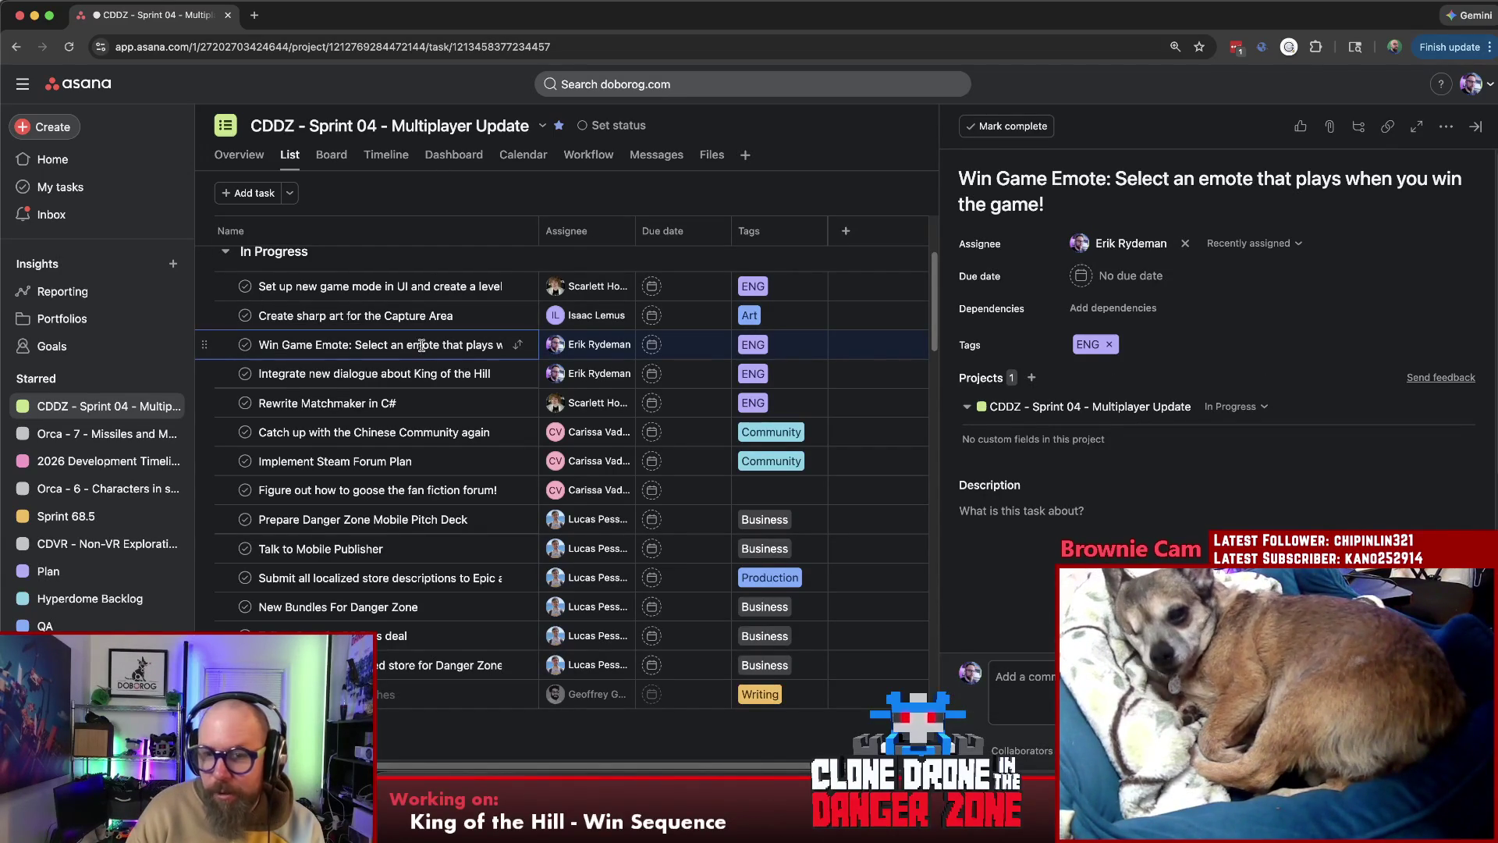
Move the Win Game Emote task into the Ready To Test section
{"action": "left_click", "coordinate": [1257, 407]}
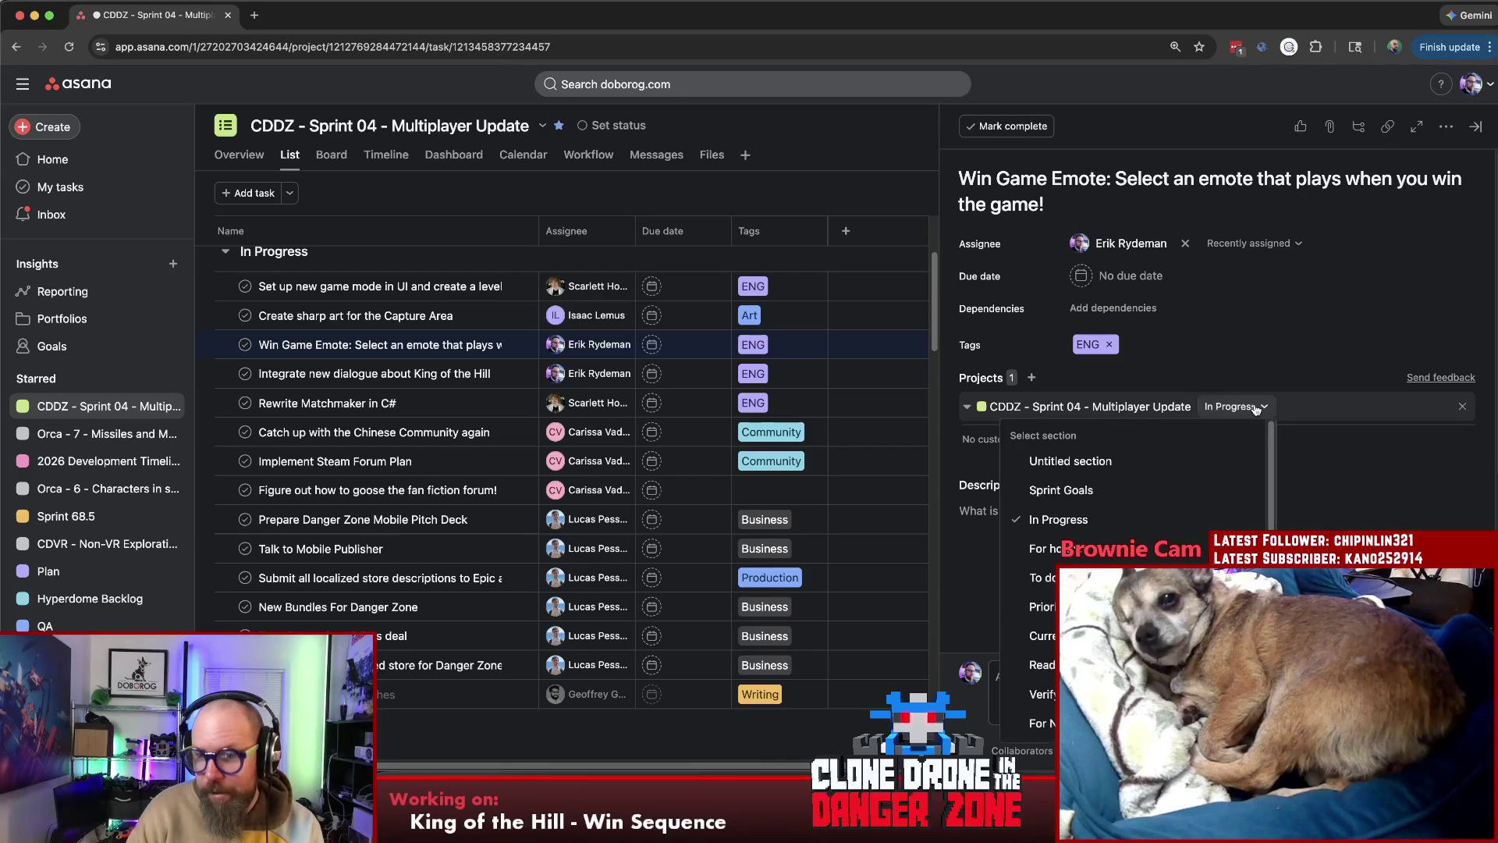
{"action": "left_click", "coordinate": [1257, 406]}
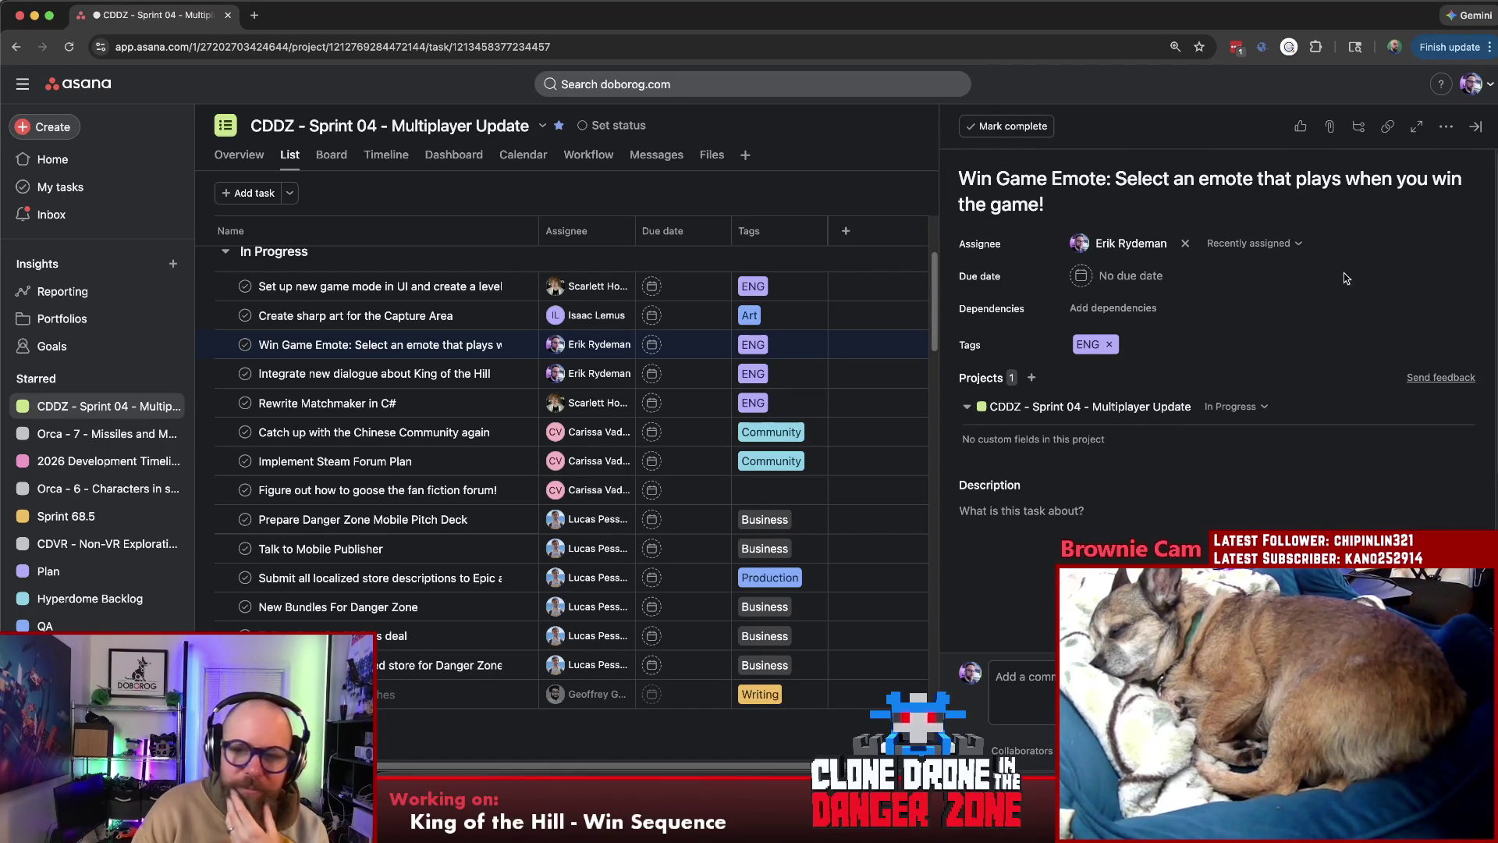
{"action": "scroll", "coordinate": [1183, 546], "scroll_direction": "down", "scroll_amount": 1}
{"action": "left_click", "coordinate": [1183, 546]}
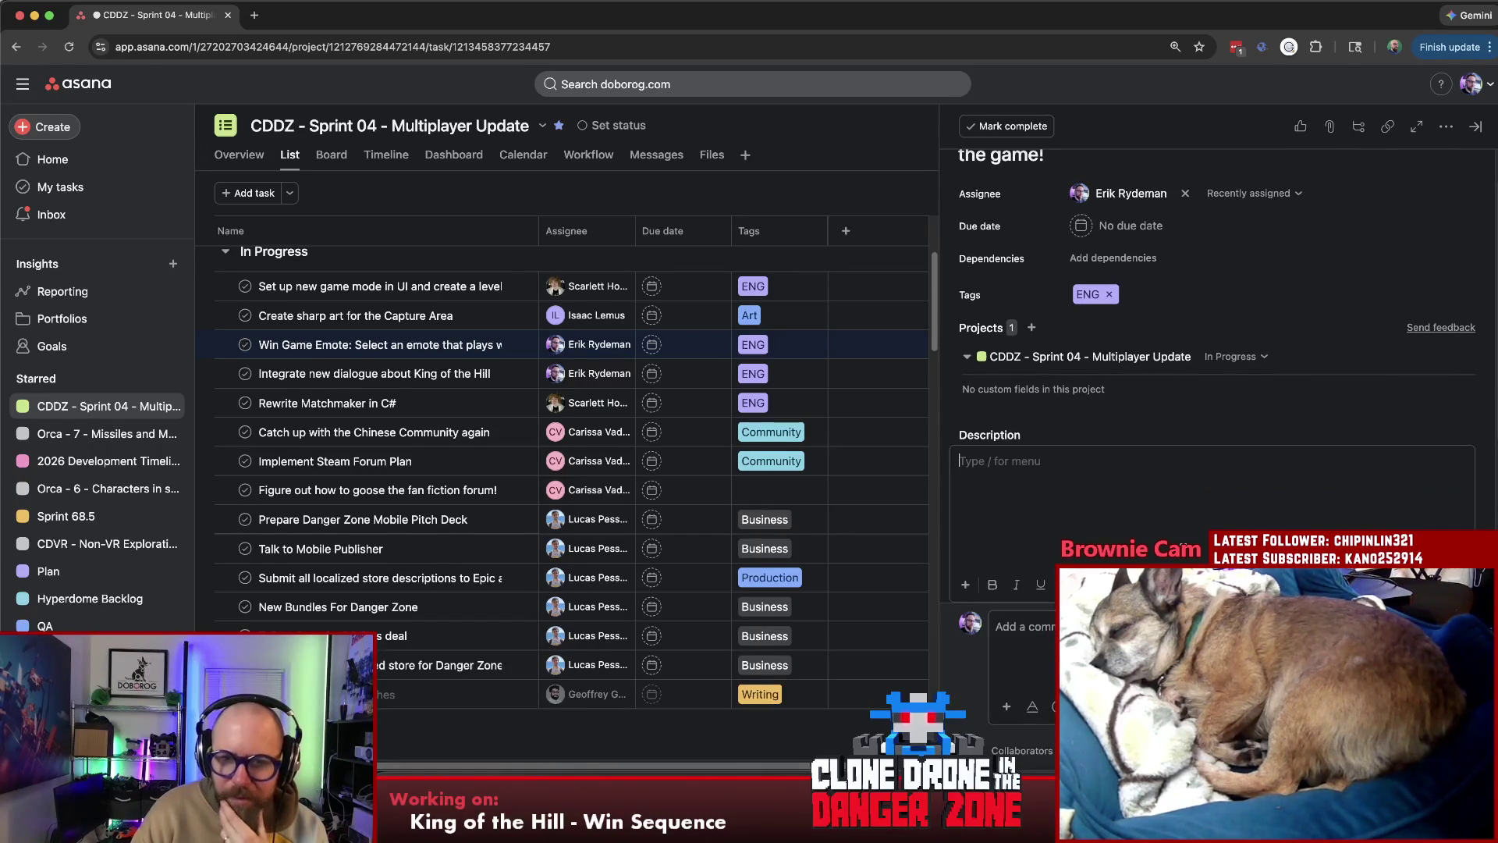
{"action": "key", "text": "Escape"}
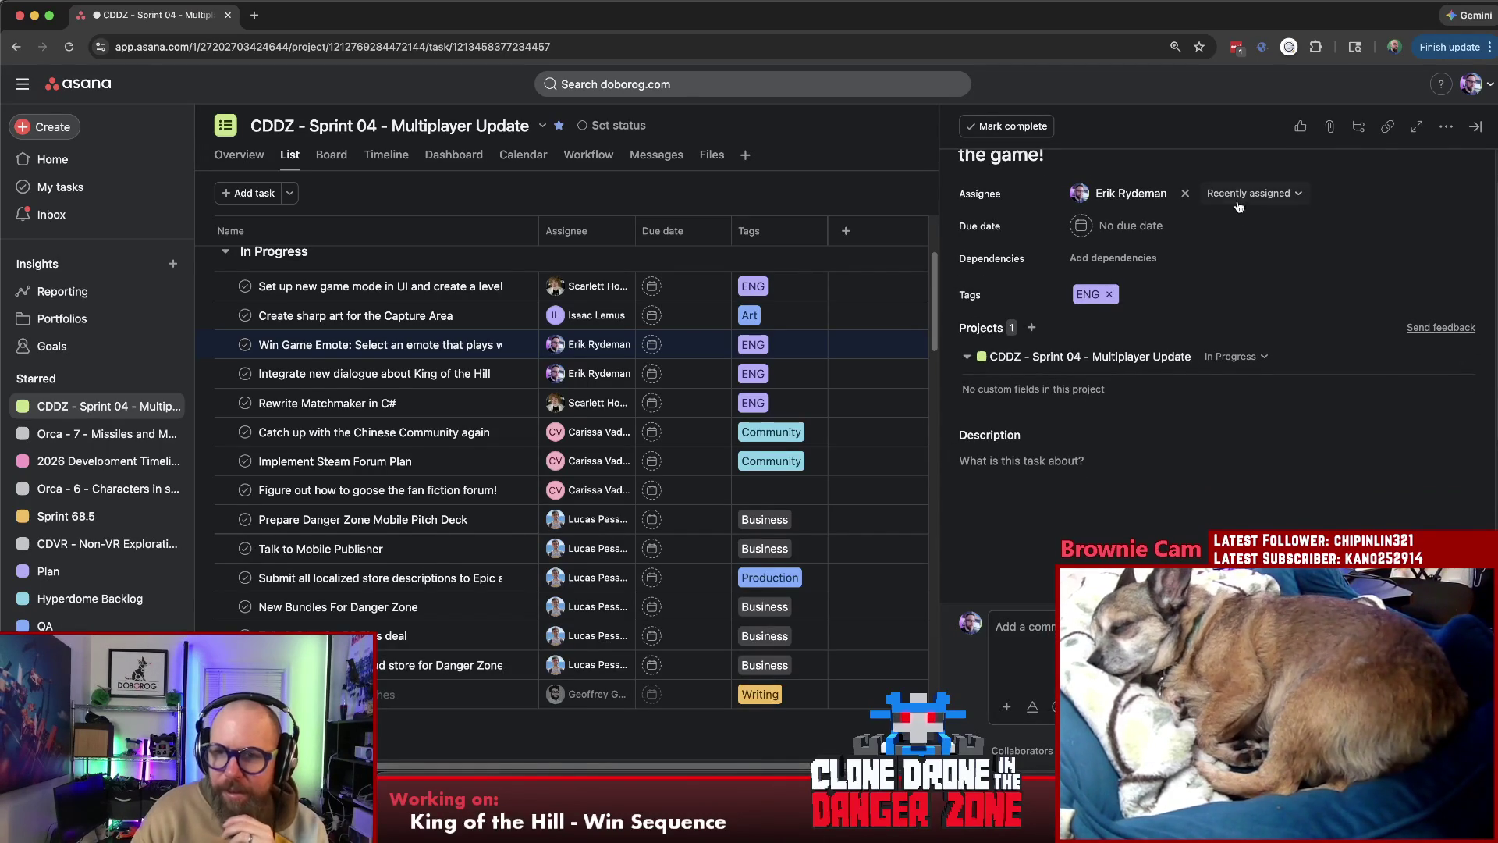
{"action": "left_click", "coordinate": [1244, 357]}
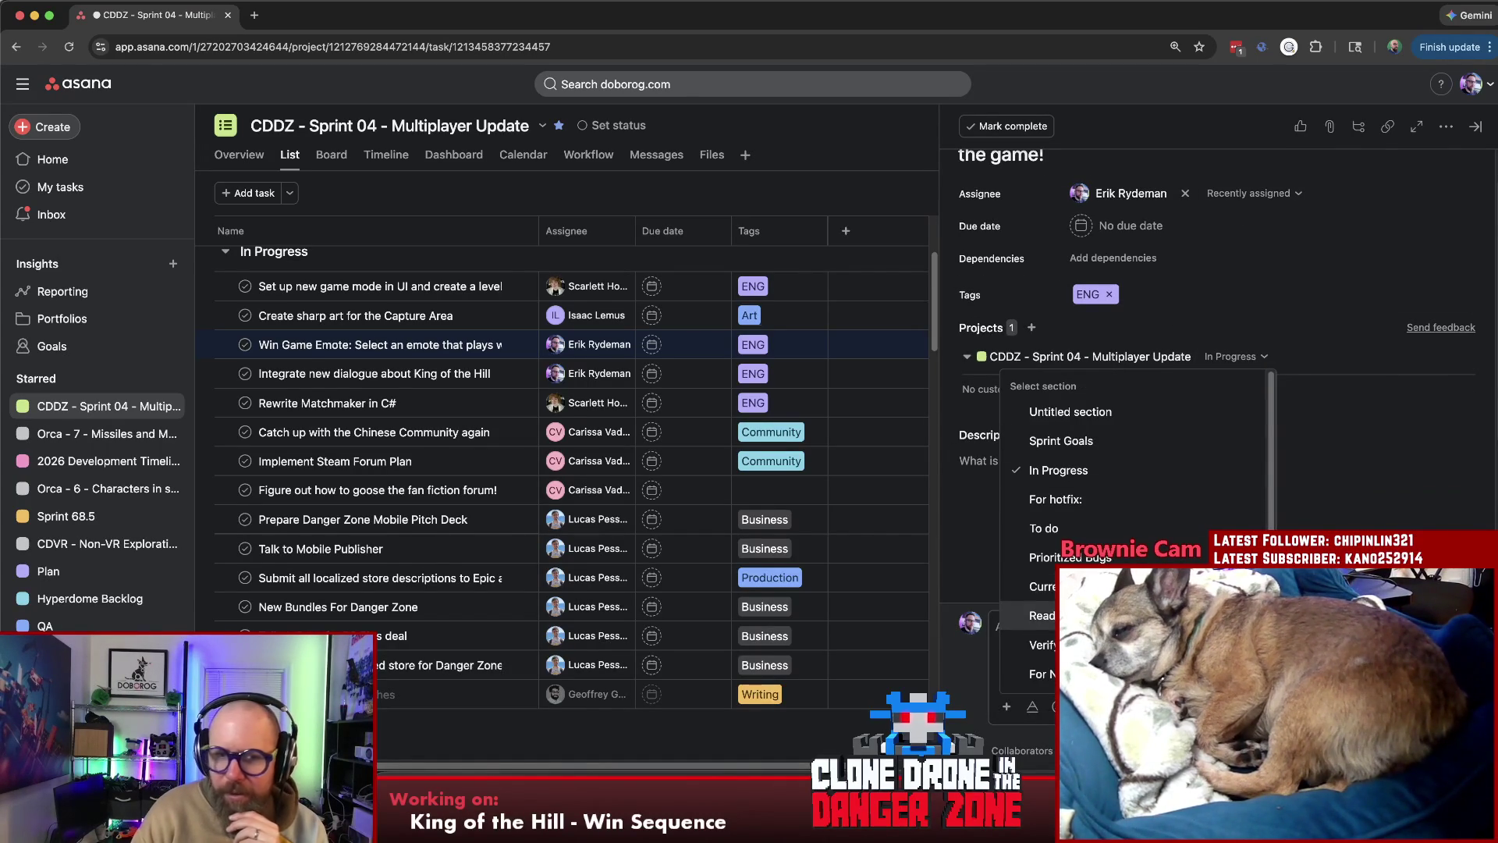
{"action": "left_click", "coordinate": [1038, 615]}
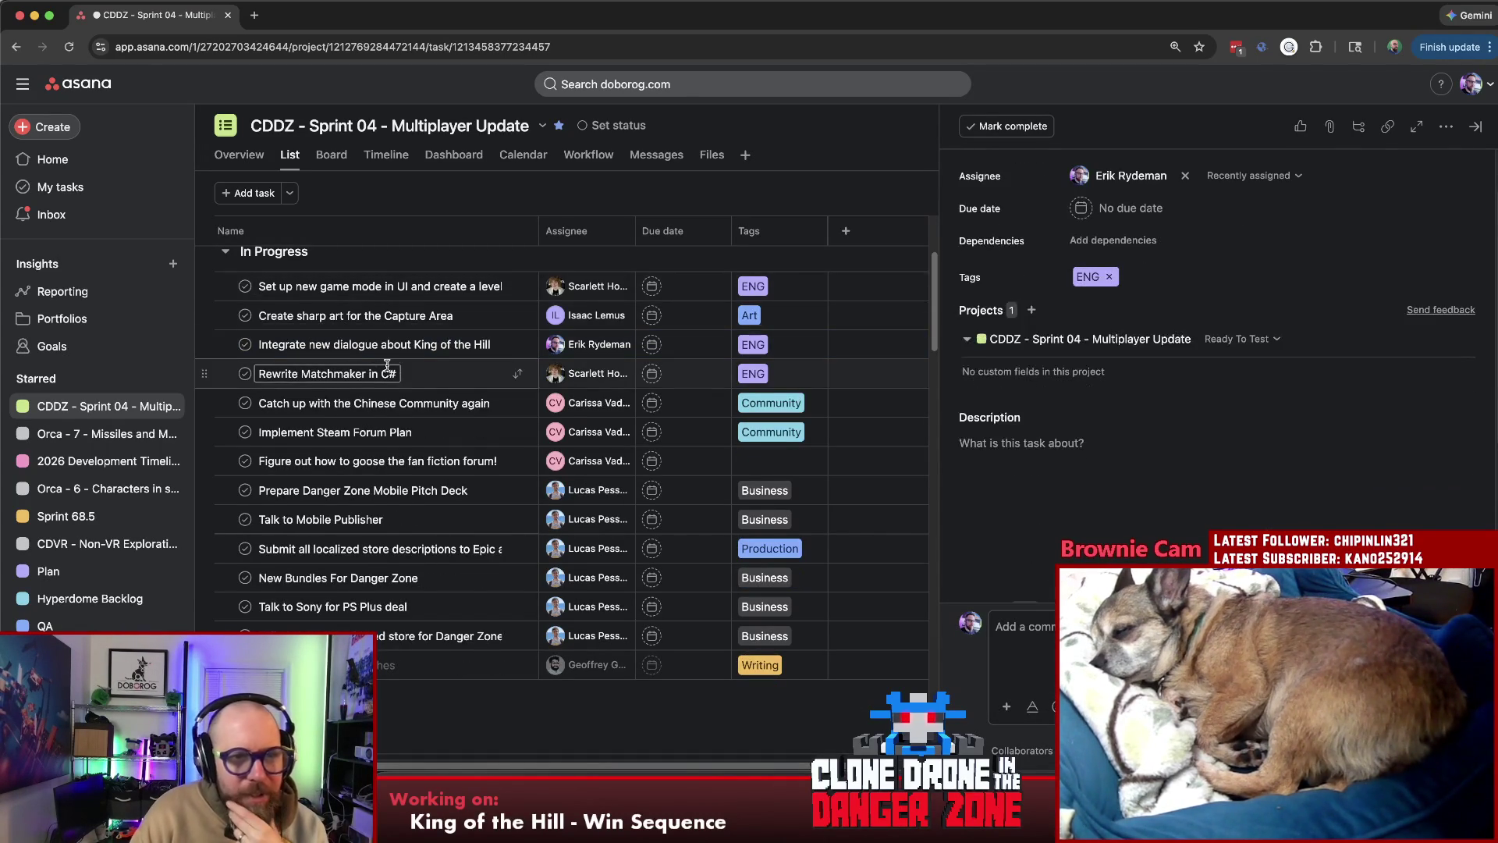
Open the 'Integrate new dialogue about King of the Hill' task
{"action": "left_click", "coordinate": [407, 346]}
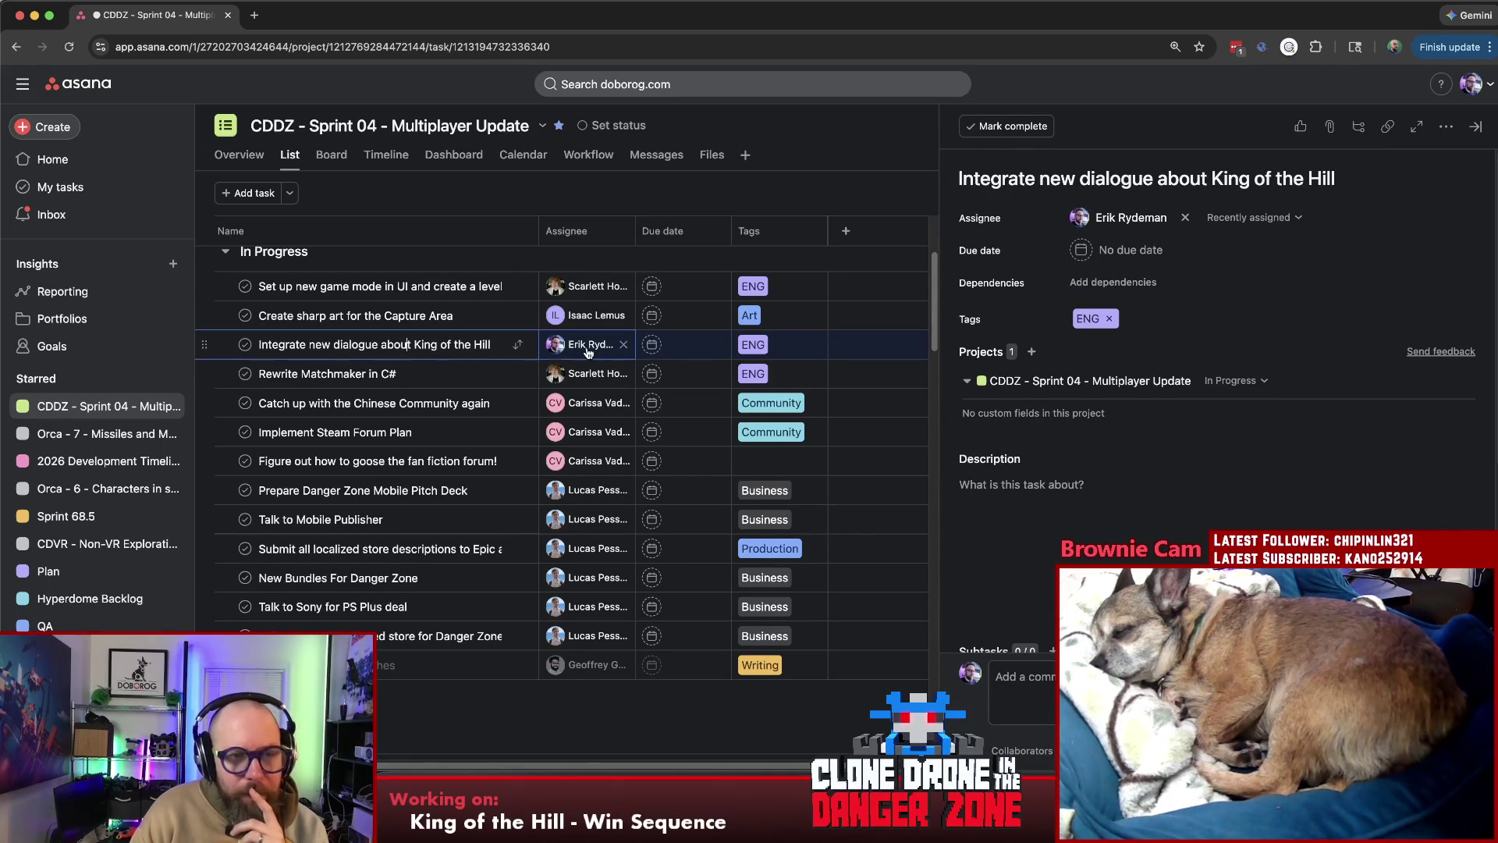
{"action": "mouse_move", "coordinate": [622, 351]}
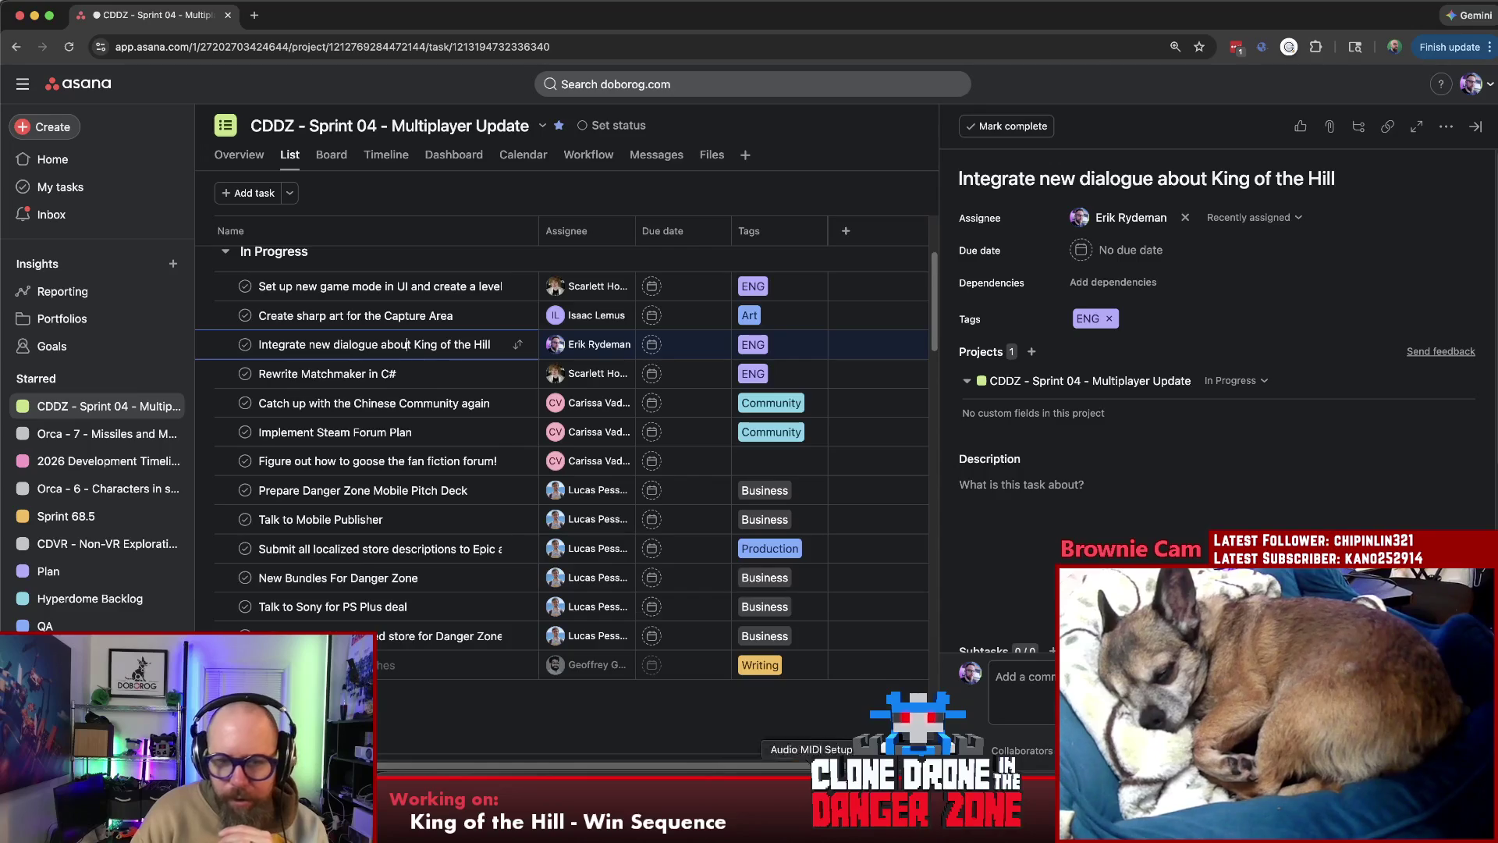
{"action": "key", "text": "super+Tab"}
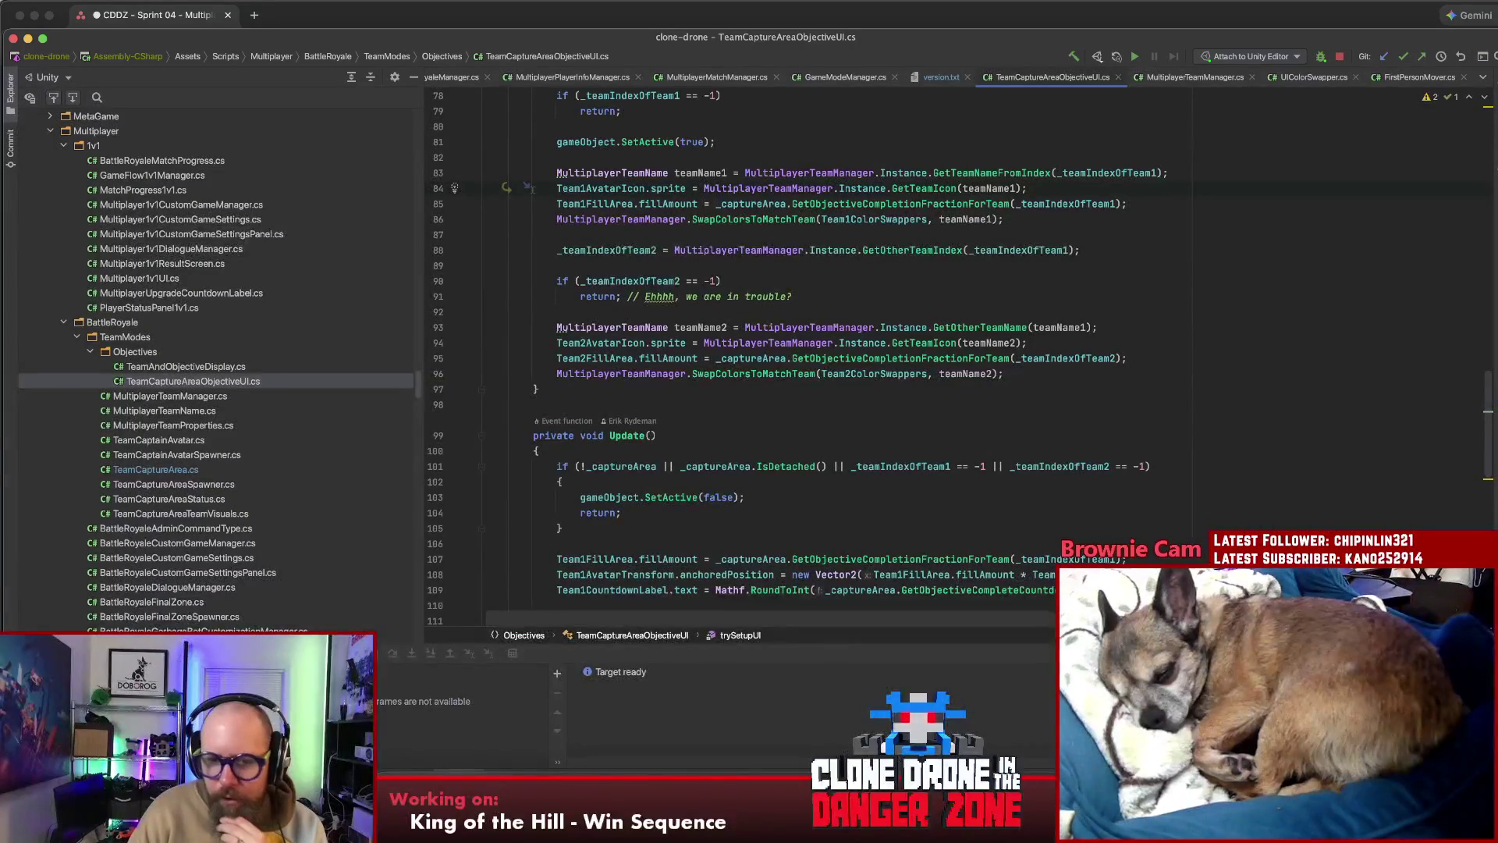
Add a bug note below Join game: 'Sometimes the wrong animation plays for who's claiming area'
{"action": "left_click", "coordinate": [765, 788]}
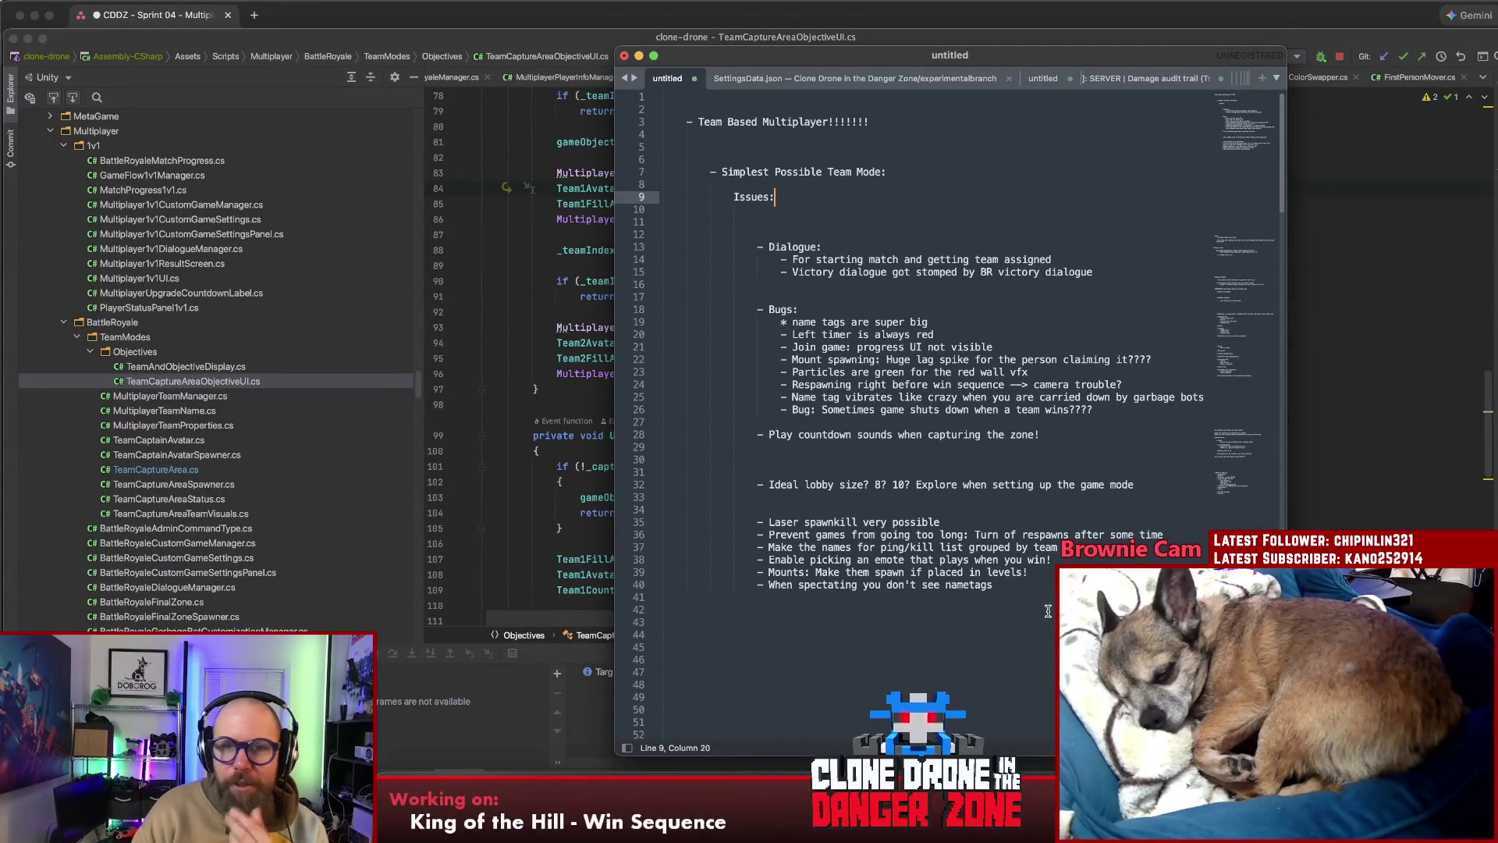
{"action": "left_click", "coordinate": [857, 235]}
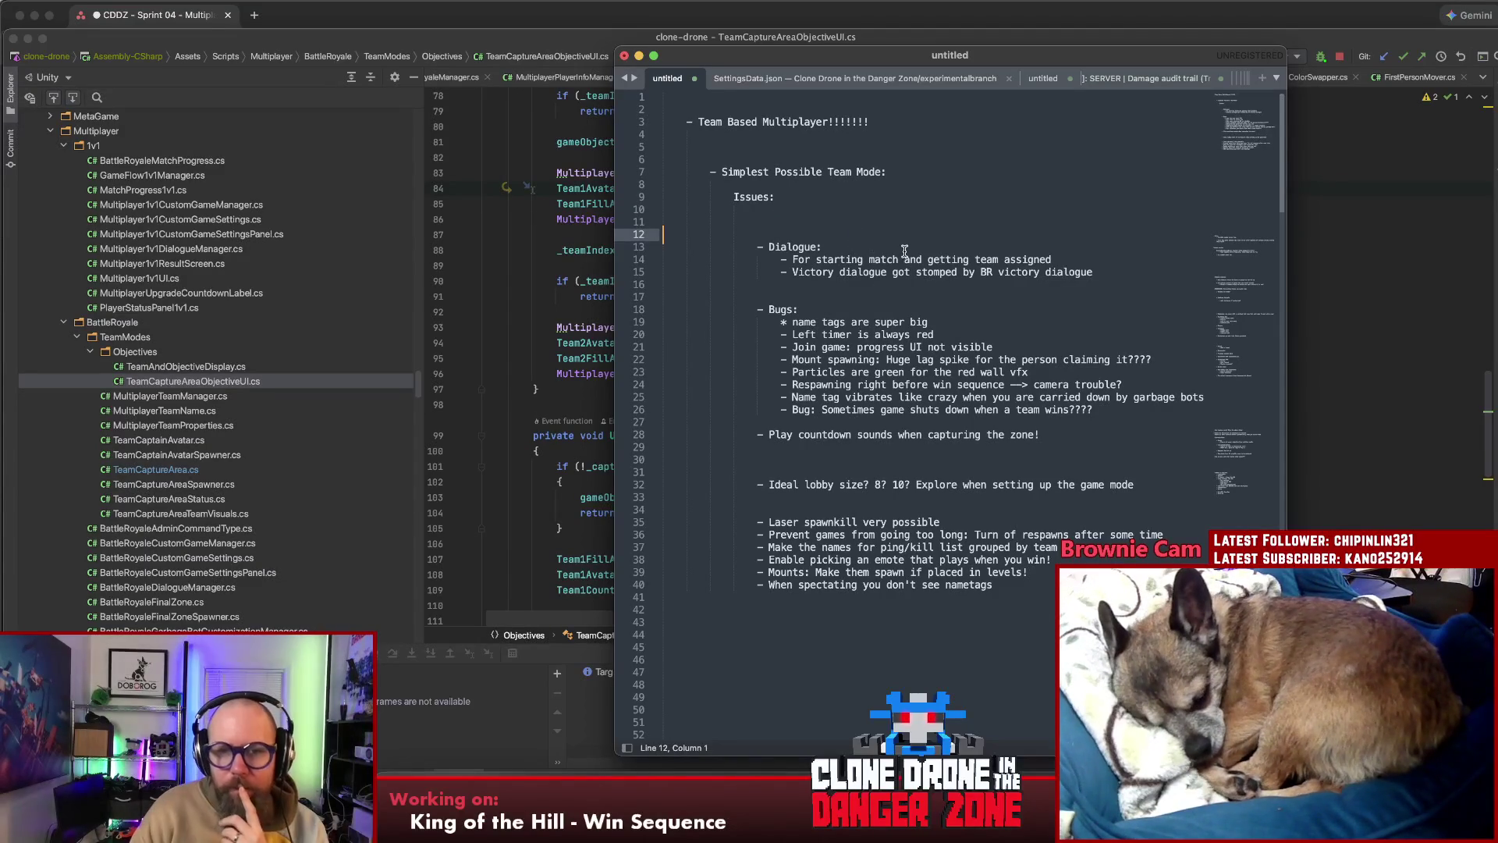
{"action": "left_click", "coordinate": [949, 323]}
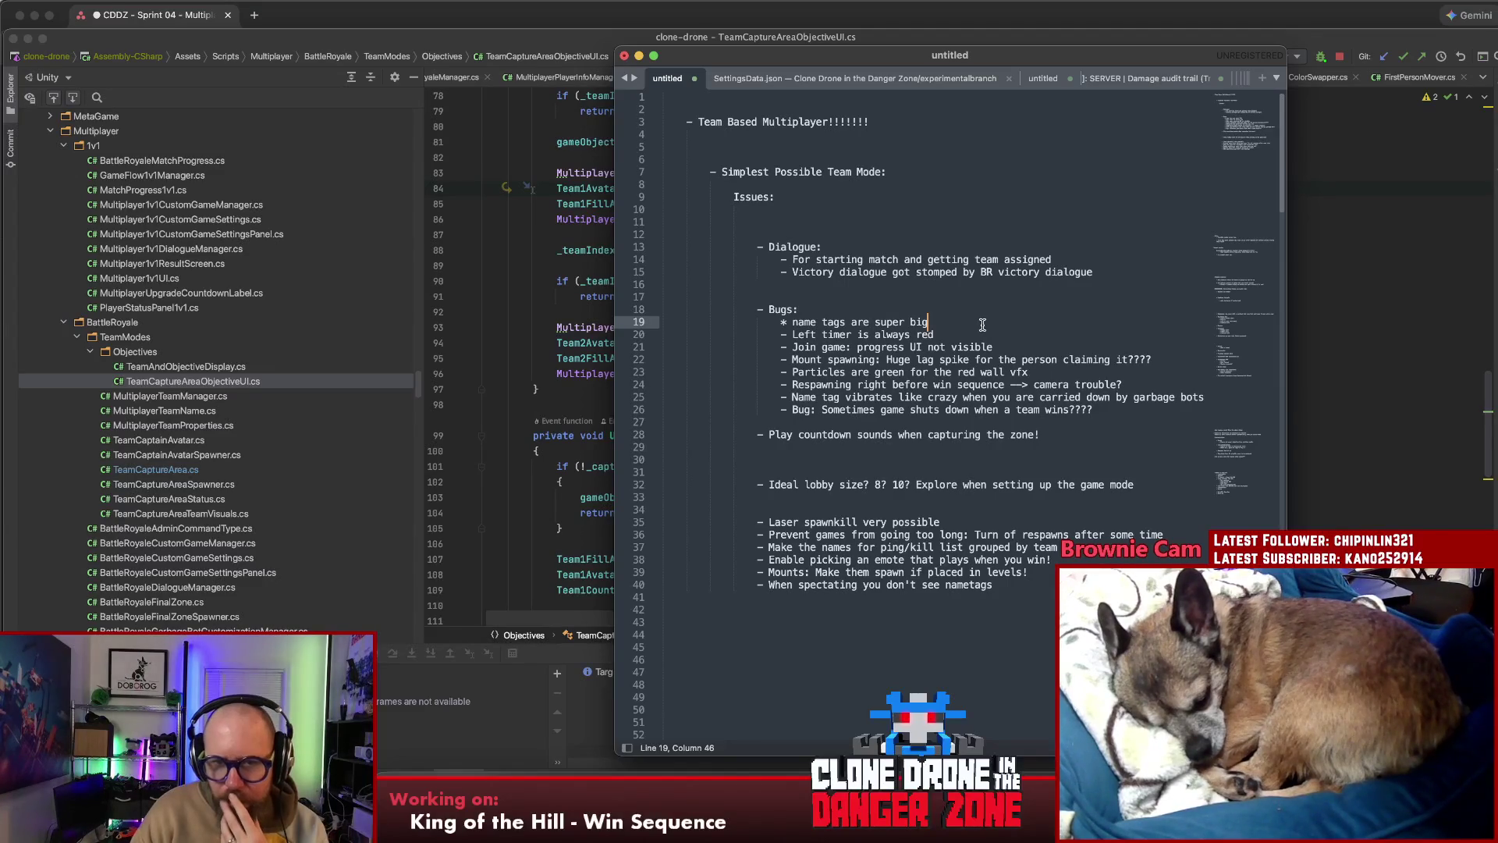
{"action": "left_click_drag", "start_coordinate": [994, 346], "coordinate": [796, 347]}
{"action": "key", "text": "shift+Left"}
{"action": "key", "text": "shift+Left"}
{"action": "key", "text": "shift+Left"}
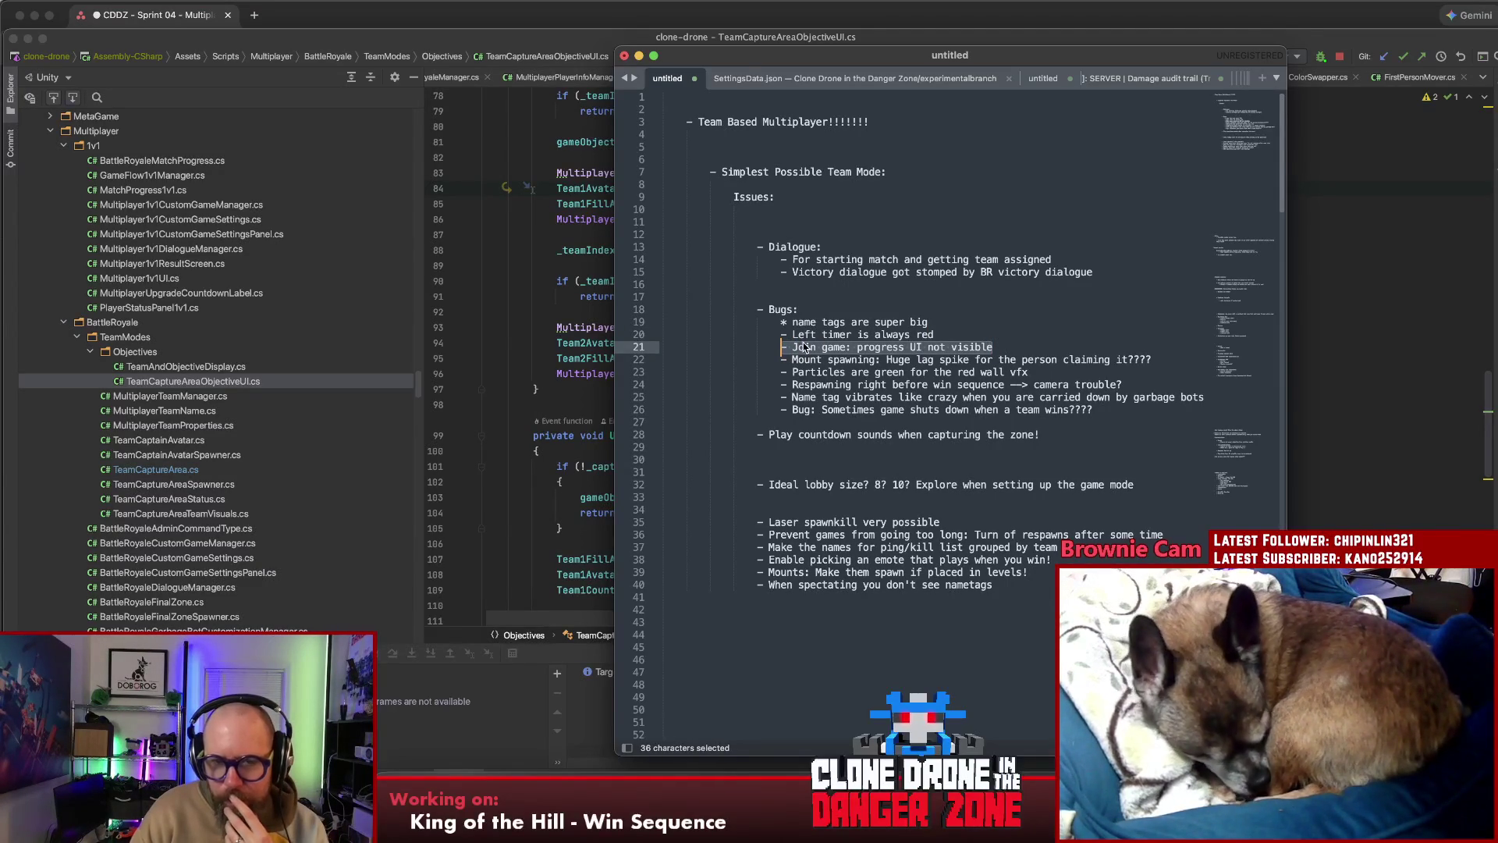
{"action": "left_click", "coordinate": [1017, 344]}
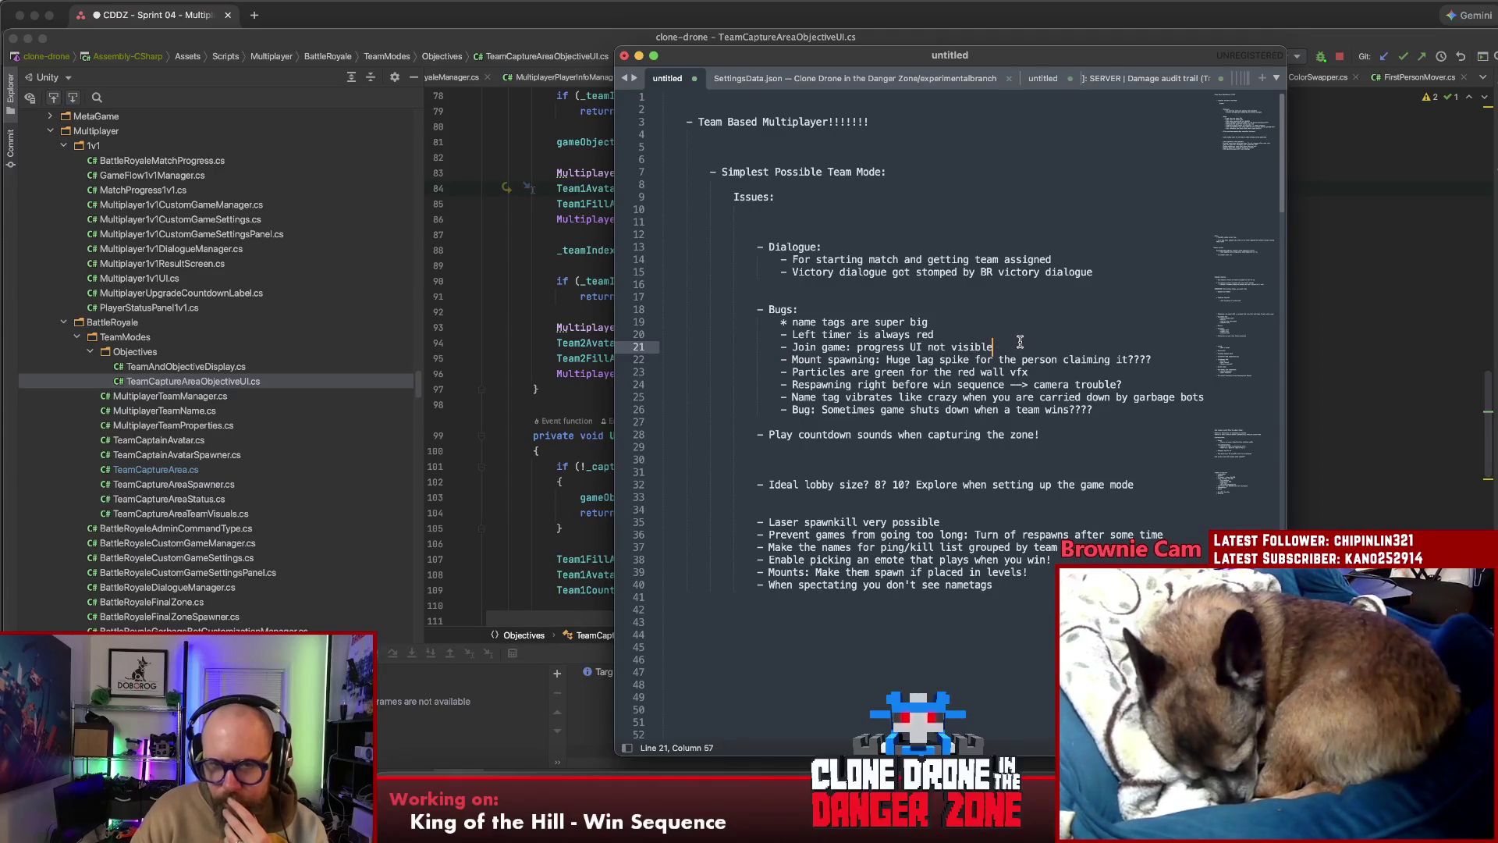
{"action": "key", "text": "Return"}
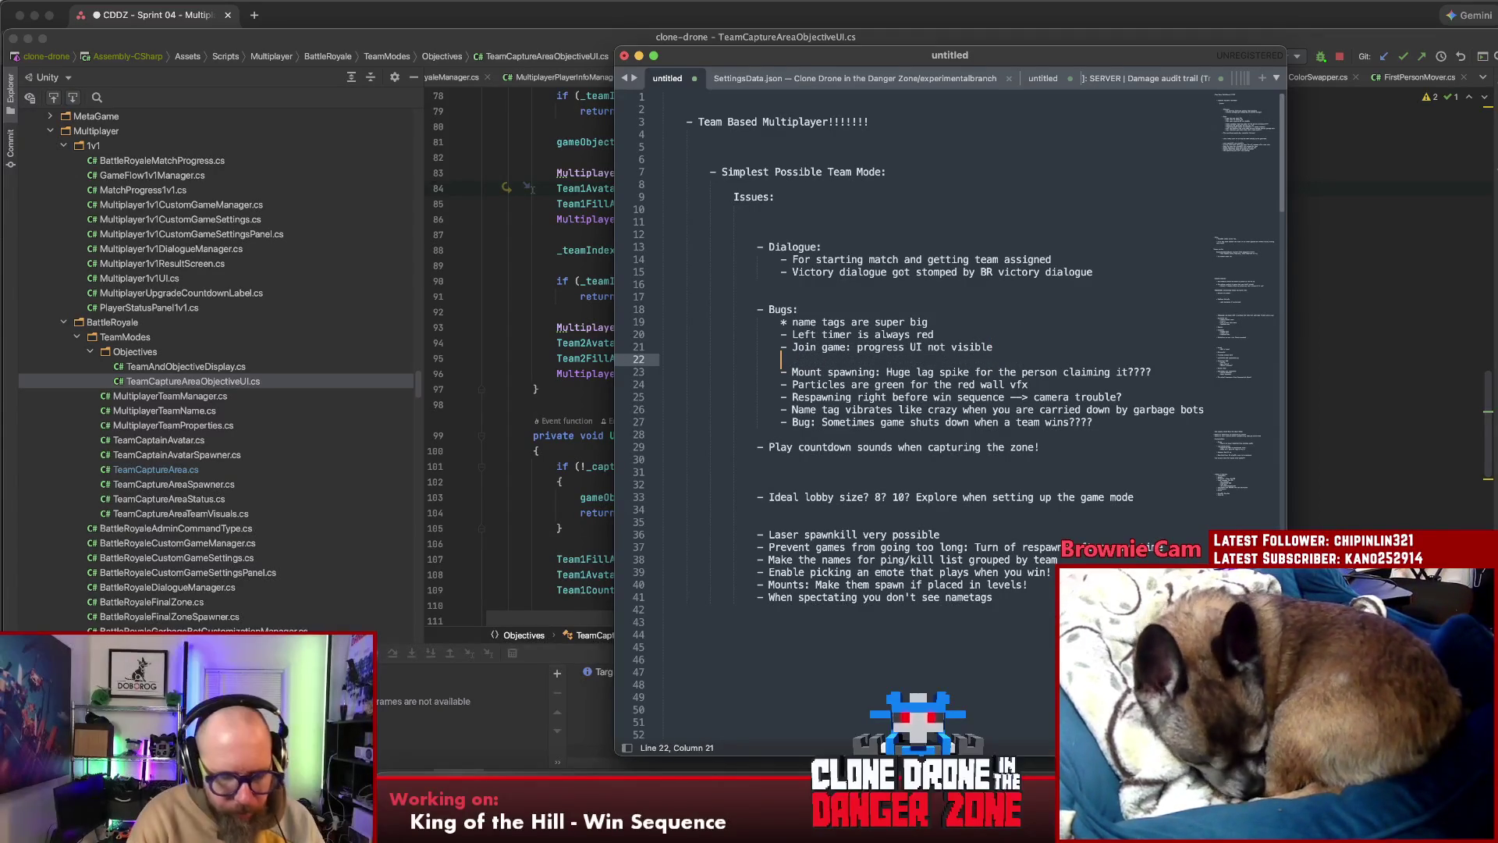
{"action": "type", "text": "-Sometimes"}
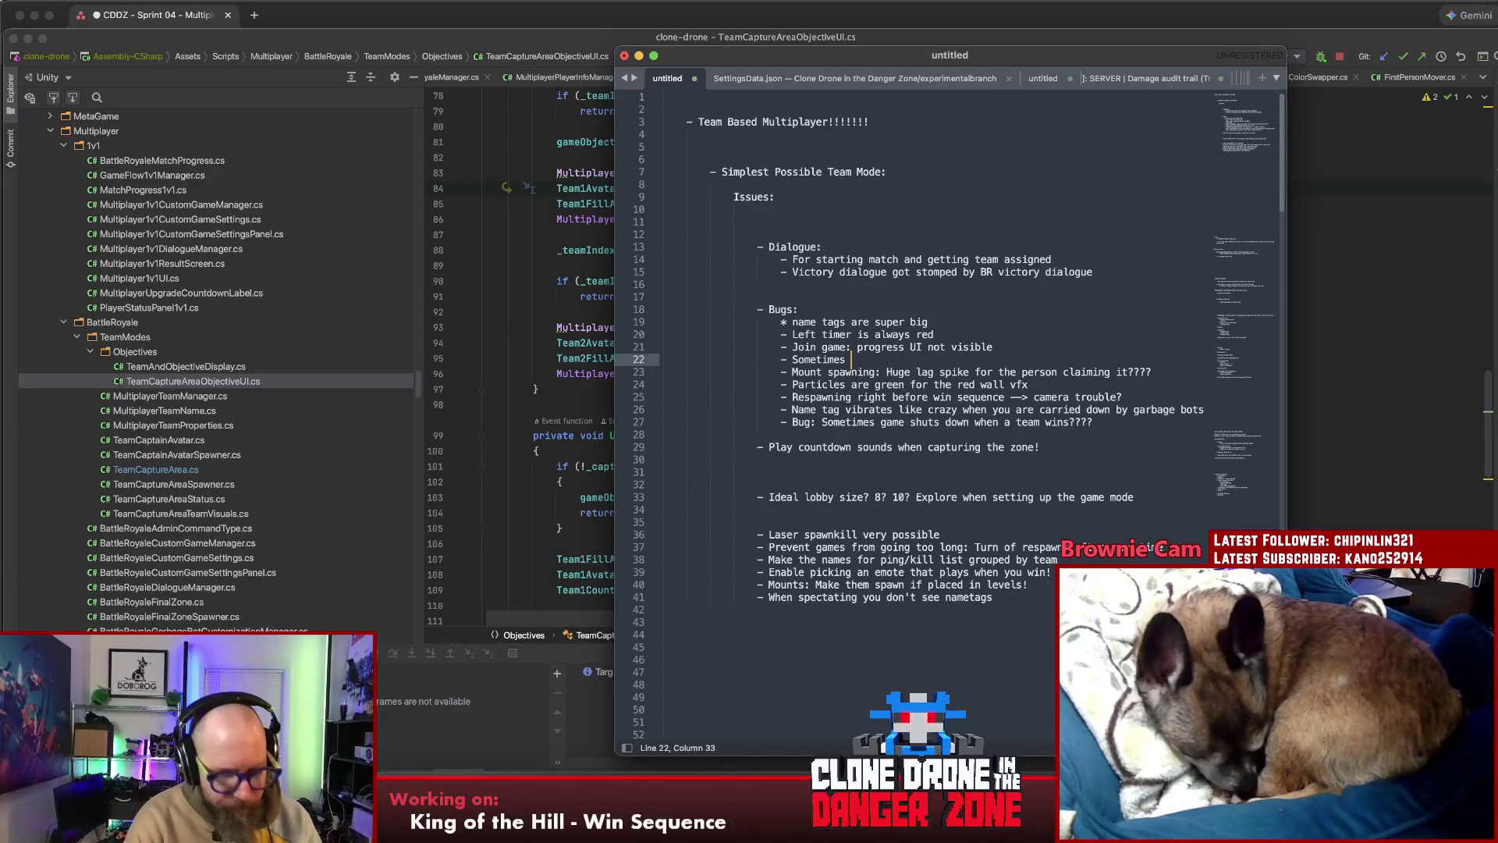
{"action": "type", "text": "e wrong animation plays for wh"}
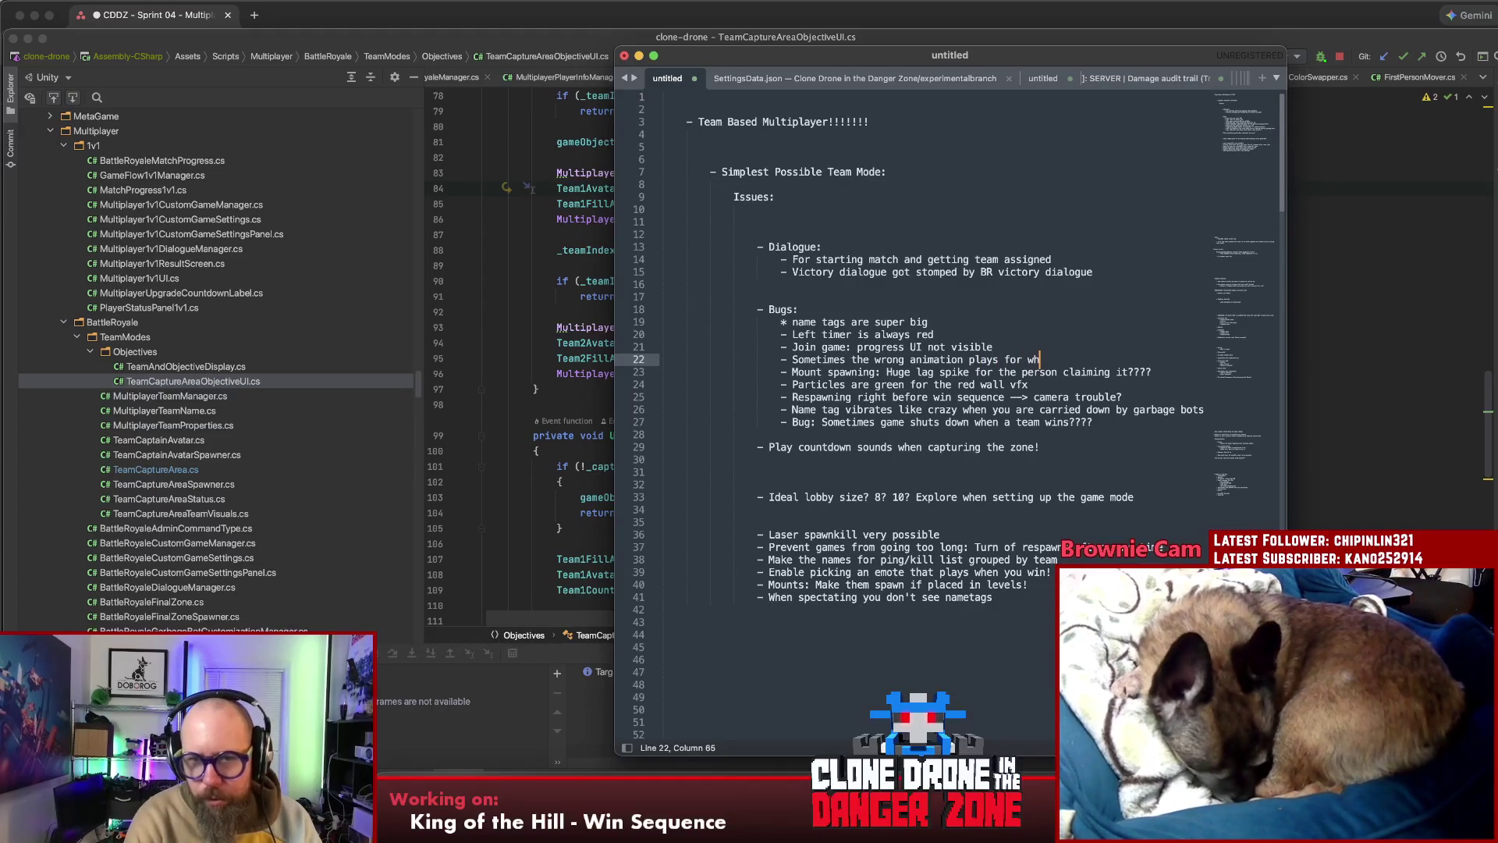
{"action": "type", "text": "o"}
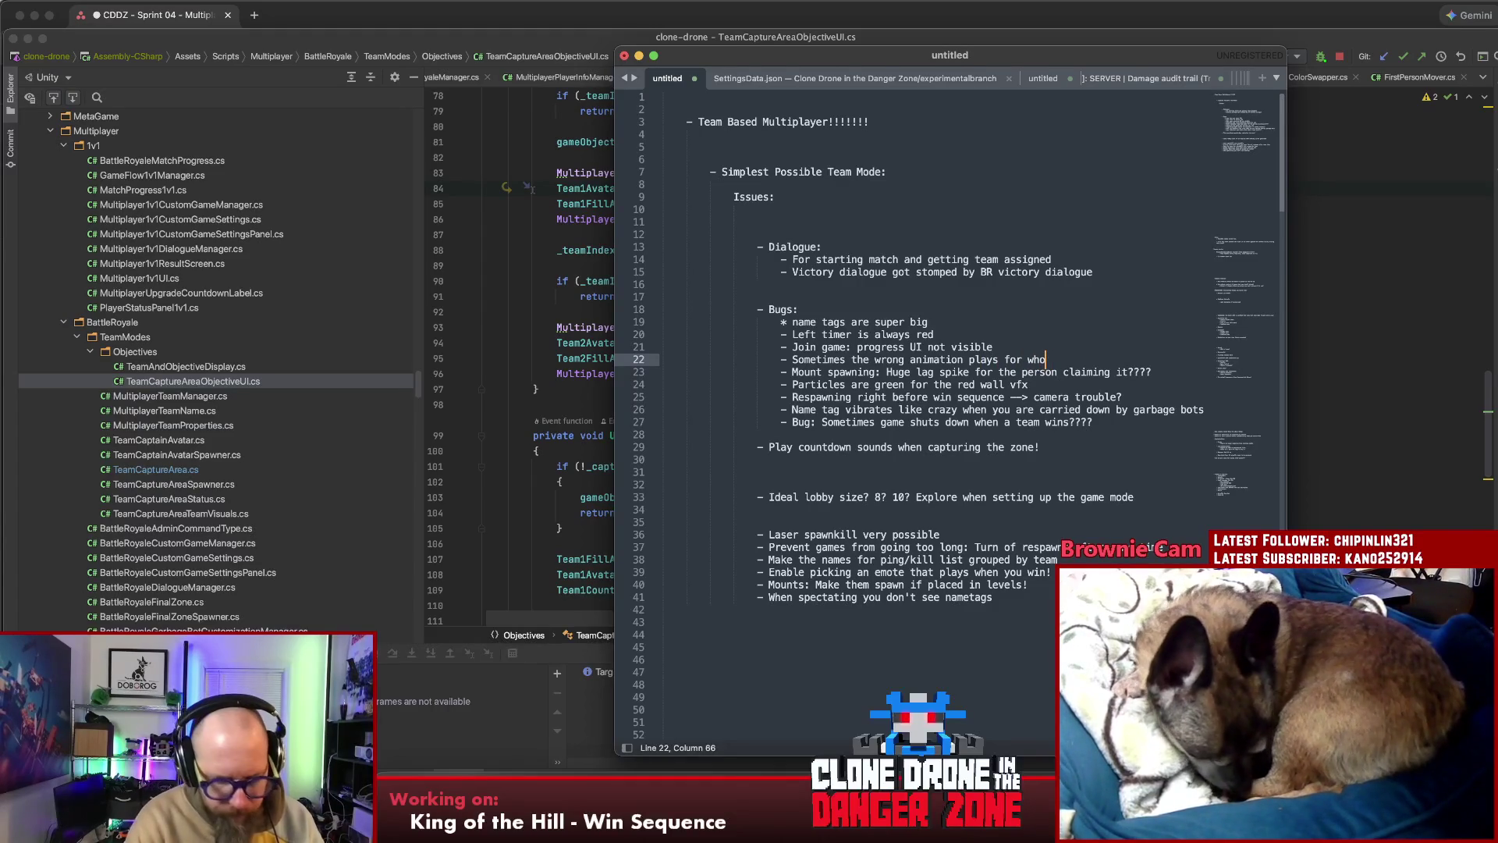
{"action": "type", "text": "'s w"}
{"action": "type", "text": "laiming area"}
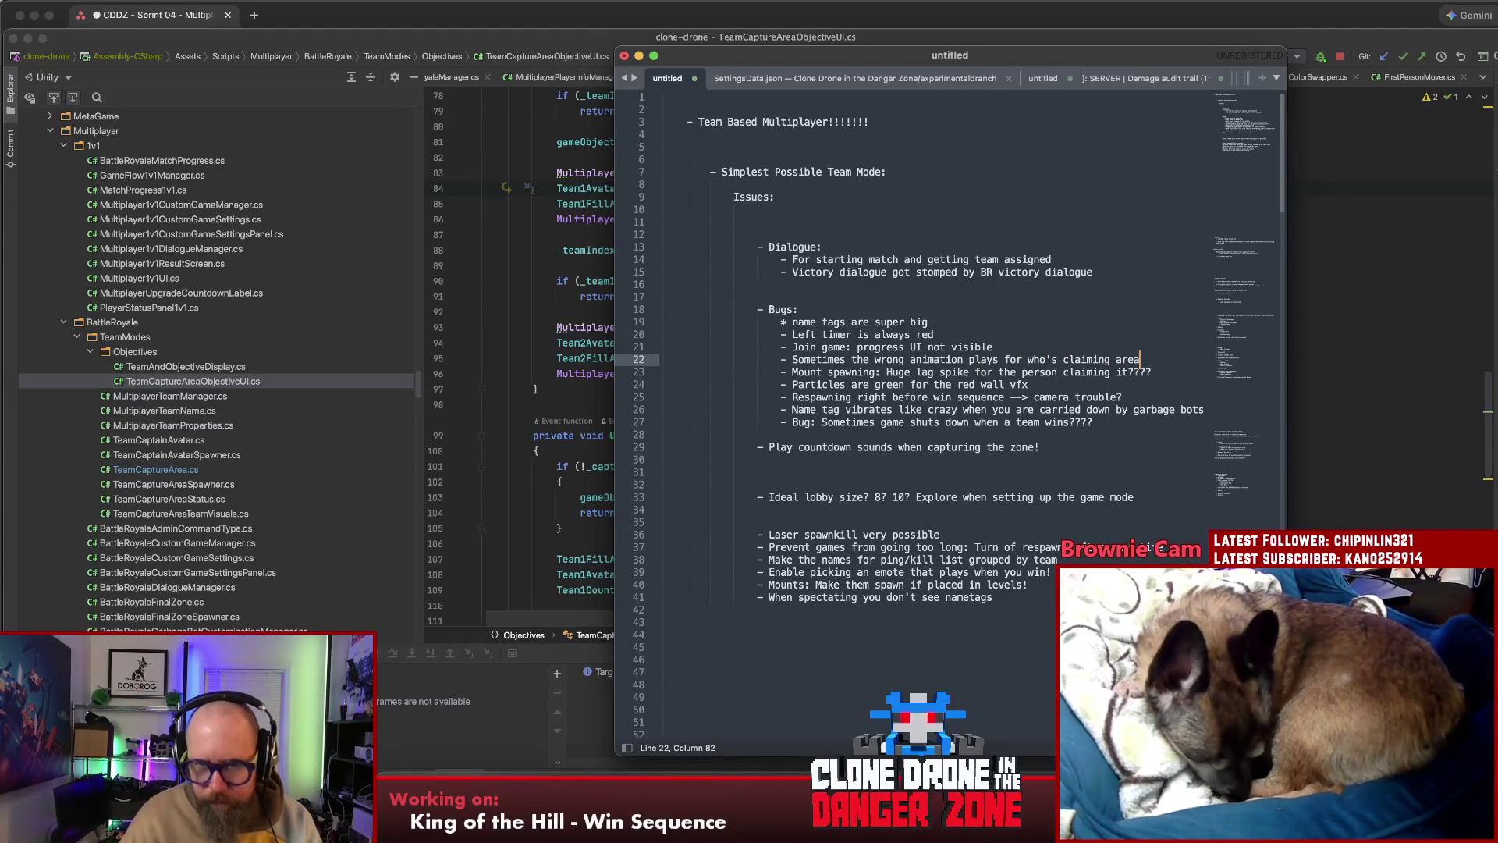
{"action": "left_click", "coordinate": [791, 359]}
Prefix the wrong-animation note on line 22 with 'Claiming area UI:'
{"action": "type", "text": "Claiming area UI:"}
{"action": "key", "text": "Left"}
{"action": "key", "text": "Left"}
{"action": "key", "text": "Left"}
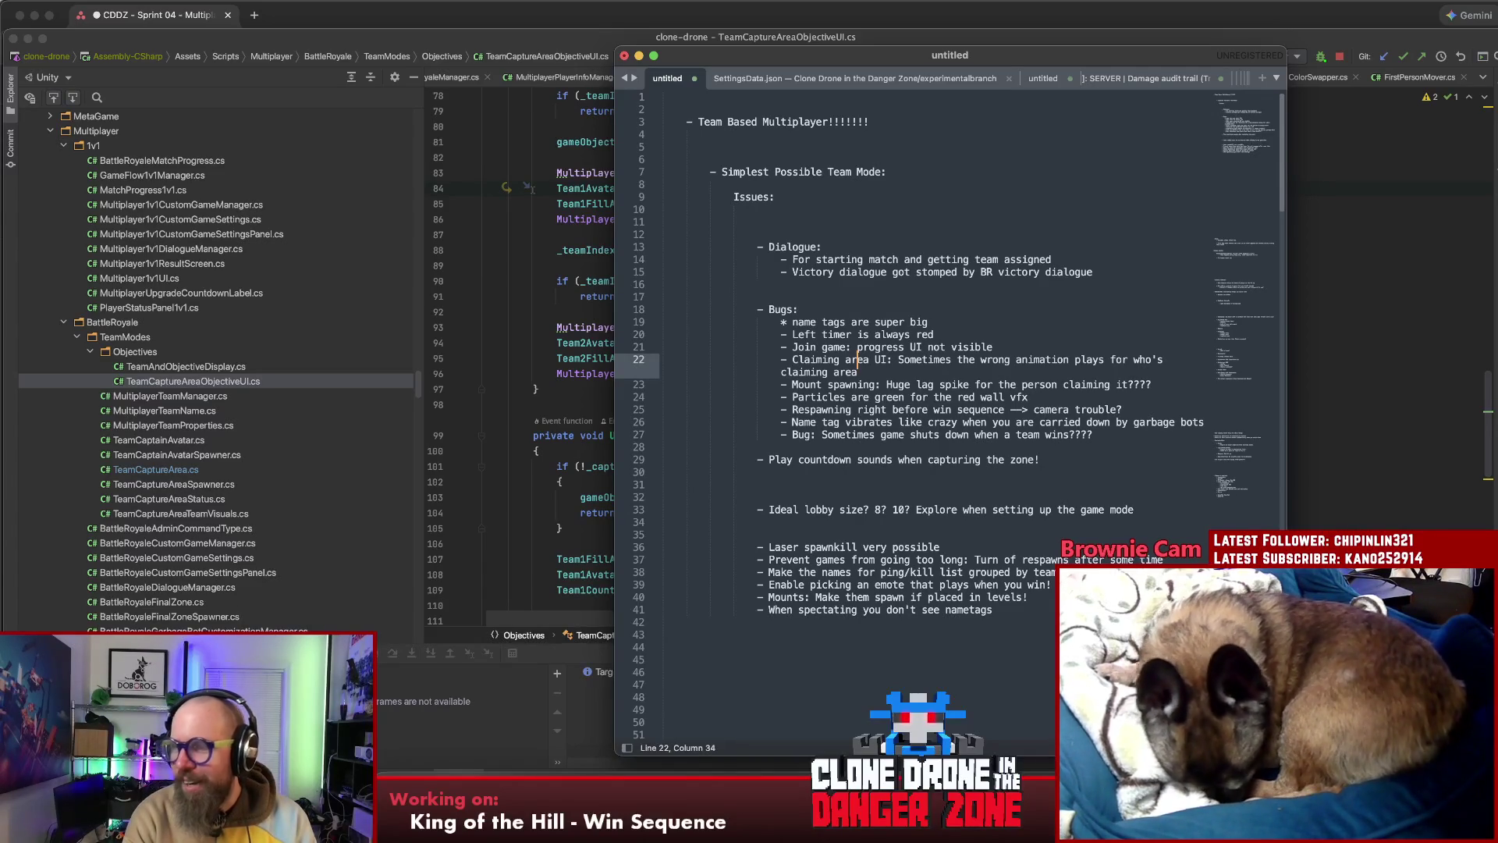
Delete the extra blank line above the Dialogue heading in the notes
{"action": "left_click", "coordinate": [896, 222]}
{"action": "type", "text": "-"}
{"action": "key", "text": "BackSpace"}
{"action": "key", "text": "BackSpace"}
{"action": "key", "text": "BackSpace"}
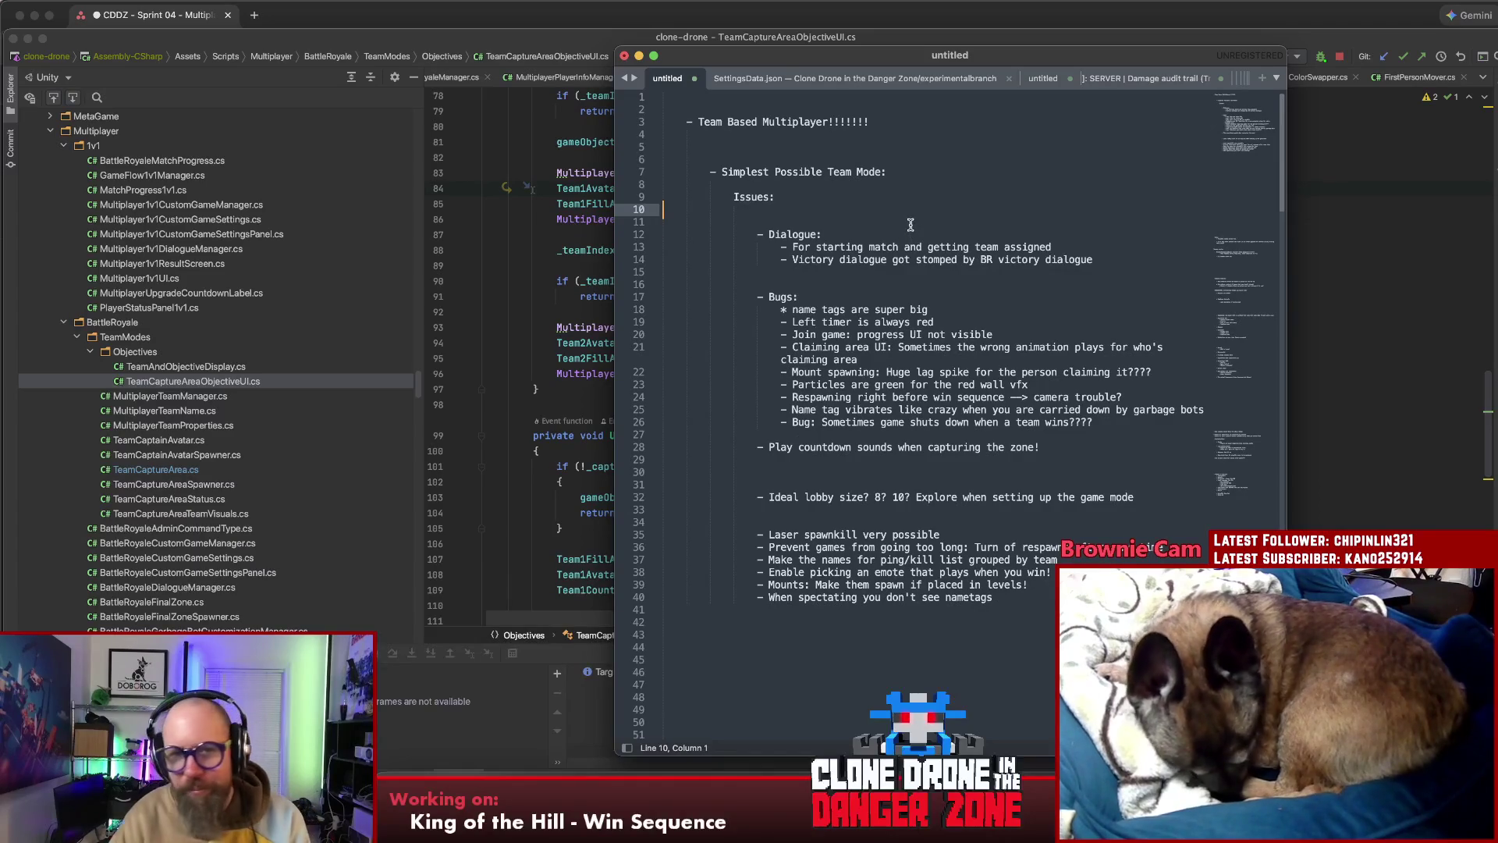
{"action": "left_click", "coordinate": [911, 225]}
{"action": "left_click", "coordinate": [907, 273]}
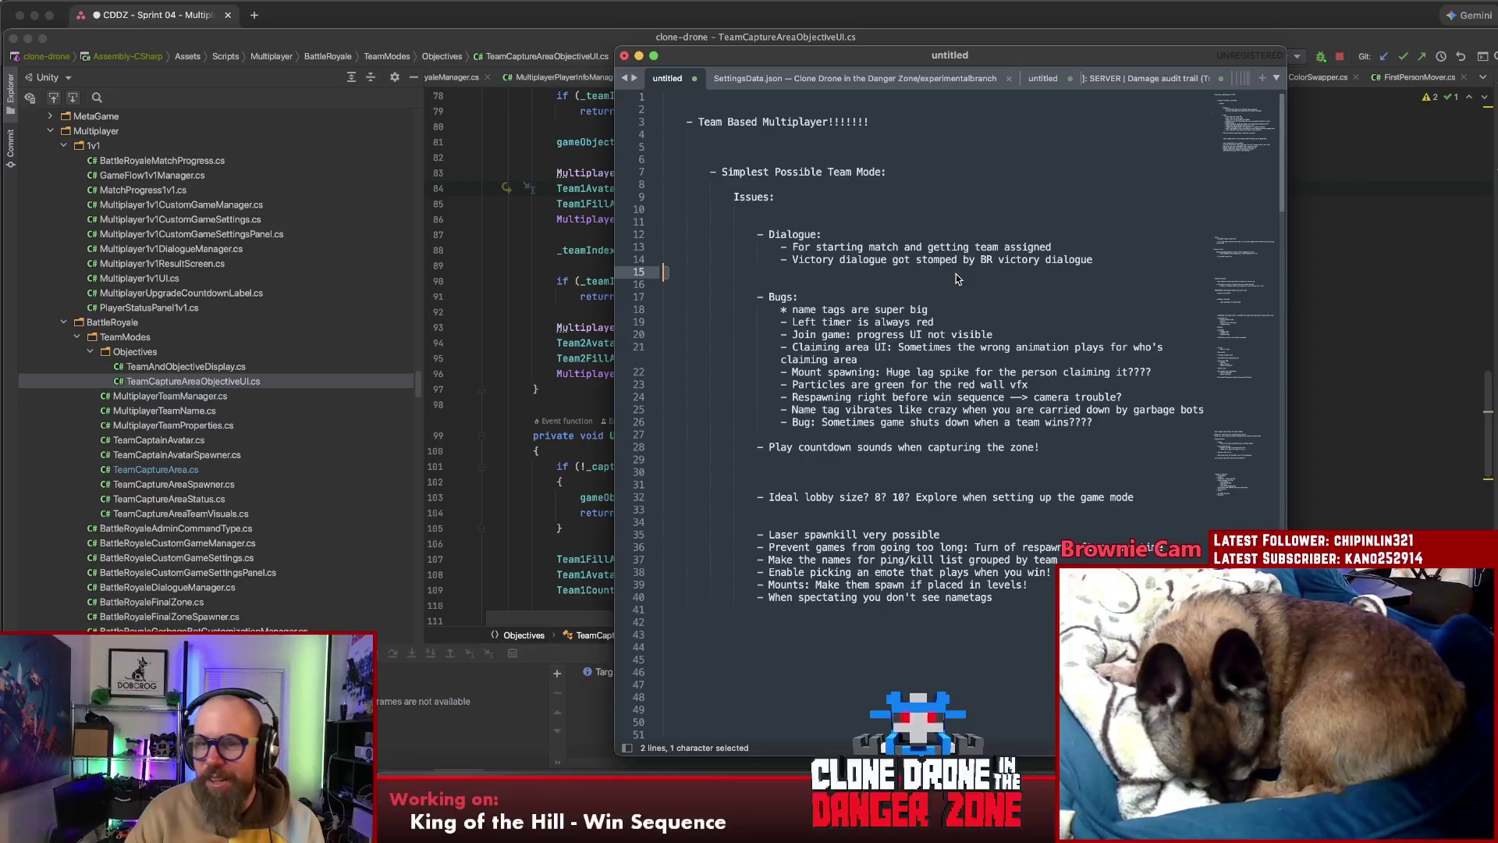
{"action": "key", "text": "Down"}
{"action": "key", "text": "Down"}
{"action": "key", "text": "Down"}
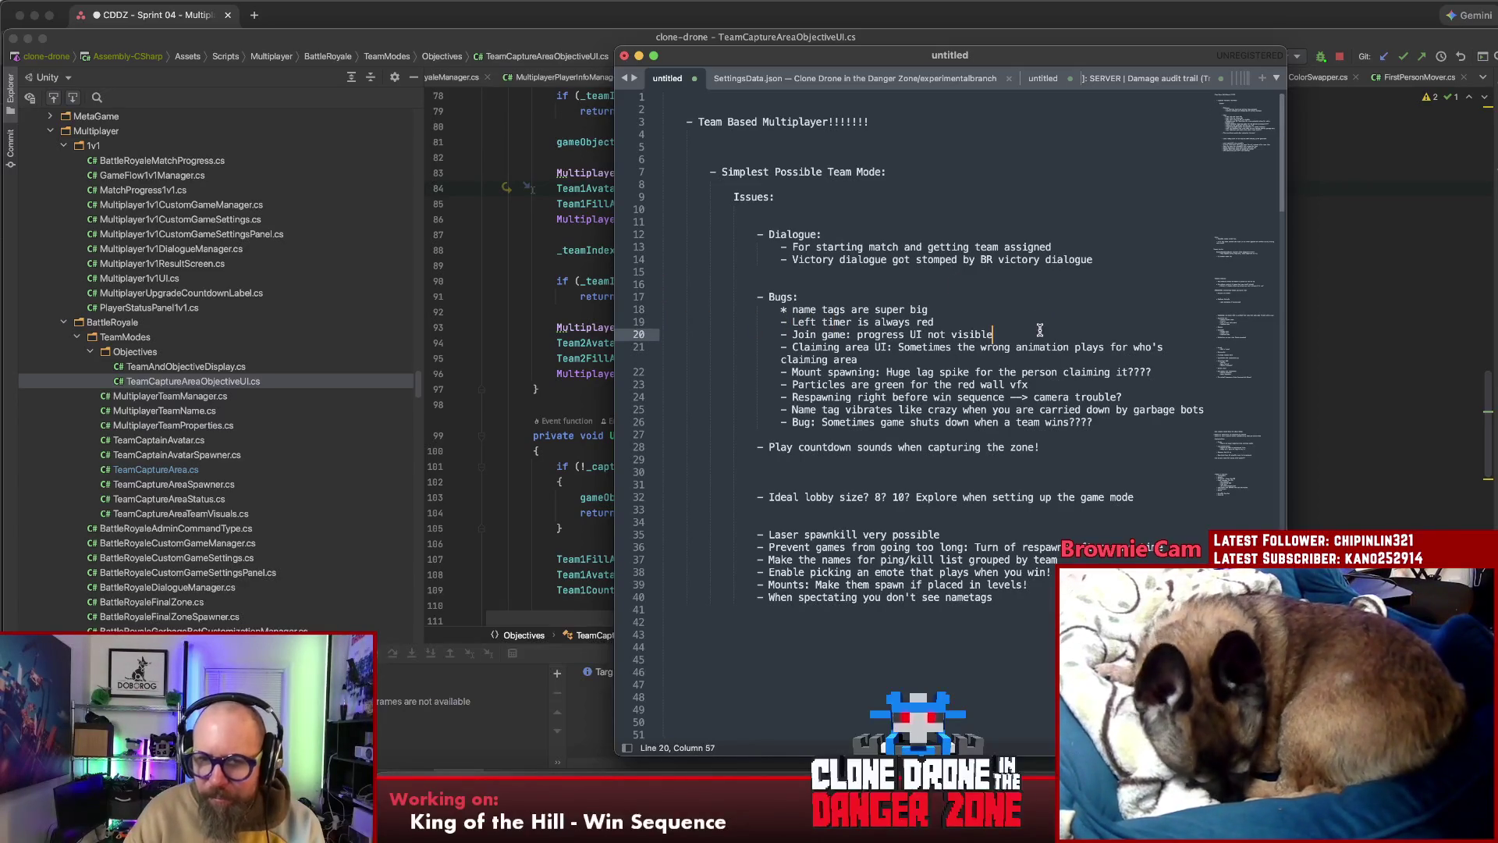
Look over the name-tag and dialogue notes, then return to Rider
{"action": "left_click", "coordinate": [1039, 310]}
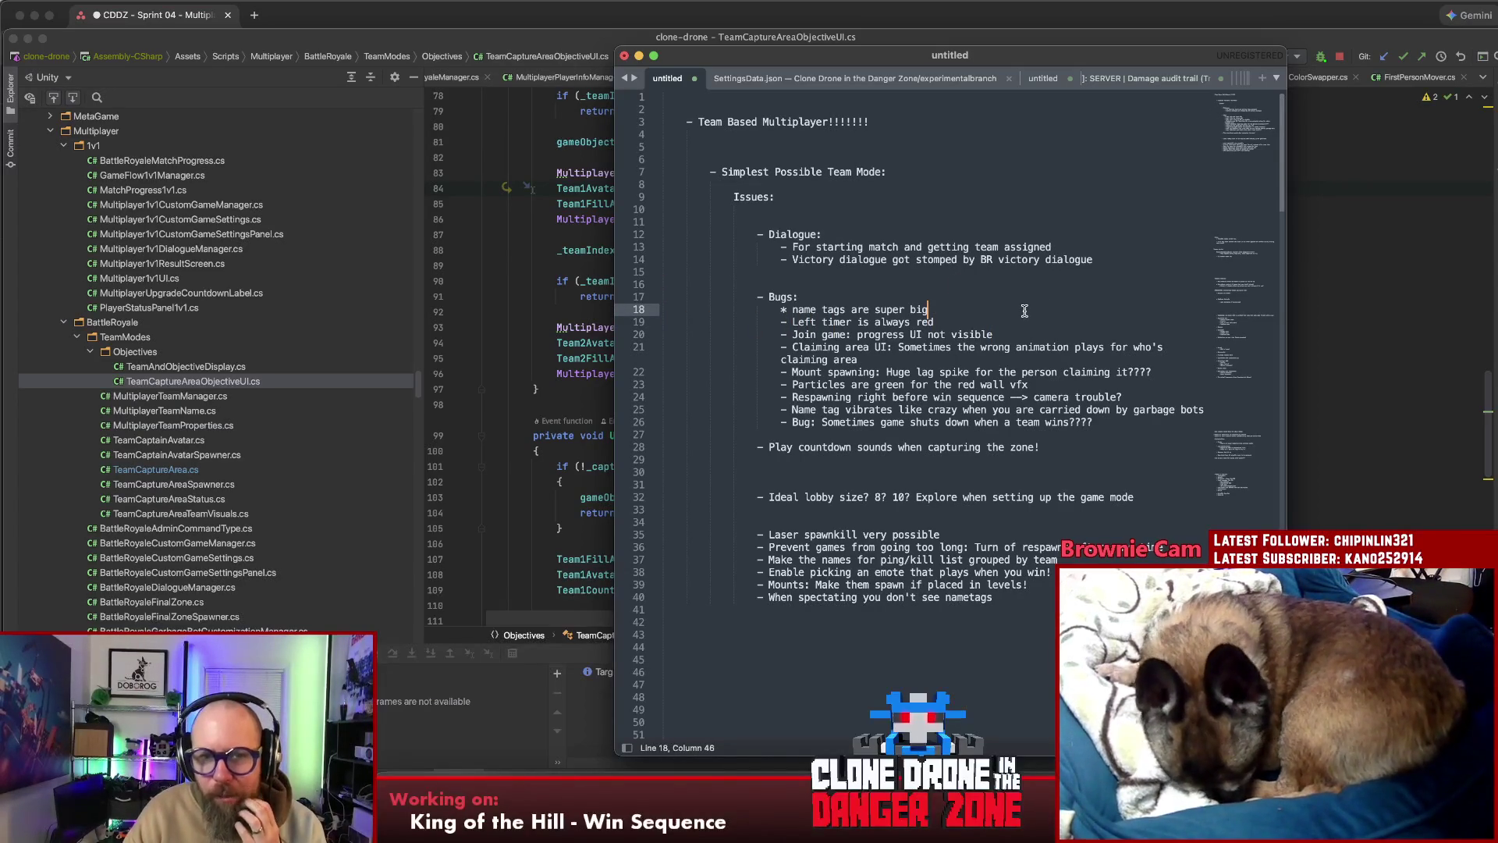
{"action": "left_click", "coordinate": [992, 246]}
{"action": "left_click", "coordinate": [983, 234]}
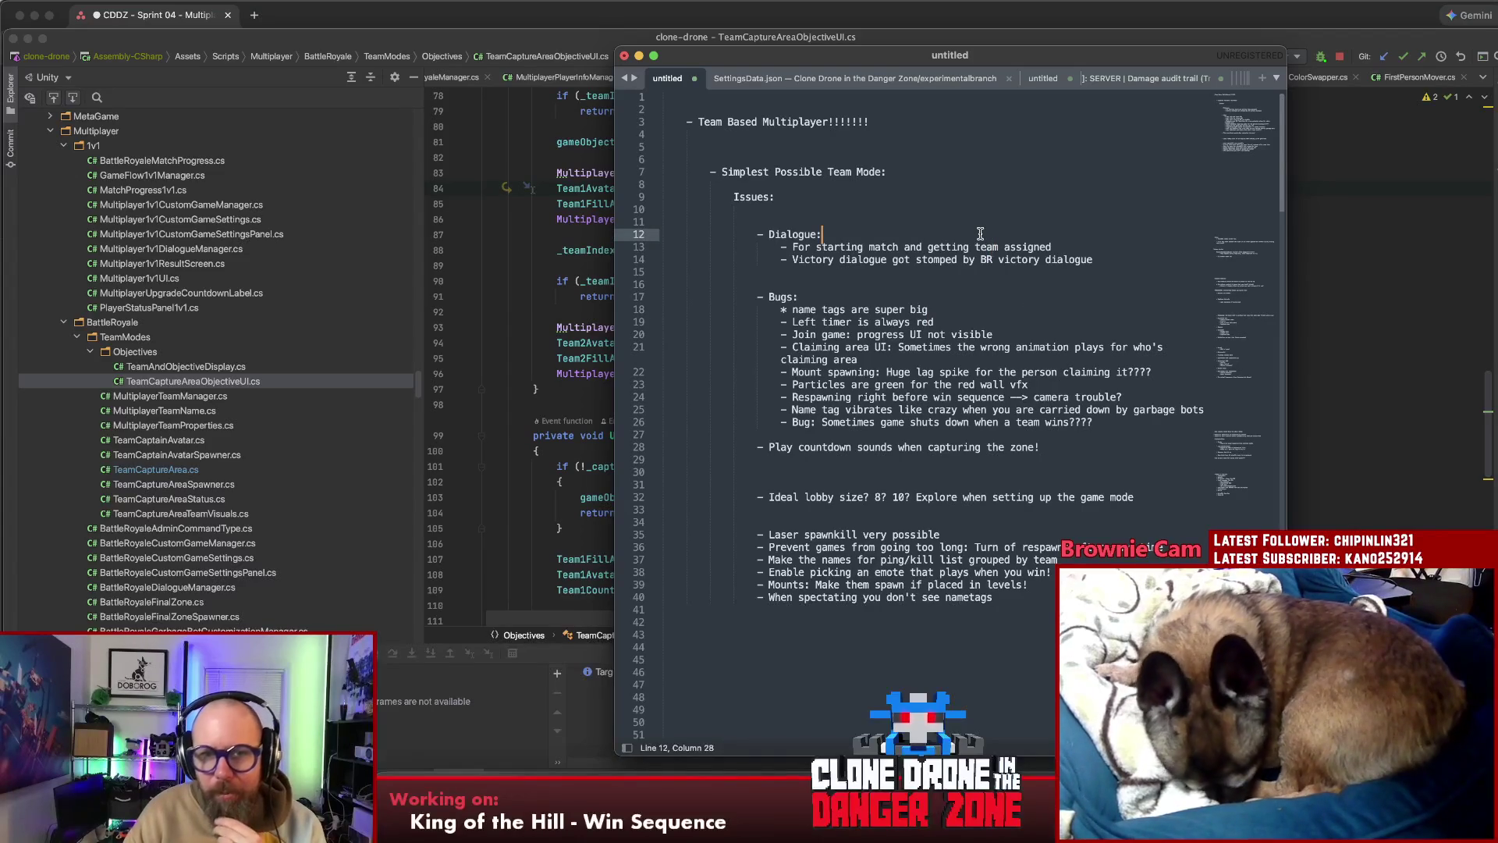
{"action": "left_click", "coordinate": [854, 241]}
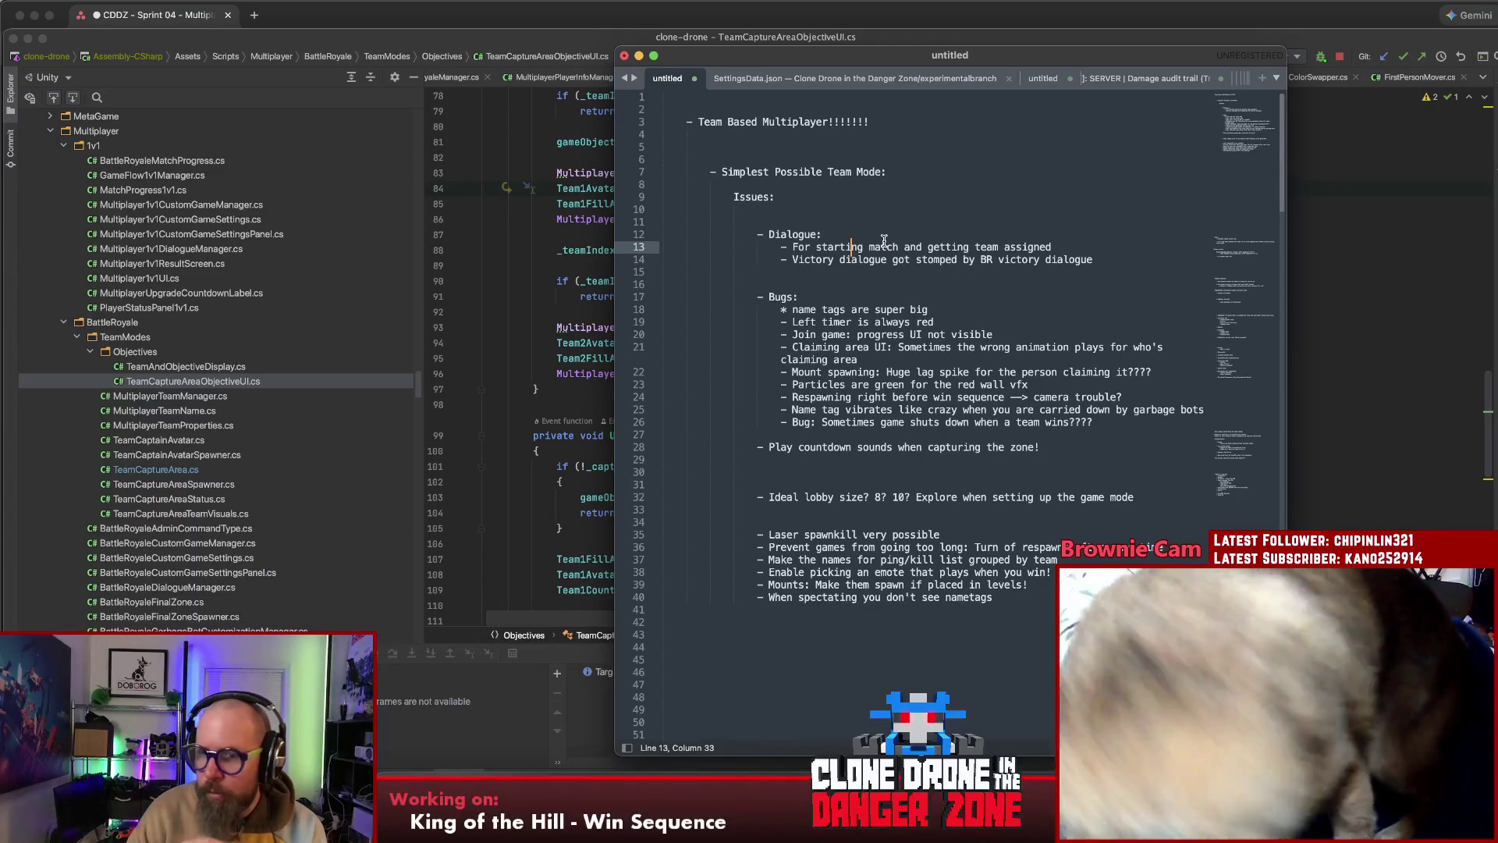
{"action": "left_click", "coordinate": [879, 260]}
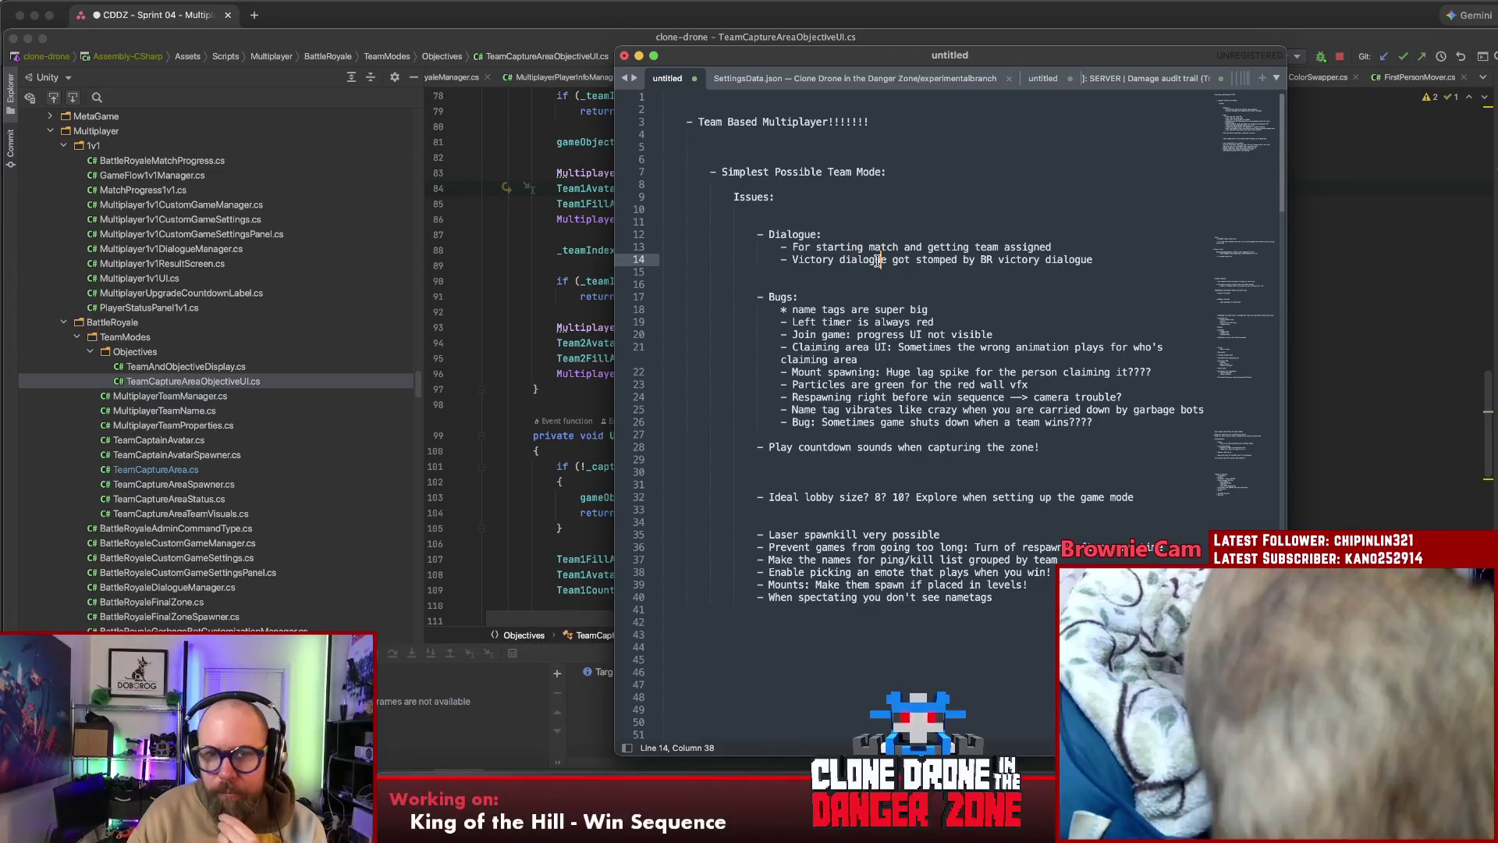
{"action": "double_click", "coordinate": [783, 260]}
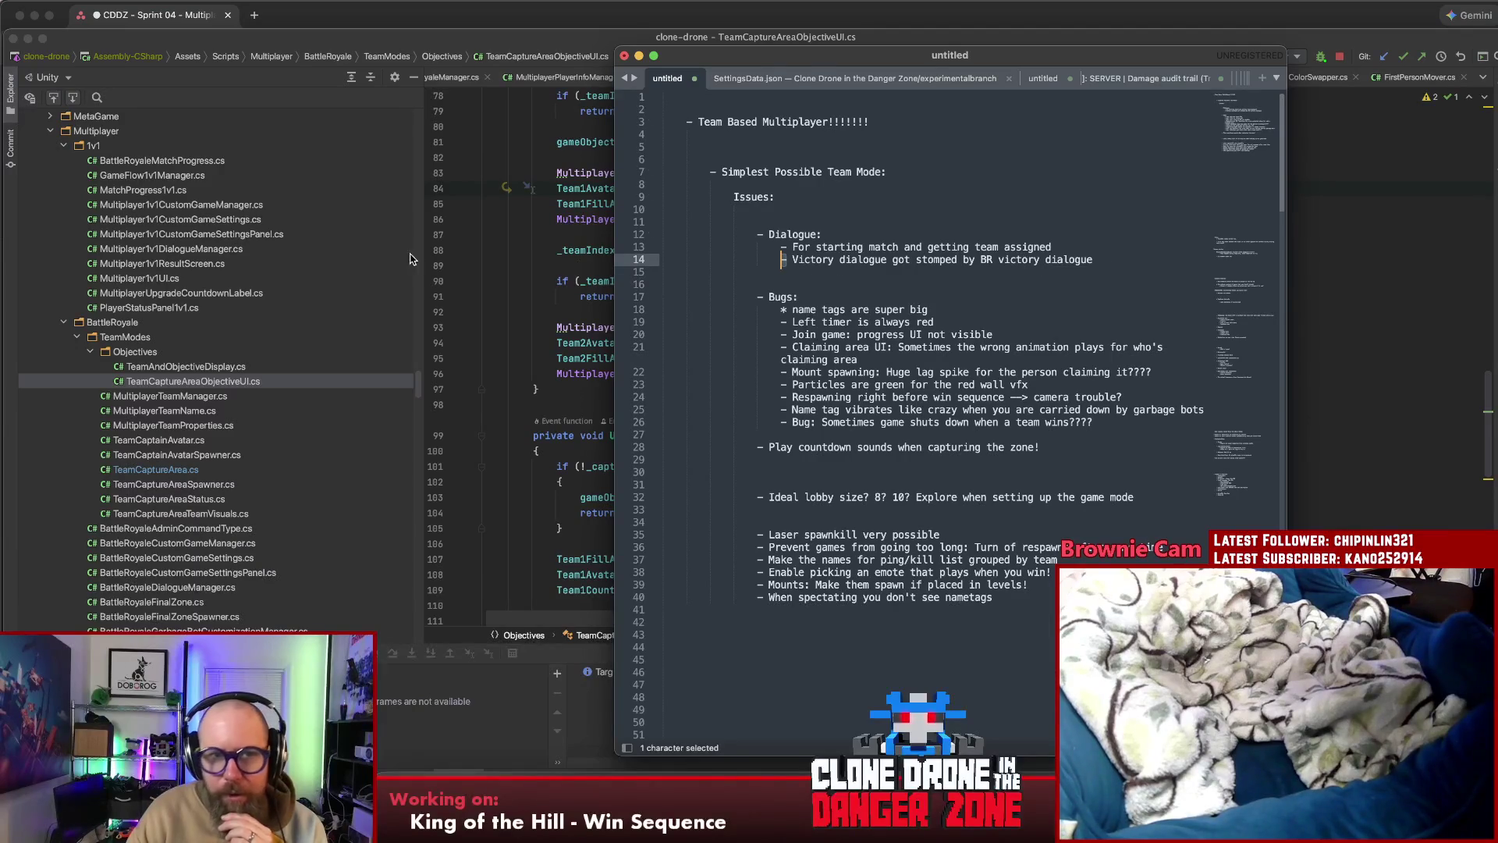
{"action": "left_click", "coordinate": [522, 267]}
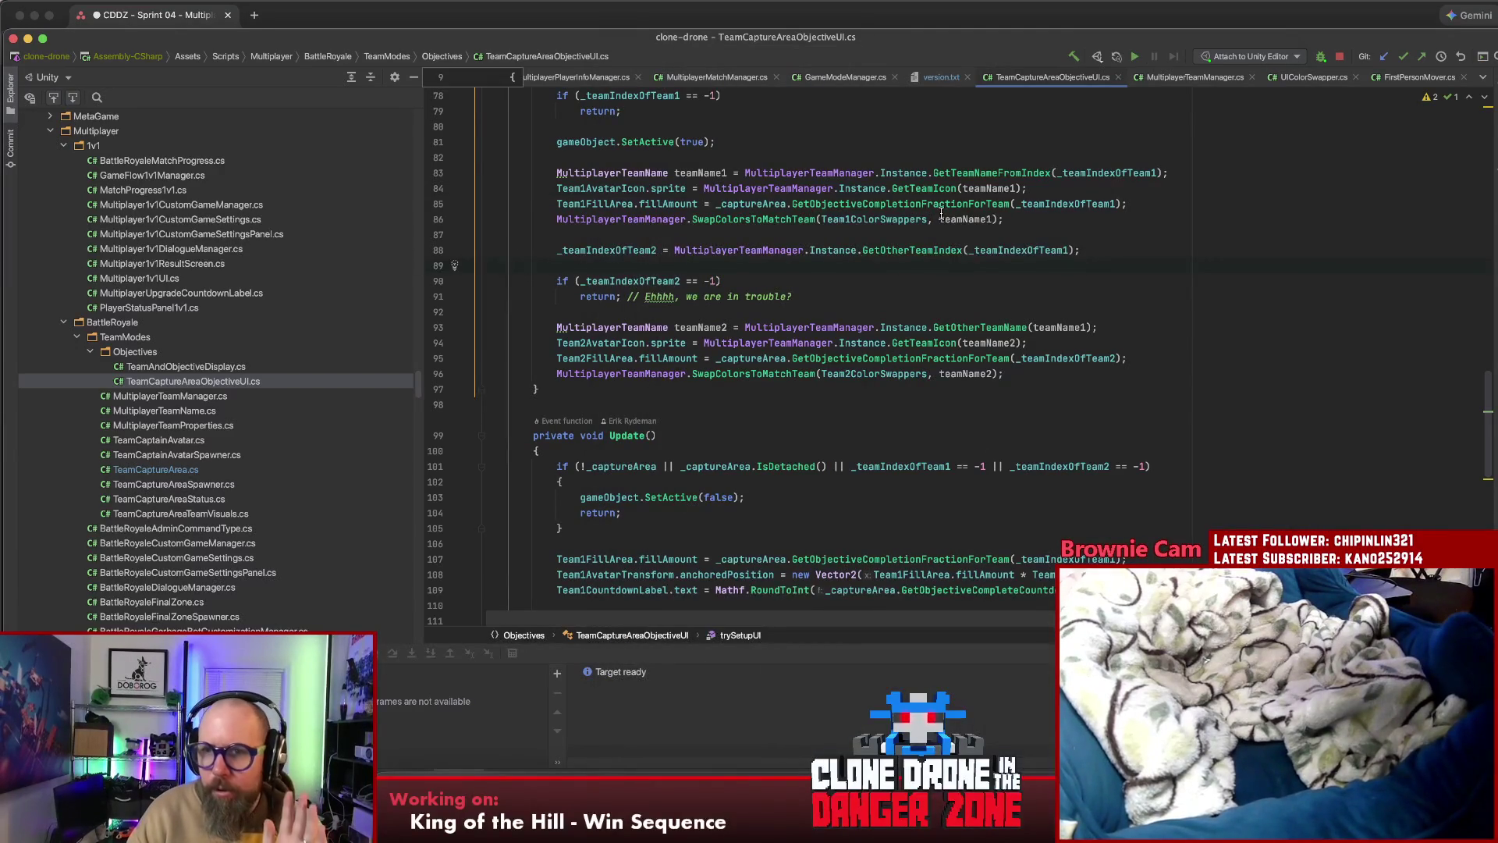
Stop the running debug session in Rider
{"action": "key", "text": "alt+Up"}
{"action": "key", "text": "alt+Up"}
{"action": "left_click", "coordinate": [1339, 56]}
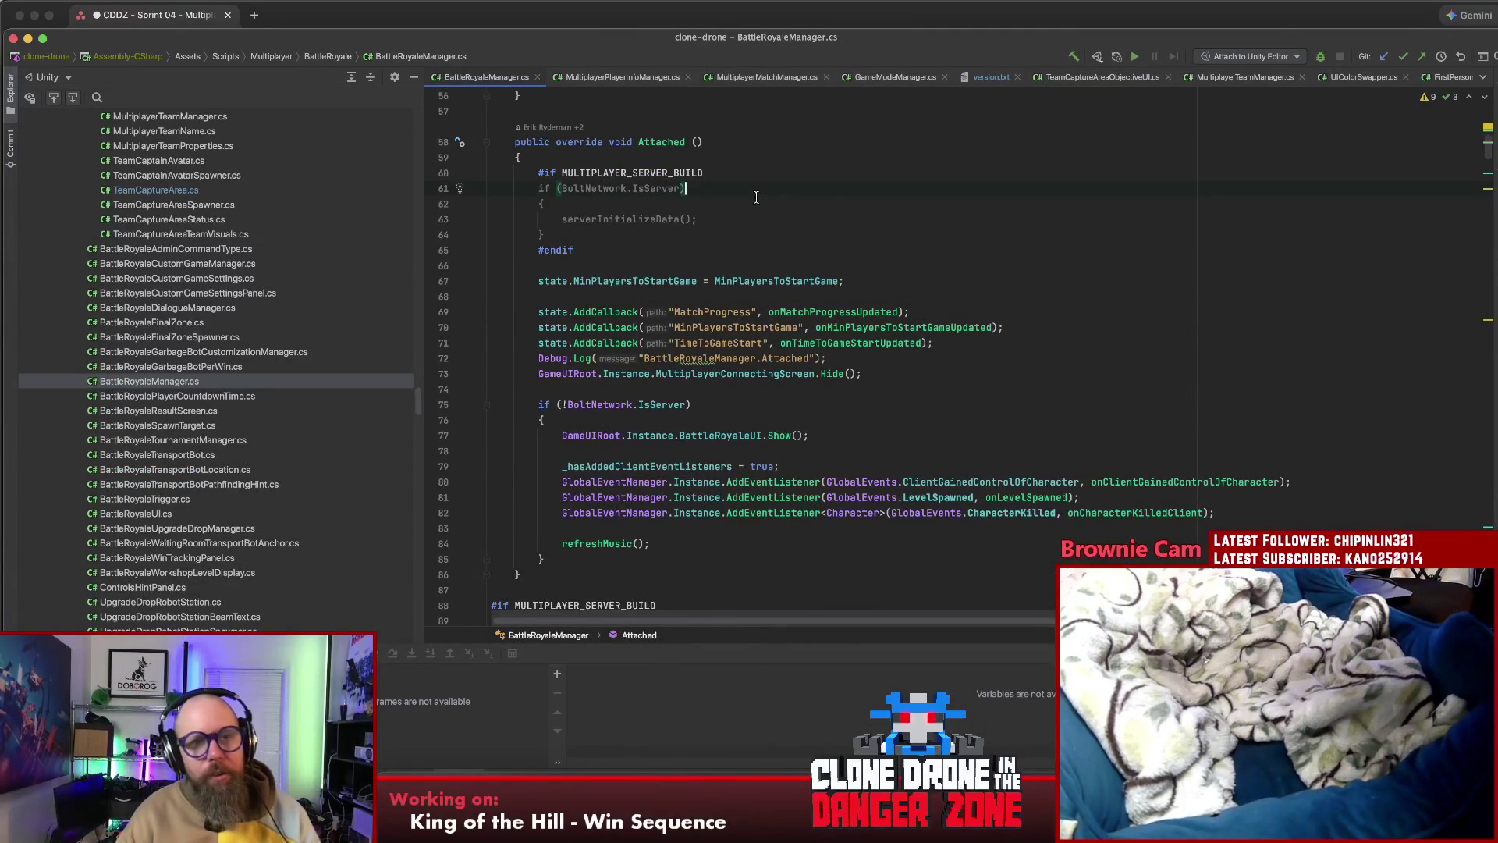
{"action": "scroll", "coordinate": [761, 203], "scroll_direction": "down", "scroll_amount": 15}
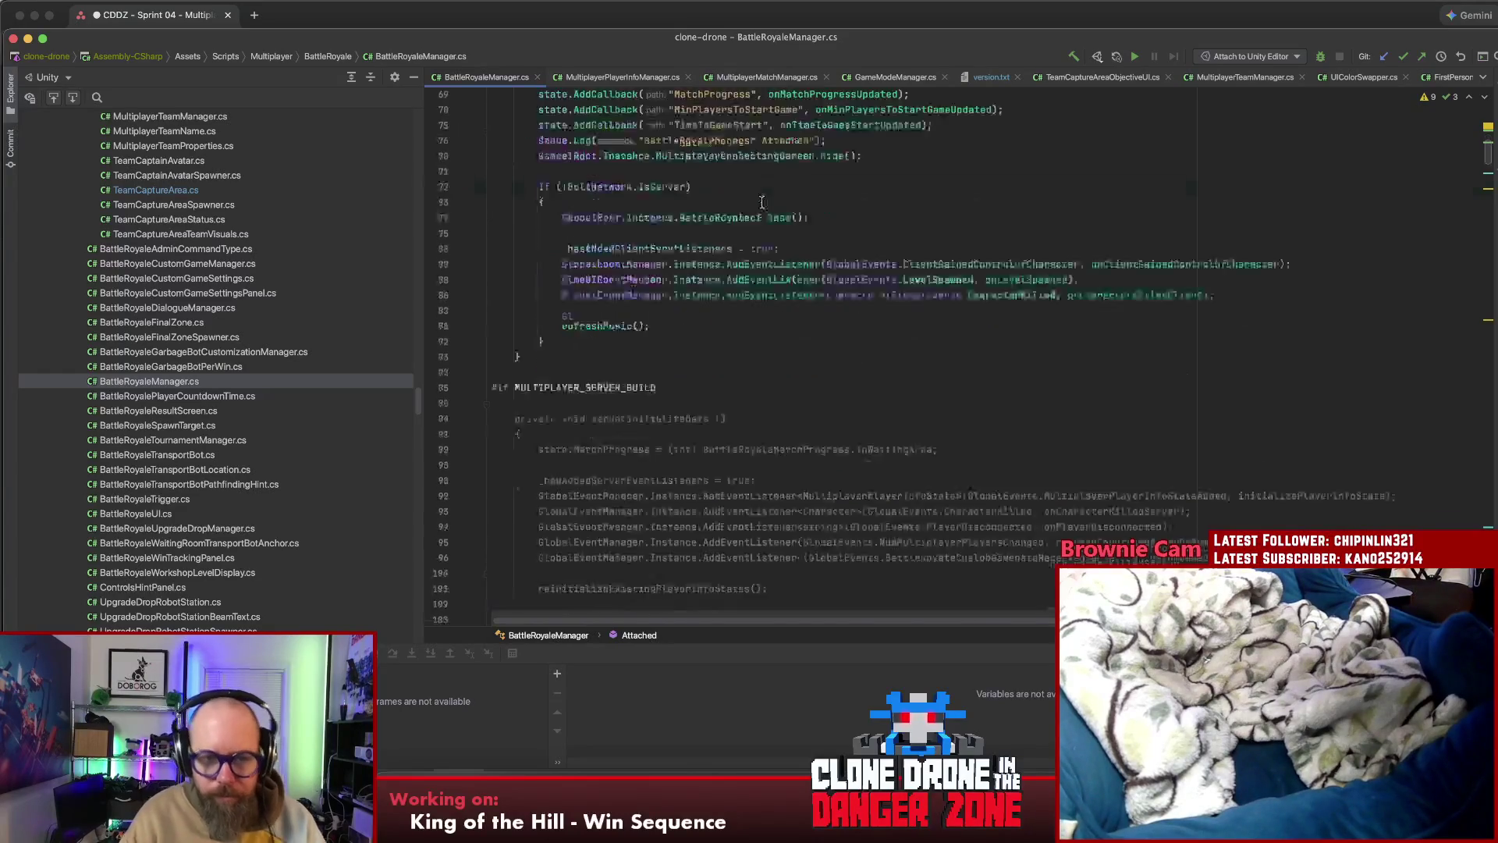
Search BattleRoyaleManager.cs for 'koth_' to find the KOTH_Intro PlaySequence line
{"action": "key", "text": "super+f"}
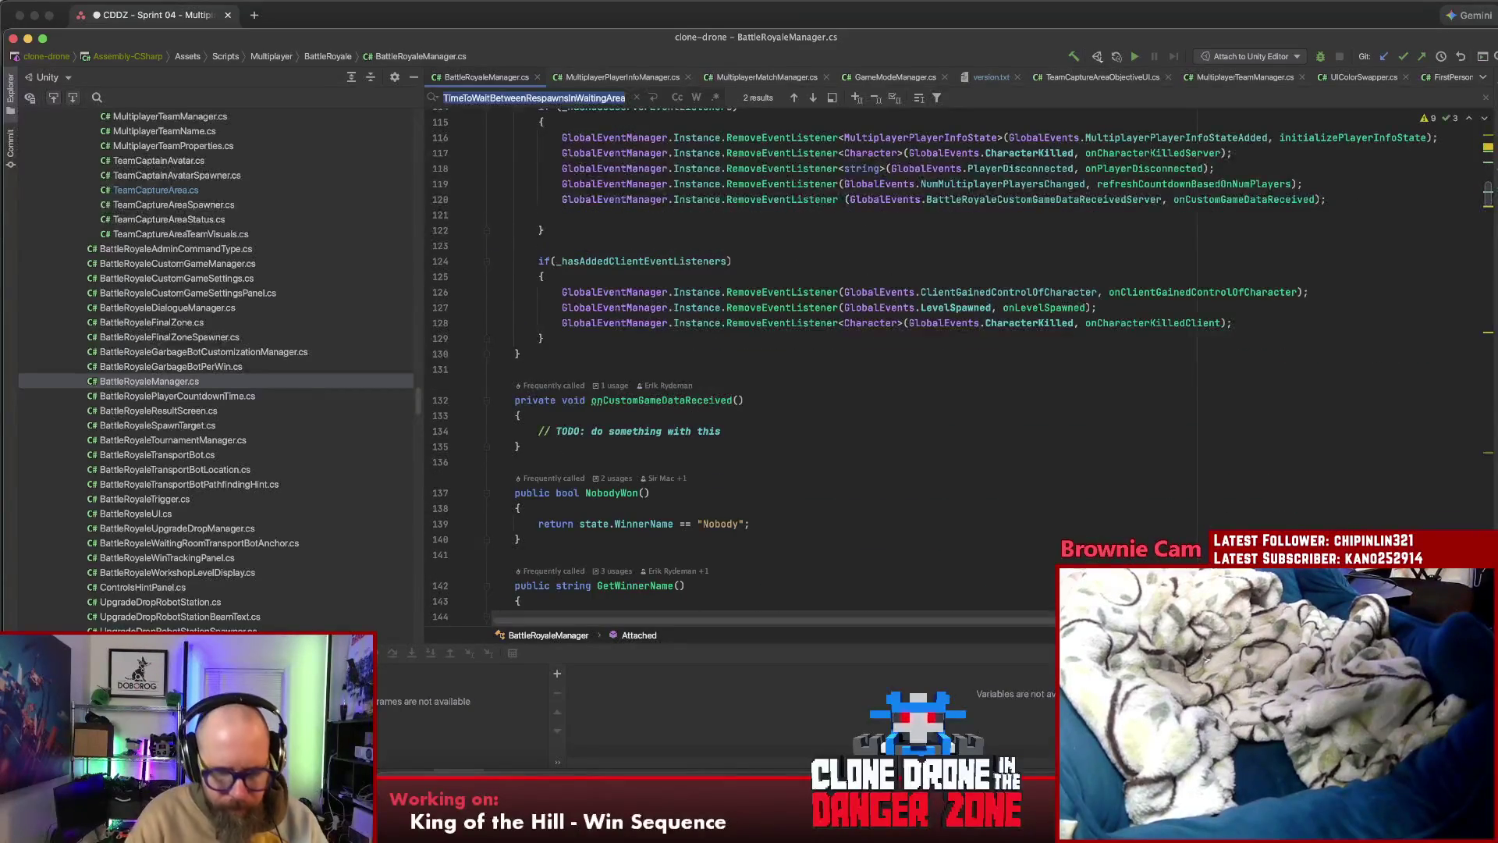
{"action": "type", "text": "koth_"}
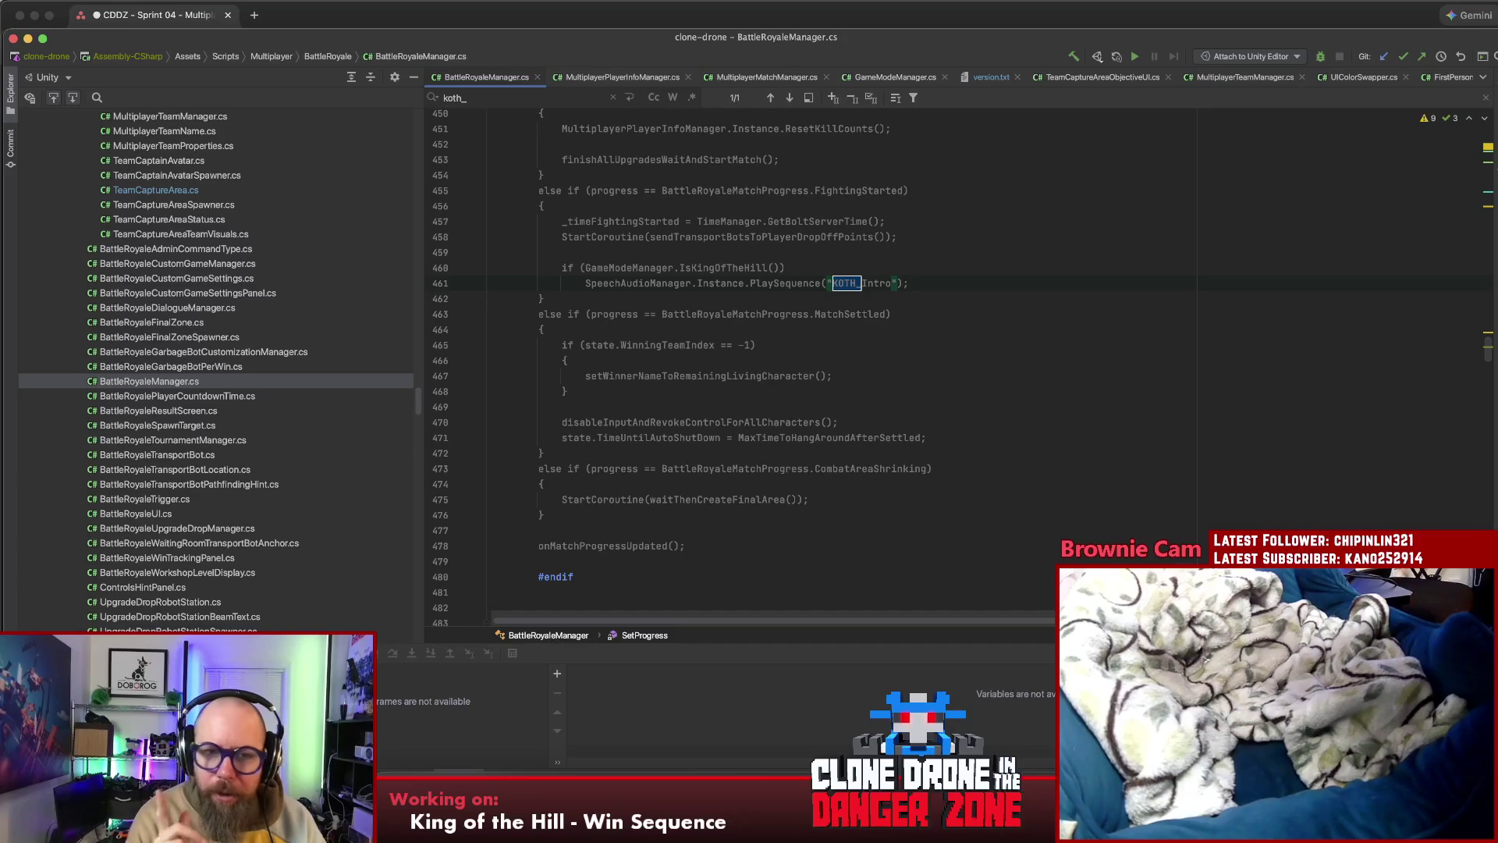
{"action": "double_click", "coordinate": [712, 268]}
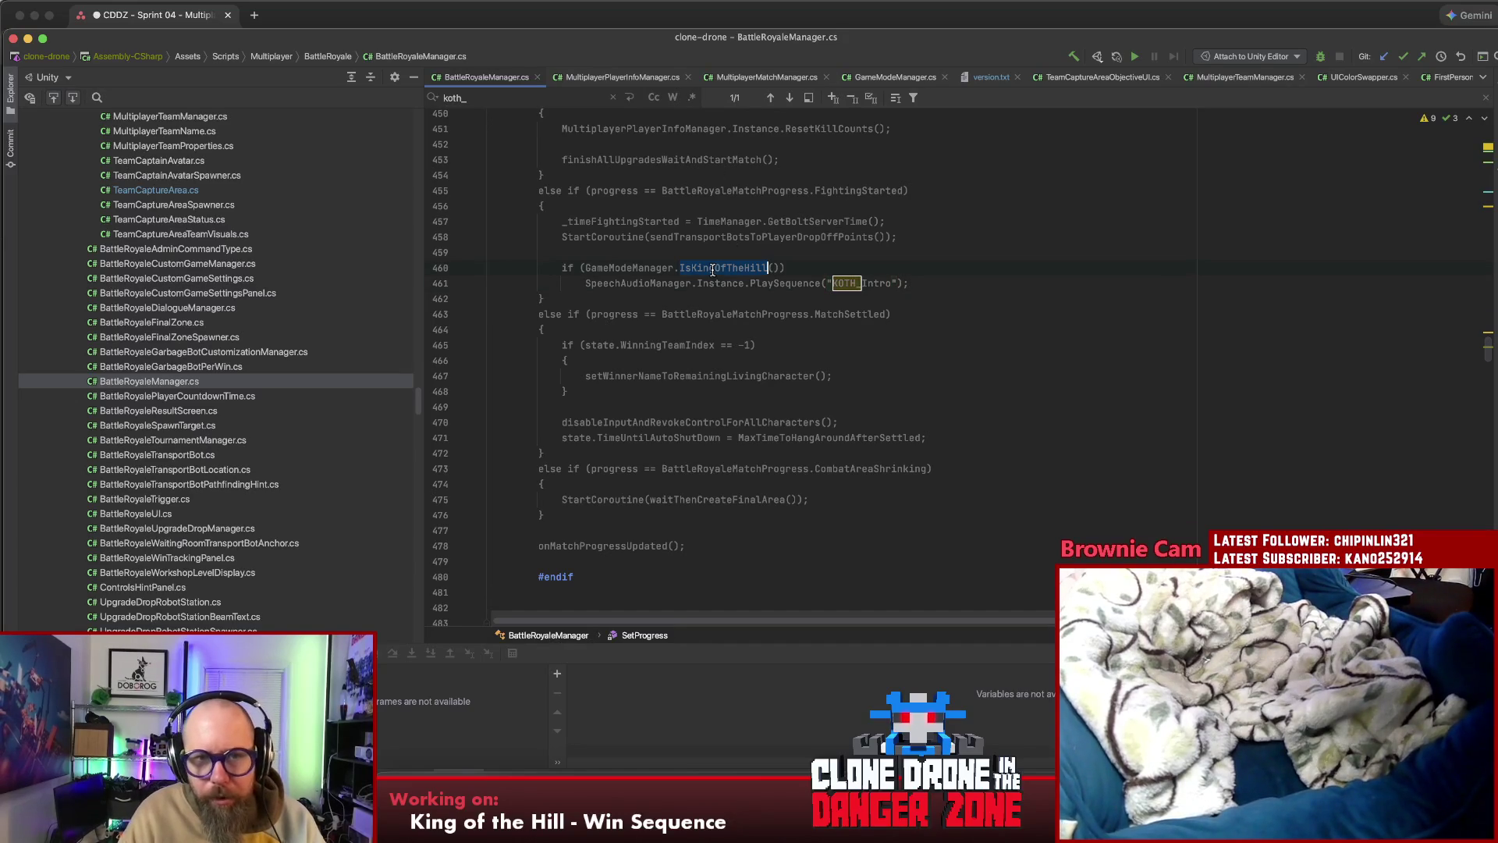
{"action": "left_click", "coordinate": [761, 283]}
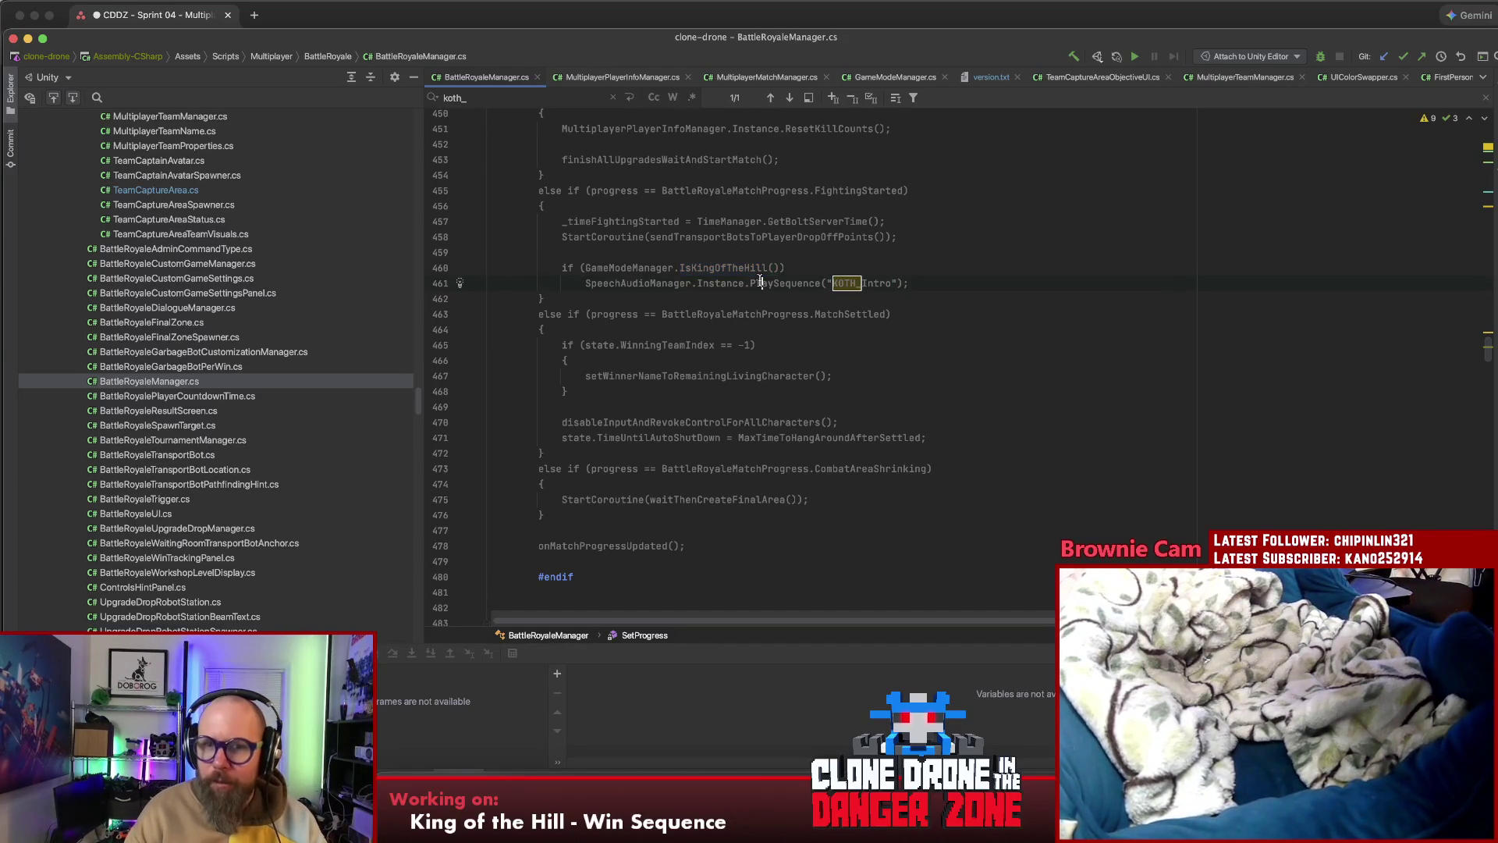
{"action": "left_click", "coordinate": [922, 266]}
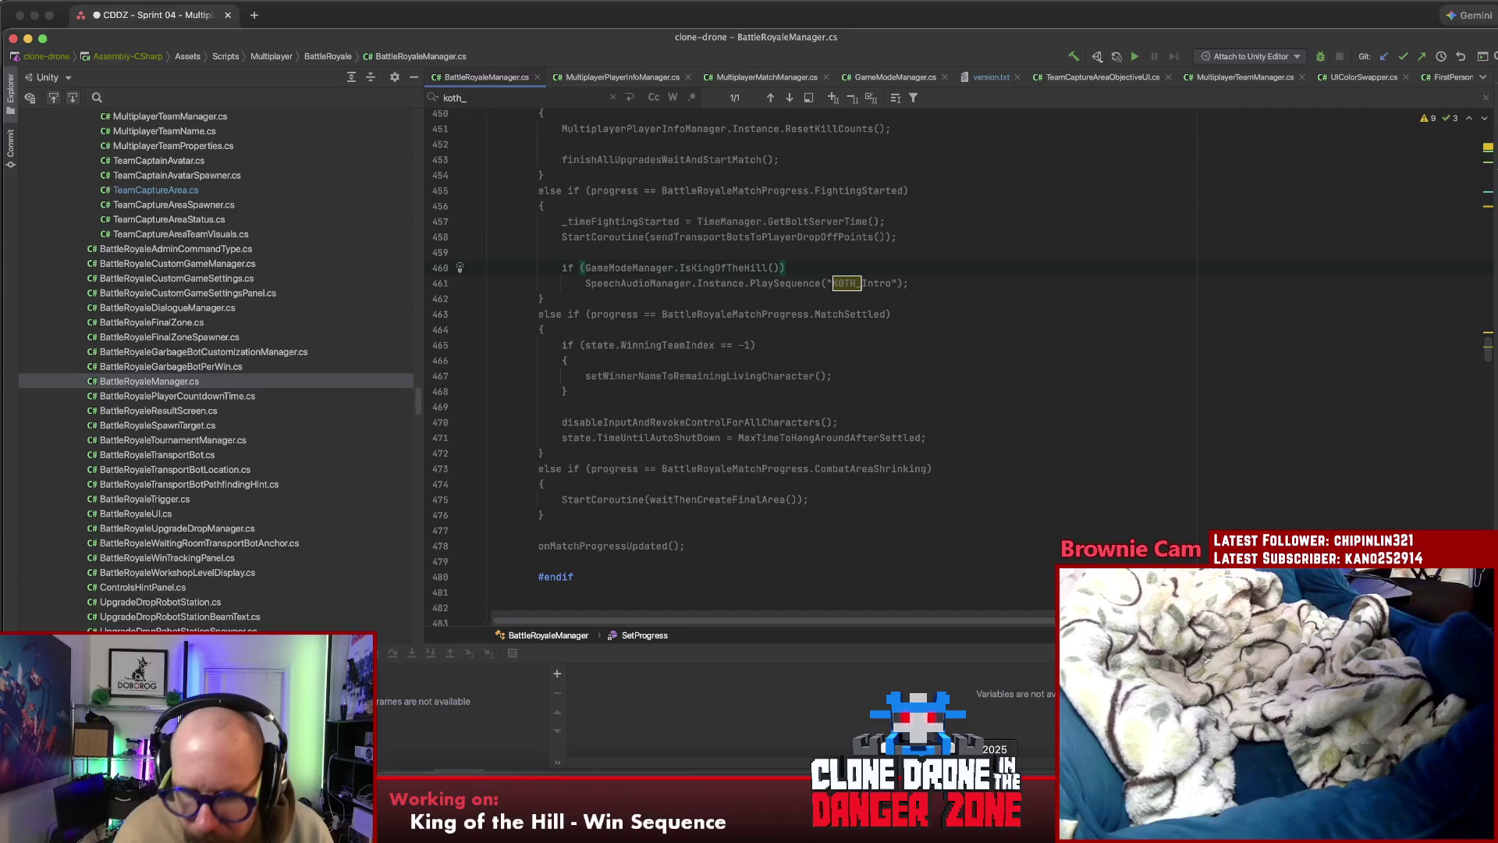
{"action": "key", "text": "super+Tab"}
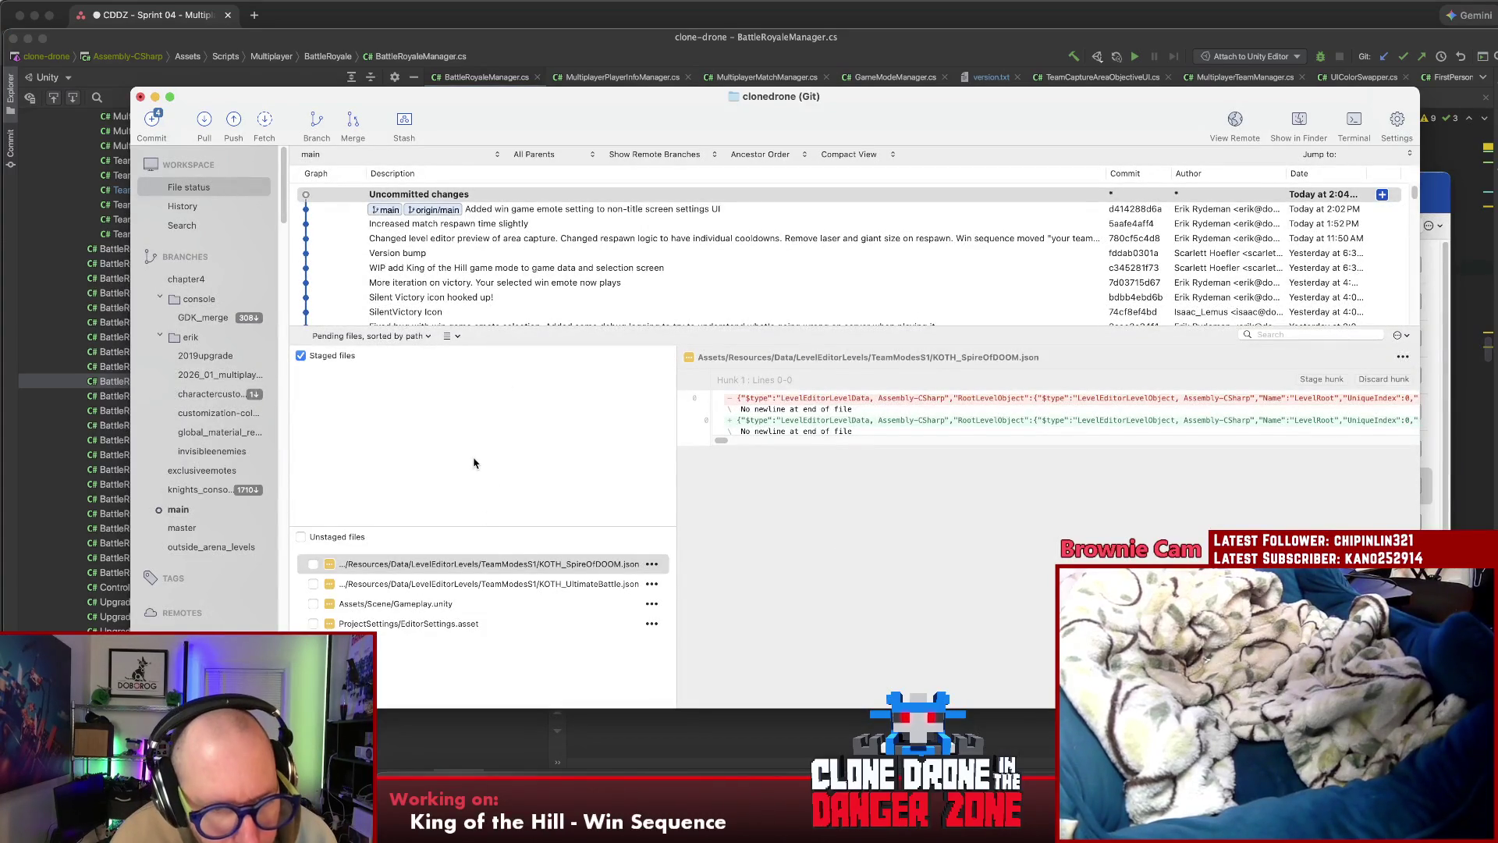
Resize SourceTree's staged and unstaged lists and view the TeamCaptureArea.cs changes
{"action": "left_click_drag", "start_coordinate": [469, 526], "coordinate": [472, 478]}
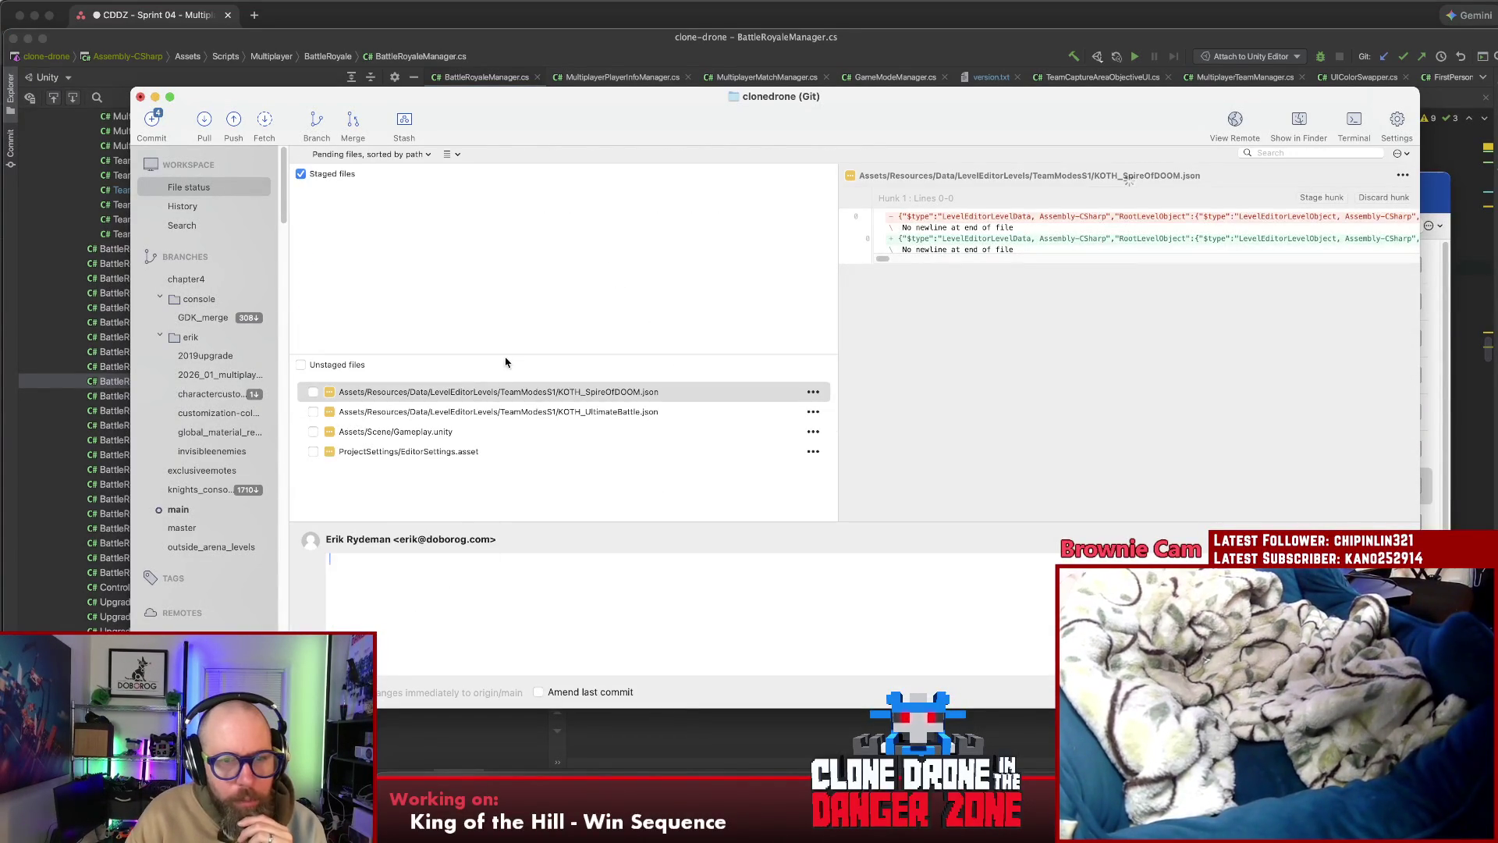
{"action": "left_click_drag", "start_coordinate": [506, 362], "coordinate": [505, 385]}
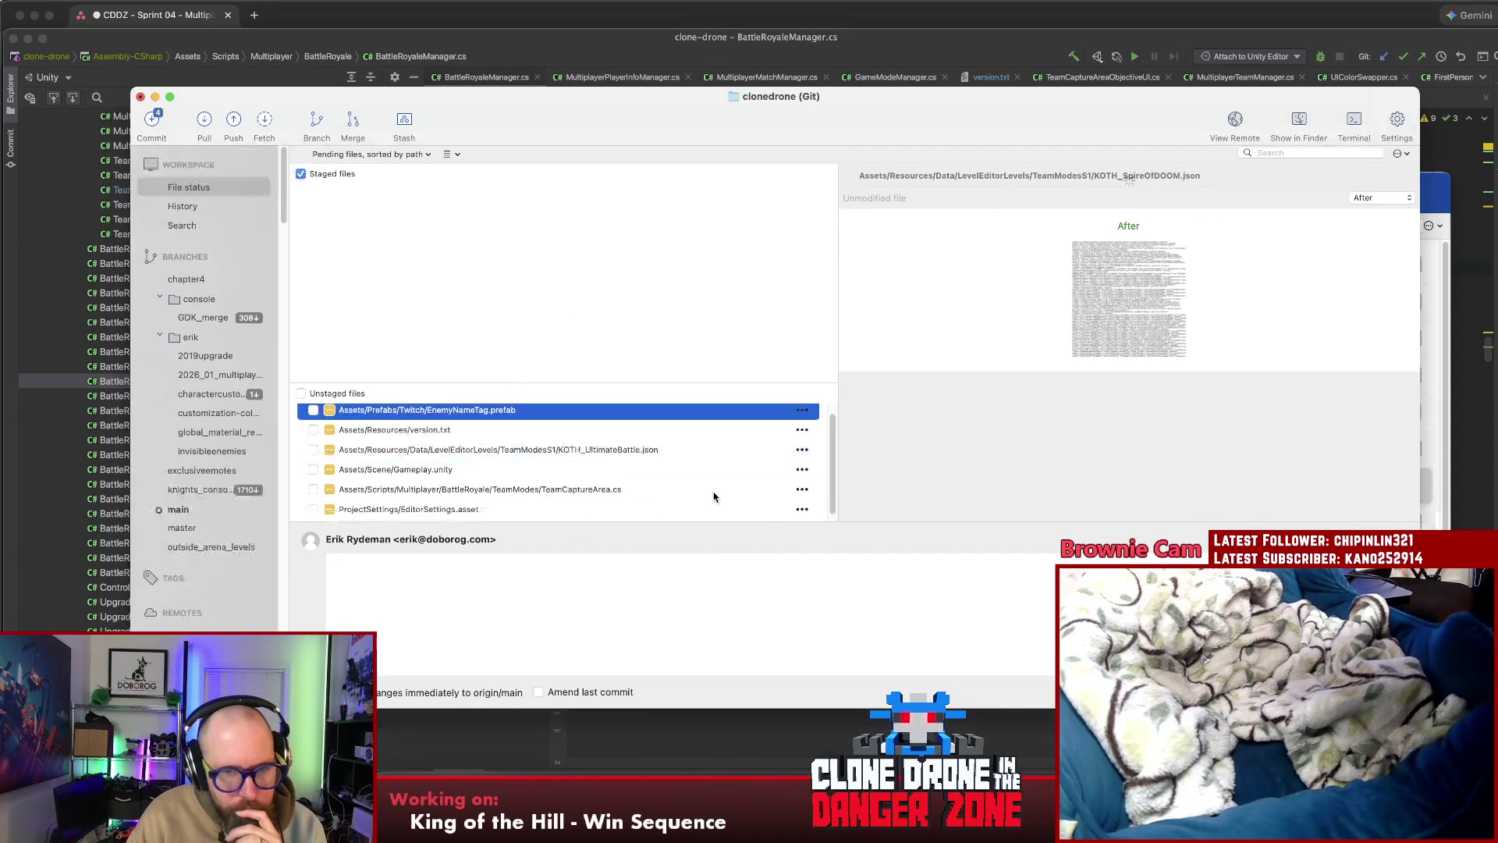
{"action": "left_click", "coordinate": [549, 485]}
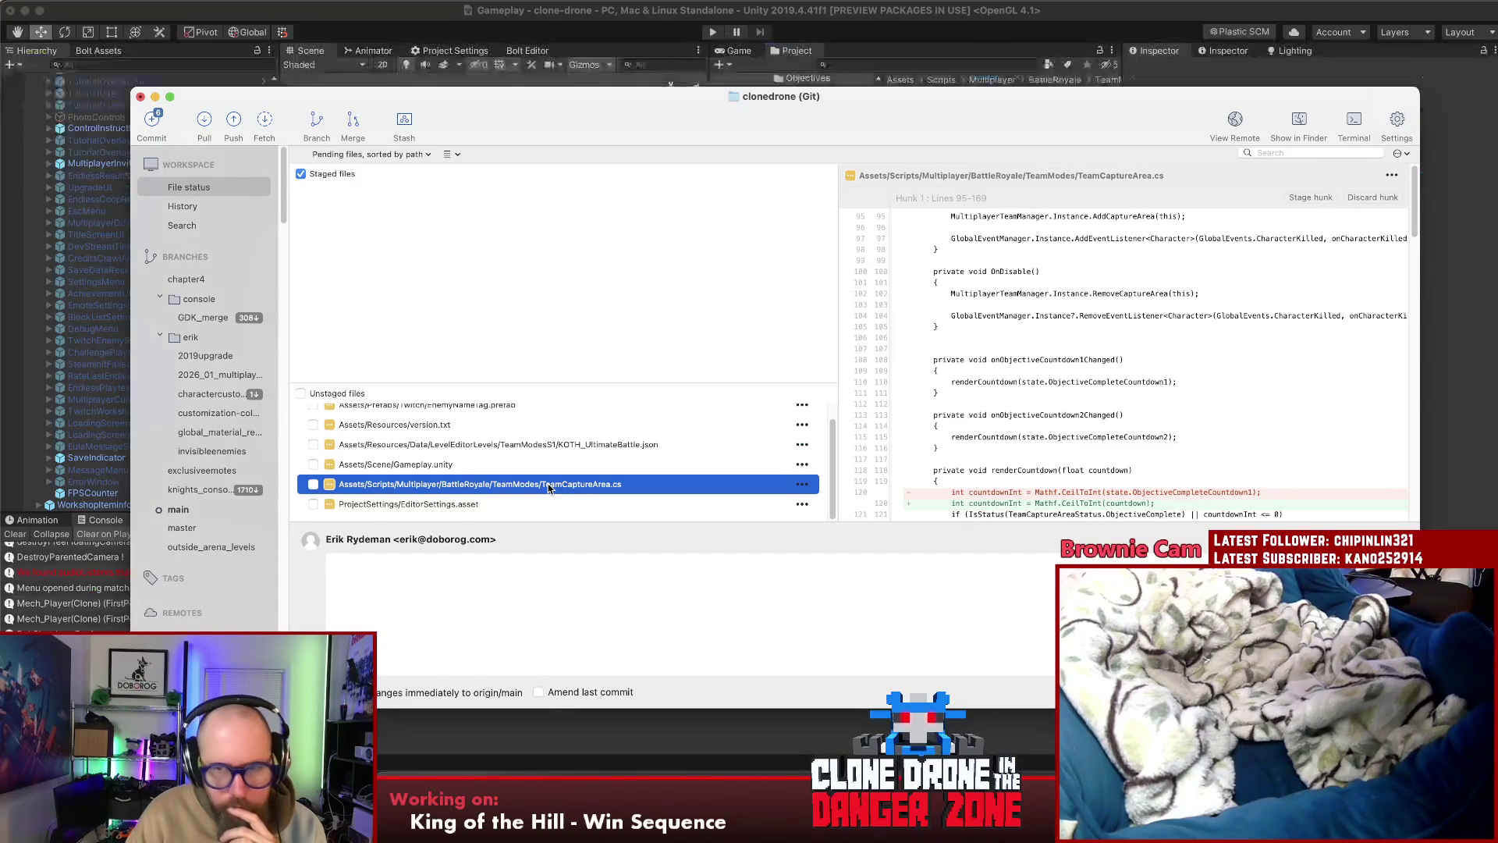
{"action": "left_click_drag", "start_coordinate": [539, 485], "coordinate": [511, 341]}
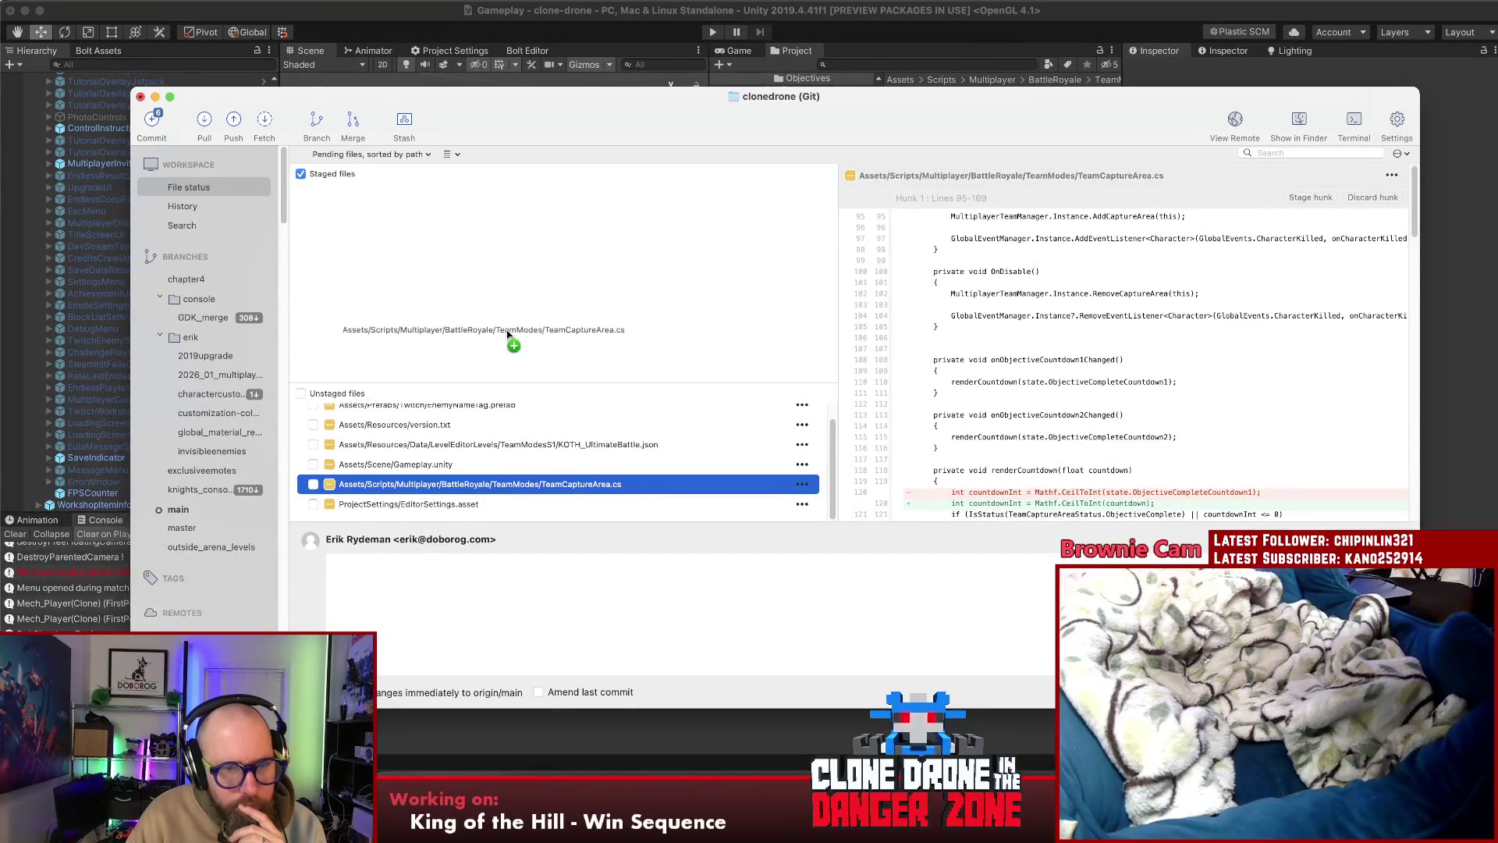
Stage TeamCaptureArea.cs and review the EnemyNameTag.prefab scale diff
{"action": "scroll", "coordinate": [437, 431], "scroll_direction": "up", "scroll_amount": 1}
{"action": "left_click", "coordinate": [437, 428]}
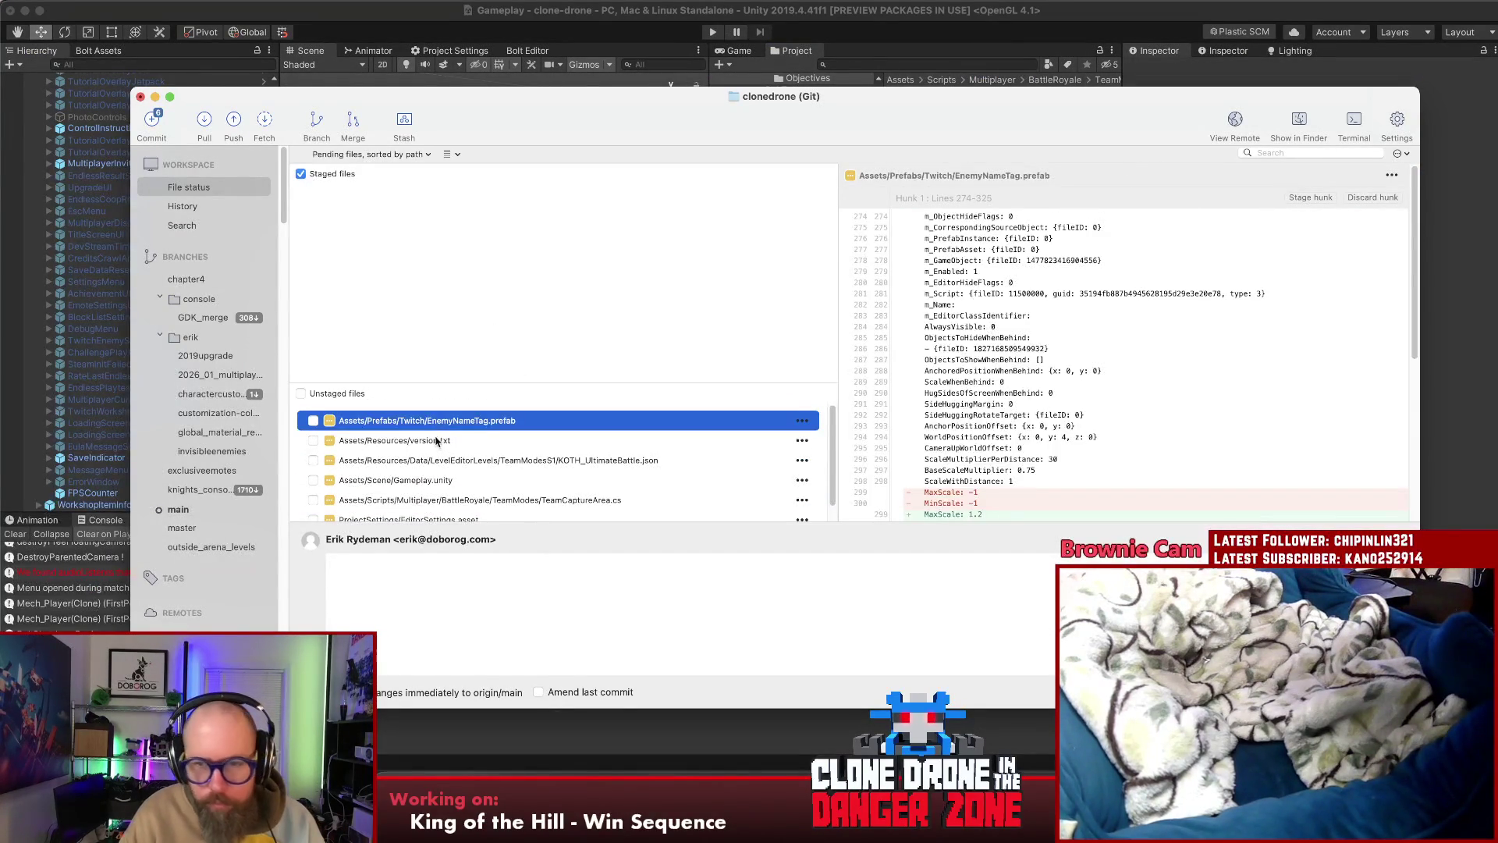
{"action": "left_click", "coordinate": [438, 428]}
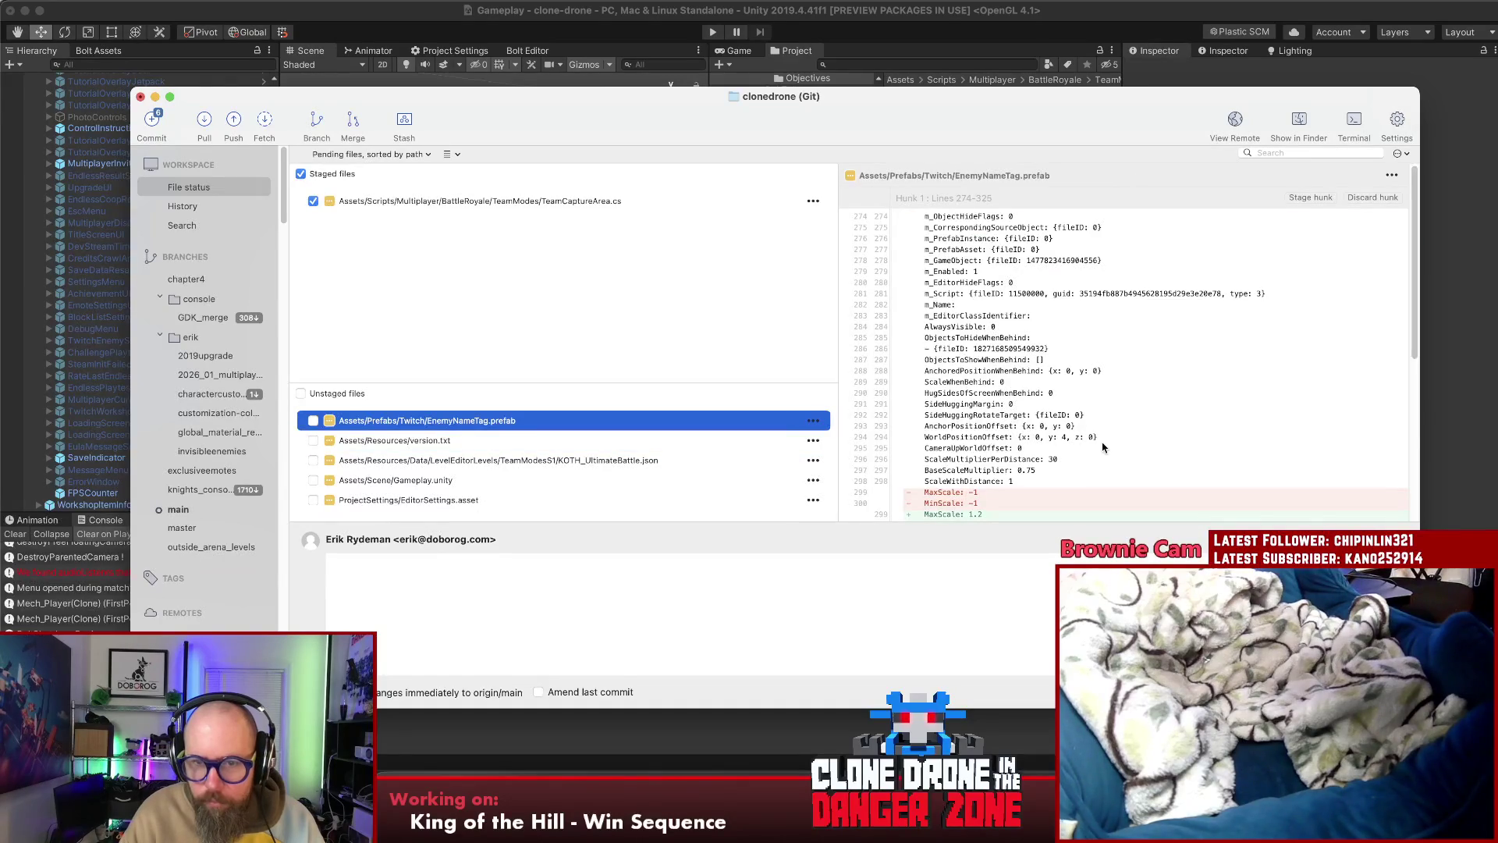
{"action": "scroll", "coordinate": [1001, 509], "scroll_direction": "down", "scroll_amount": 5}
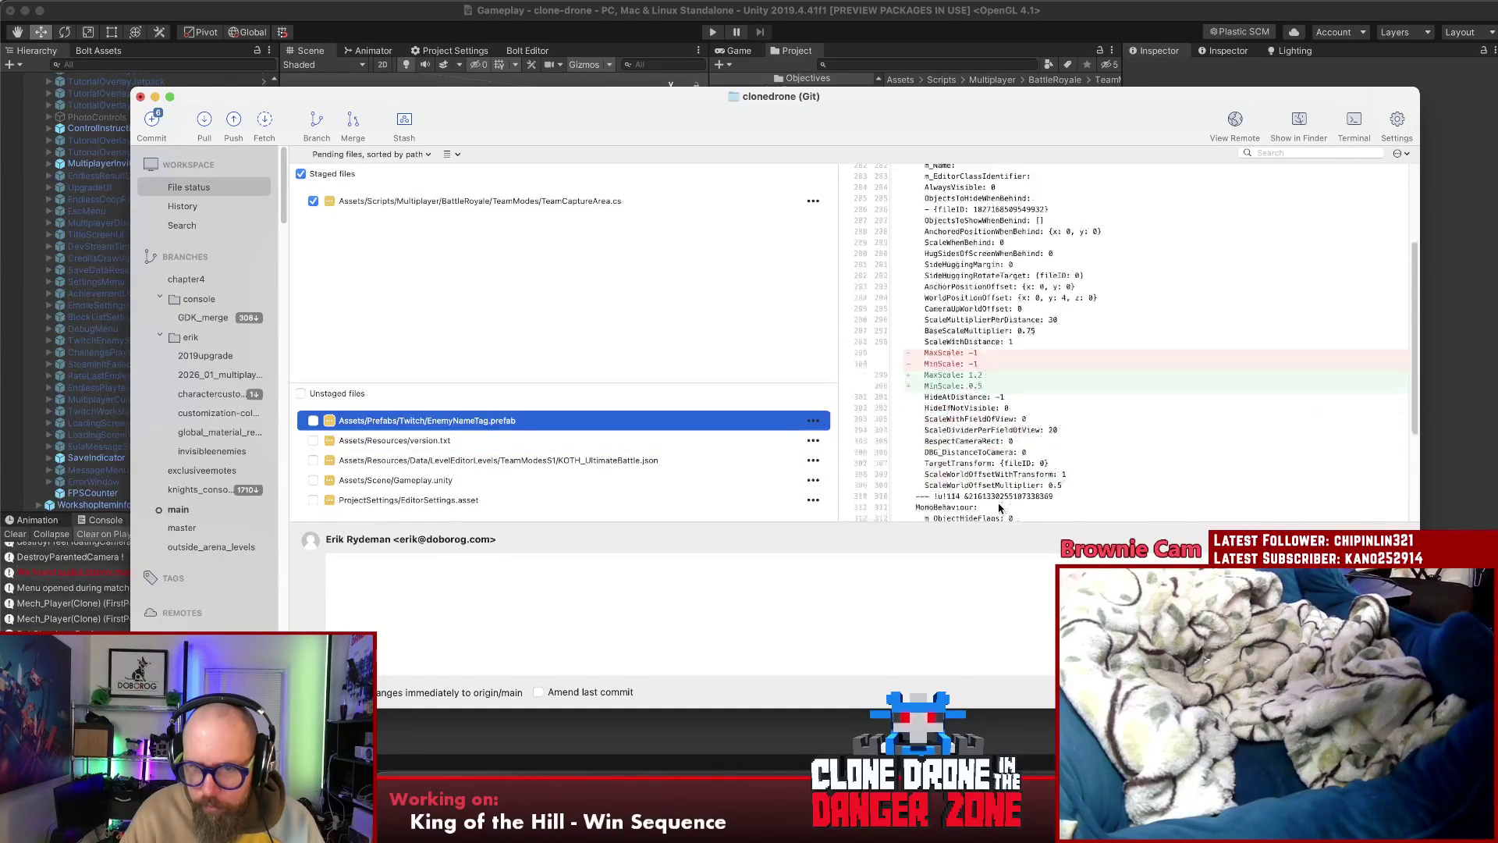
{"action": "scroll", "coordinate": [1001, 508], "scroll_direction": "up", "scroll_amount": 1}
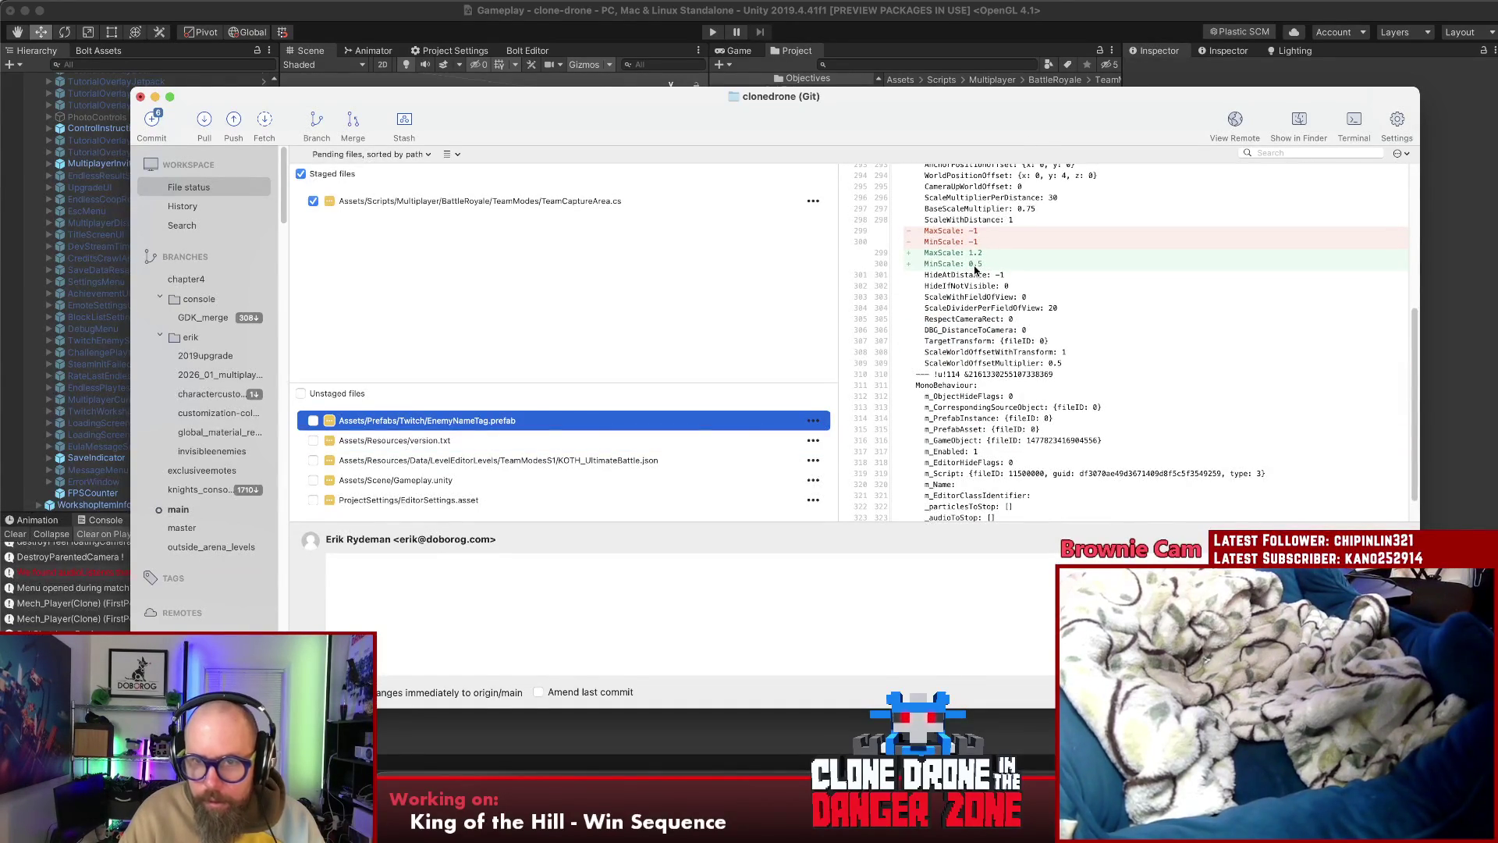
{"action": "key", "text": "super+Tab"}
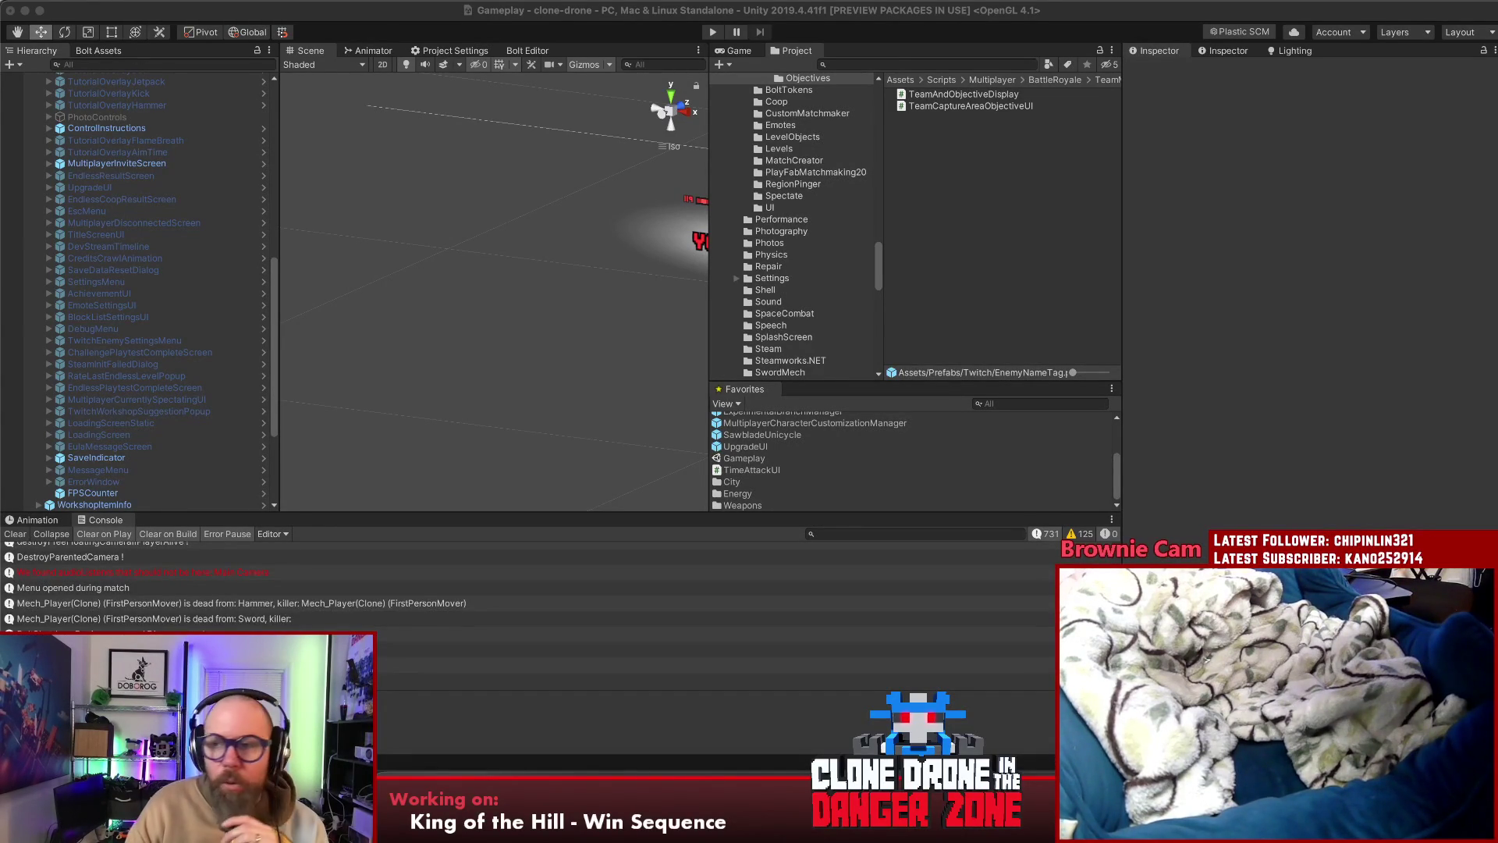
Save the Unity project with File > Save Project and return to SourceTree
{"action": "left_click", "coordinate": [84, 2]}
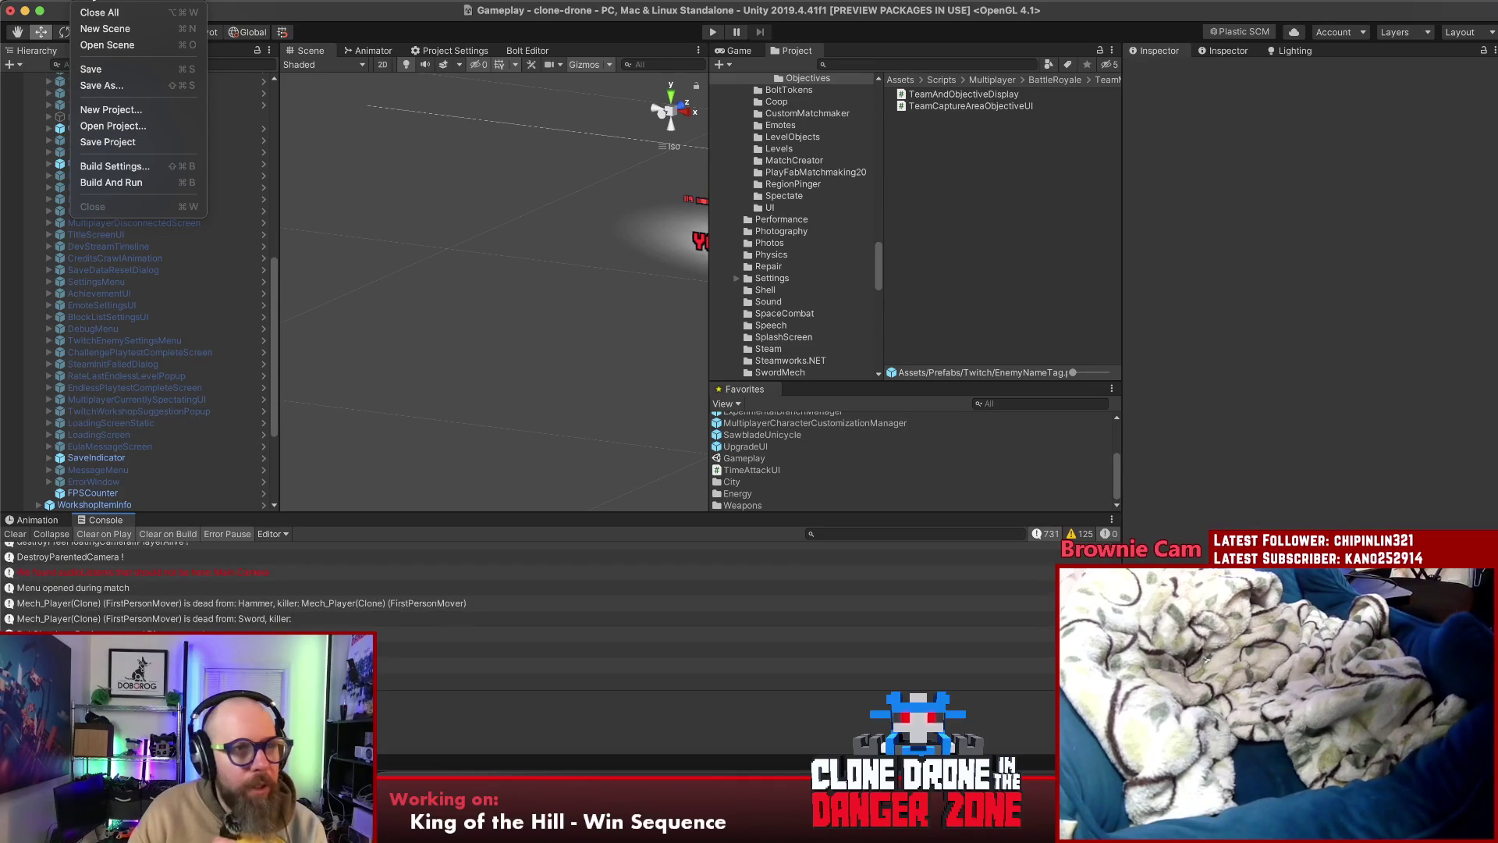
{"action": "left_click", "coordinate": [85, 6]}
{"action": "left_click", "coordinate": [86, 6]}
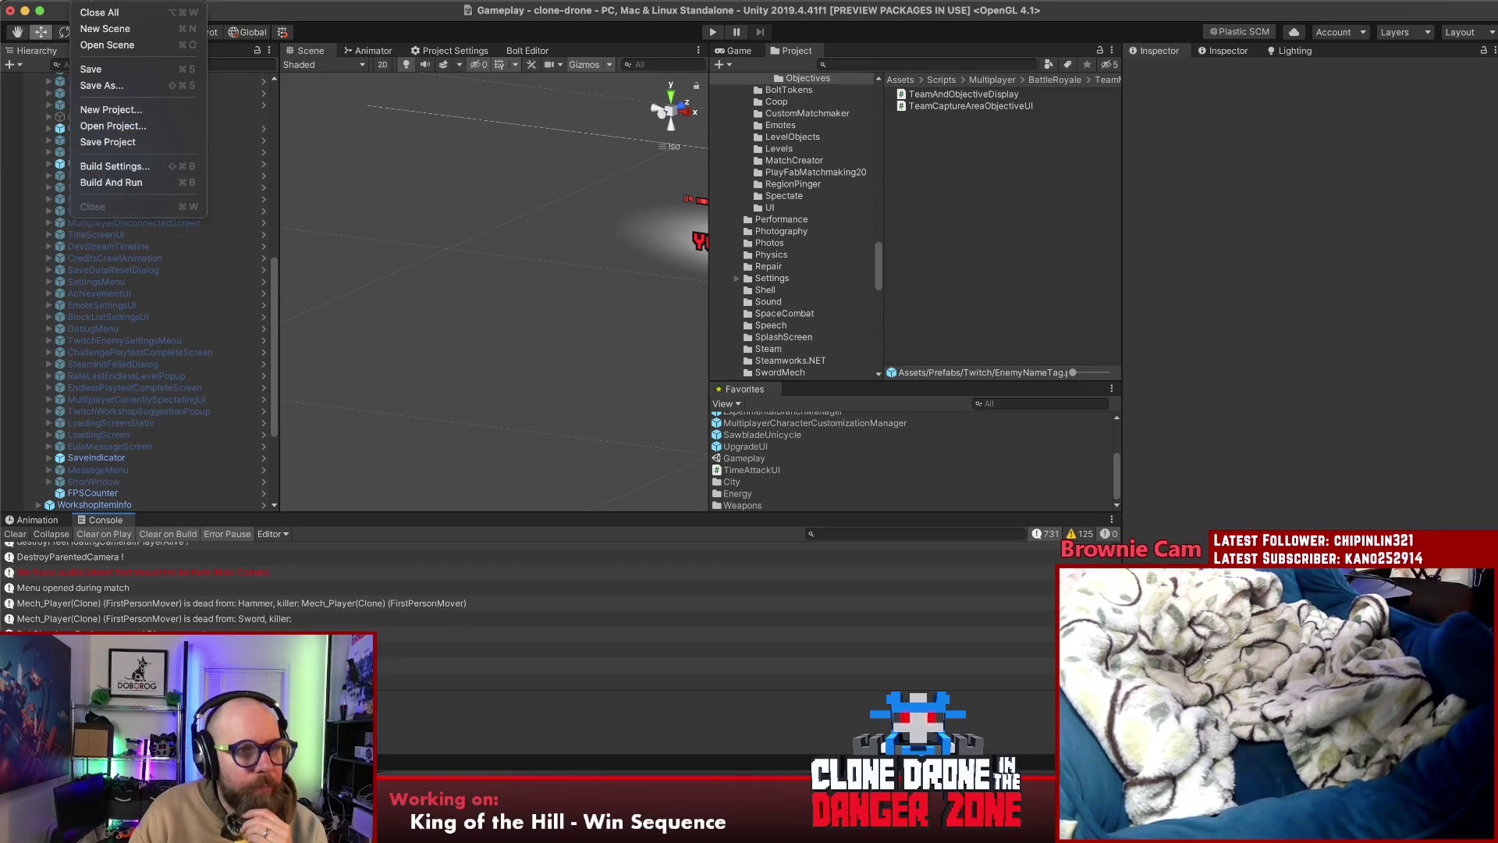
{"action": "left_click", "coordinate": [119, 144]}
{"action": "key", "text": "super+Tab"}
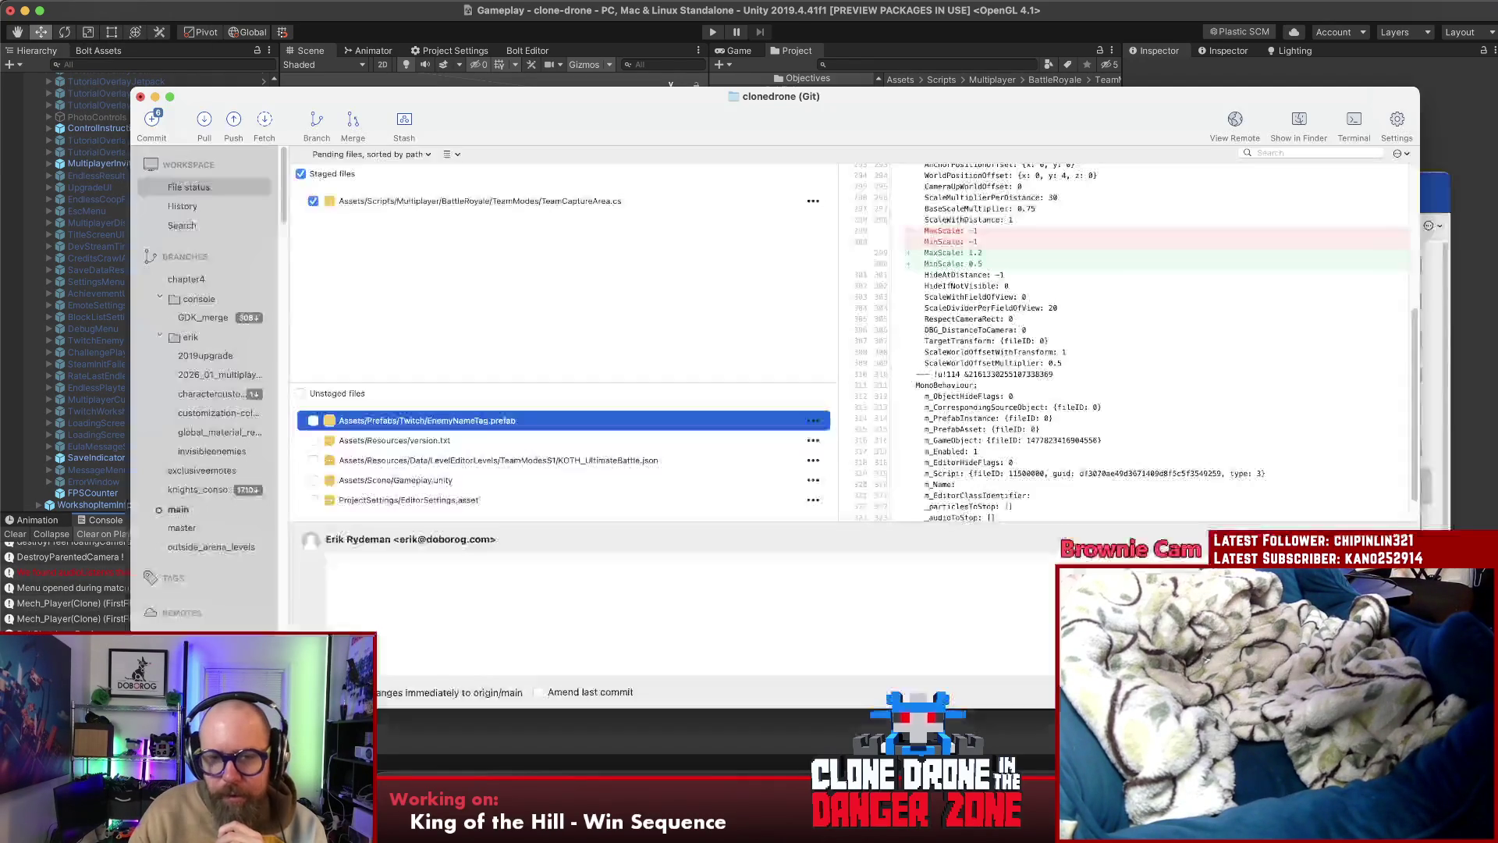
Stage EnemyNameTag.prefab and version.txt, then go to the KOTH_Intro line in BattleRoyaleManager.cs
{"action": "left_click", "coordinate": [482, 441]}
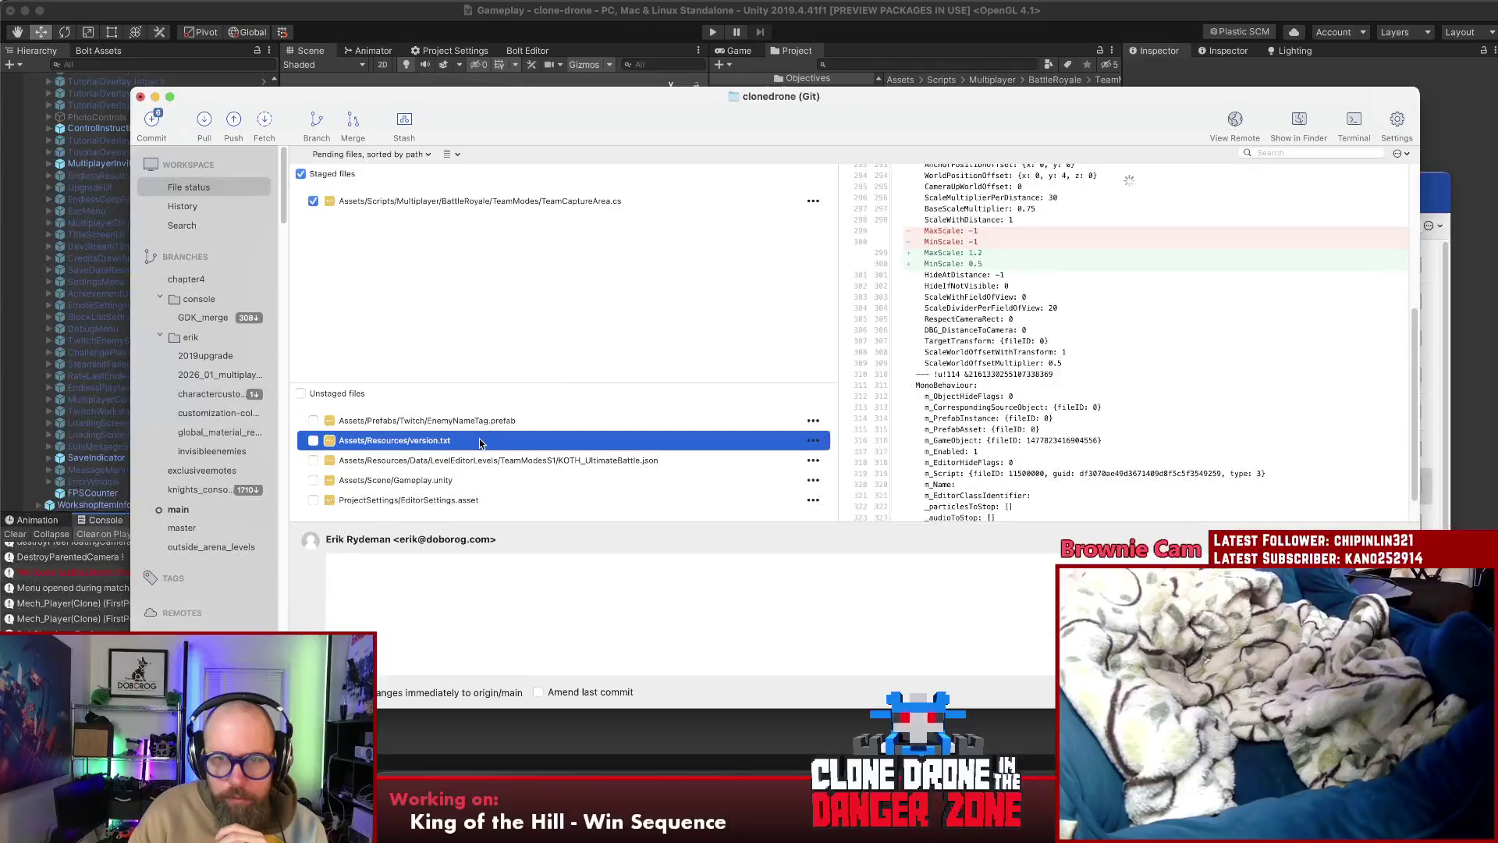
{"action": "left_click", "coordinate": [447, 422]}
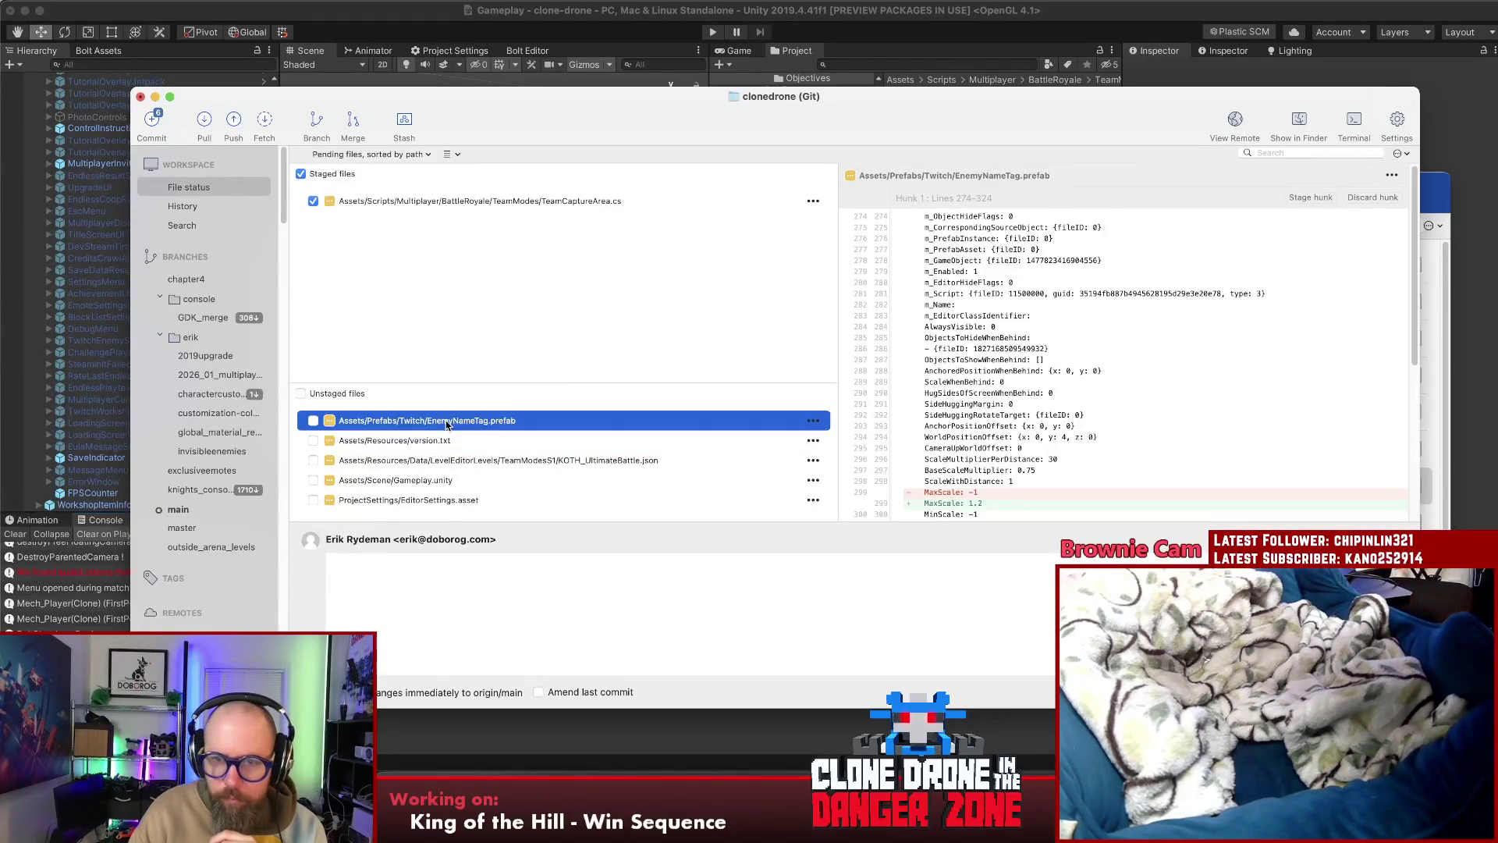
{"action": "scroll", "coordinate": [1082, 439], "scroll_direction": "down", "scroll_amount": 2}
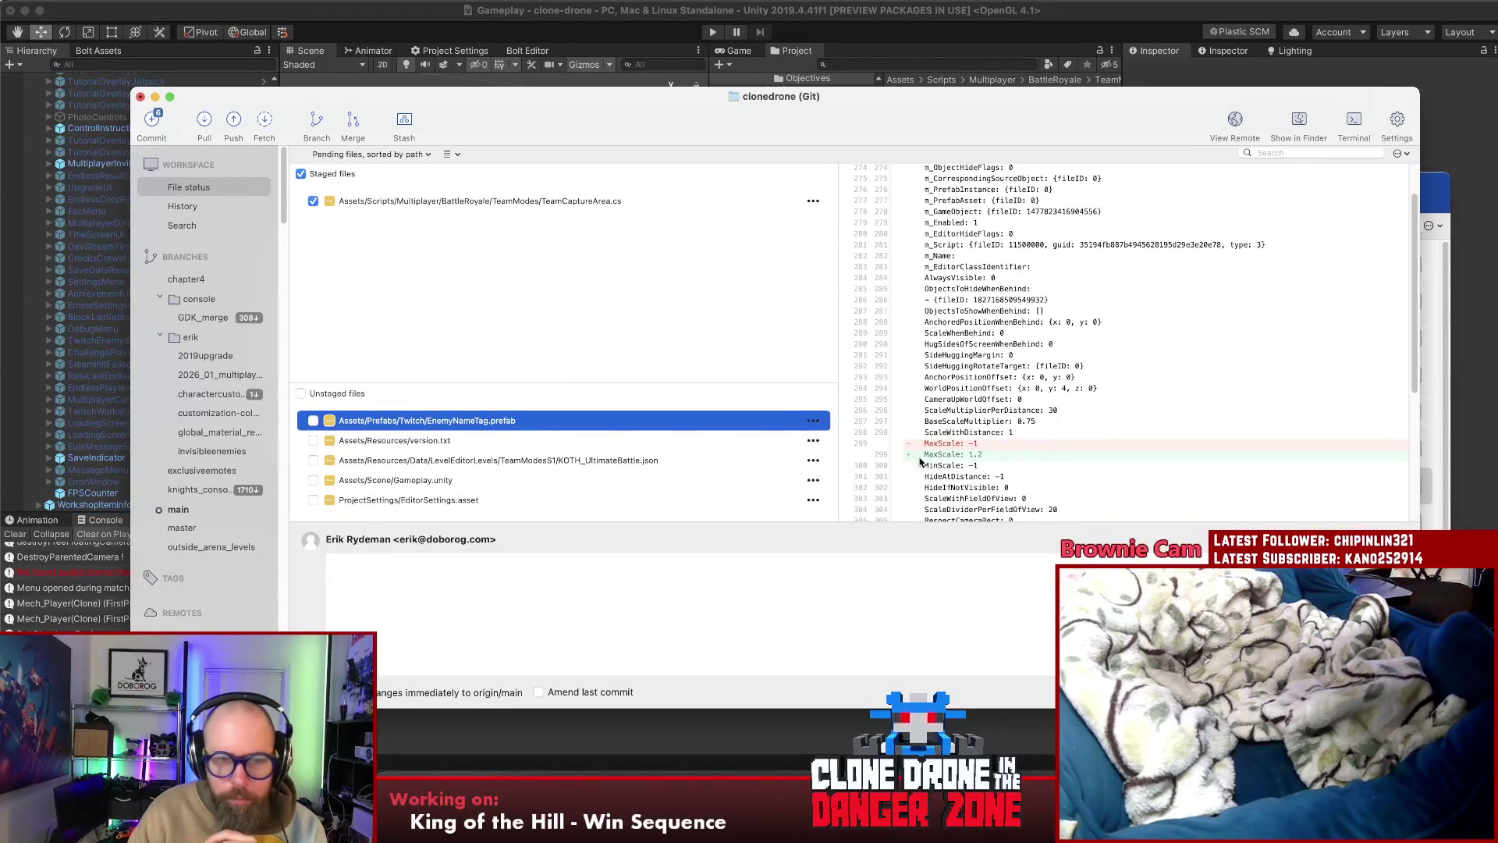
{"action": "left_click", "coordinate": [427, 442], "text": "shift"}
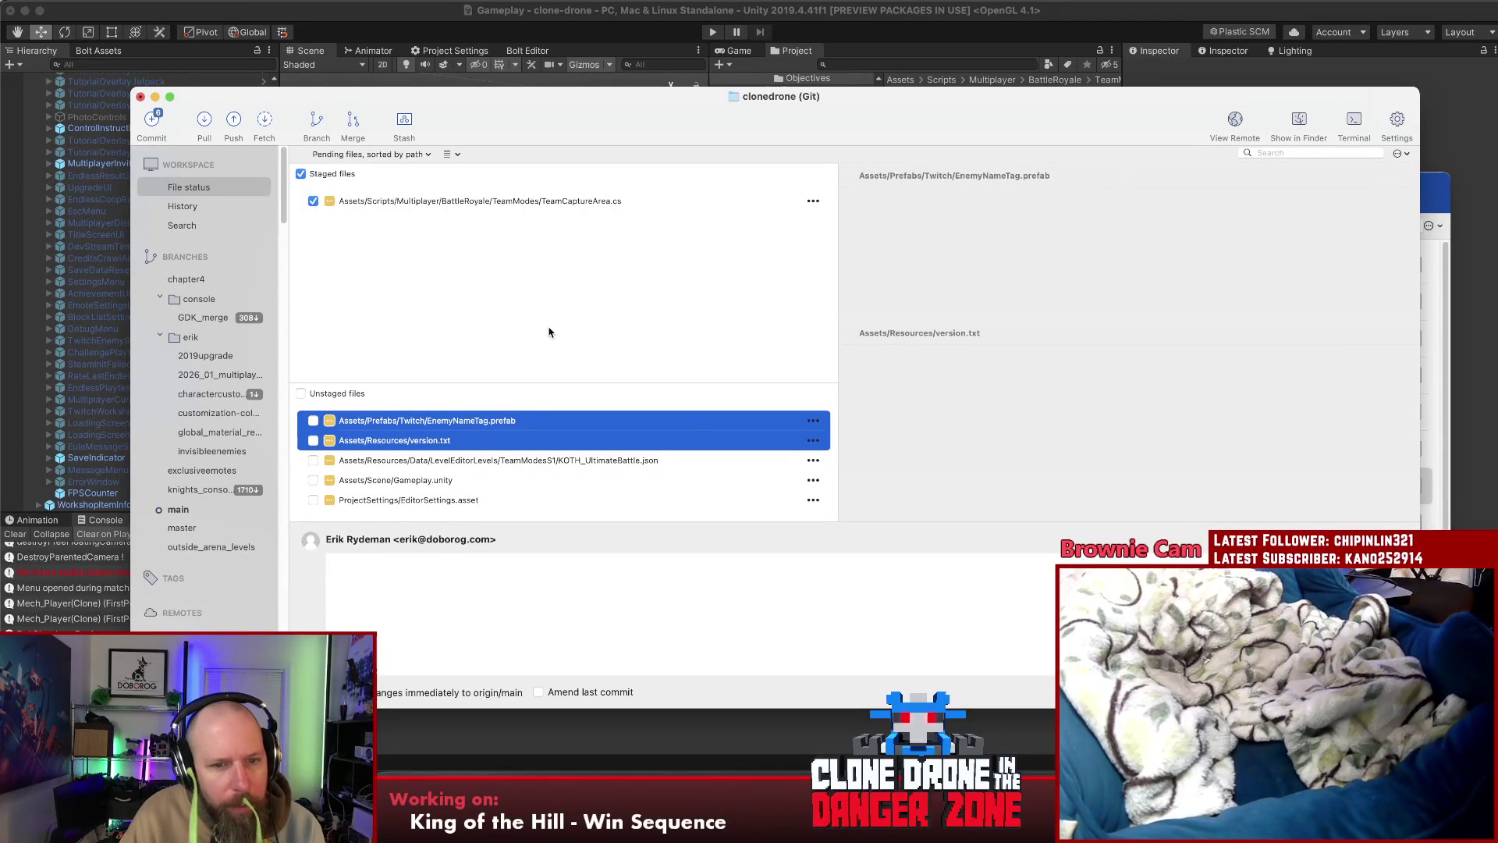
{"action": "left_click", "coordinate": [550, 323]}
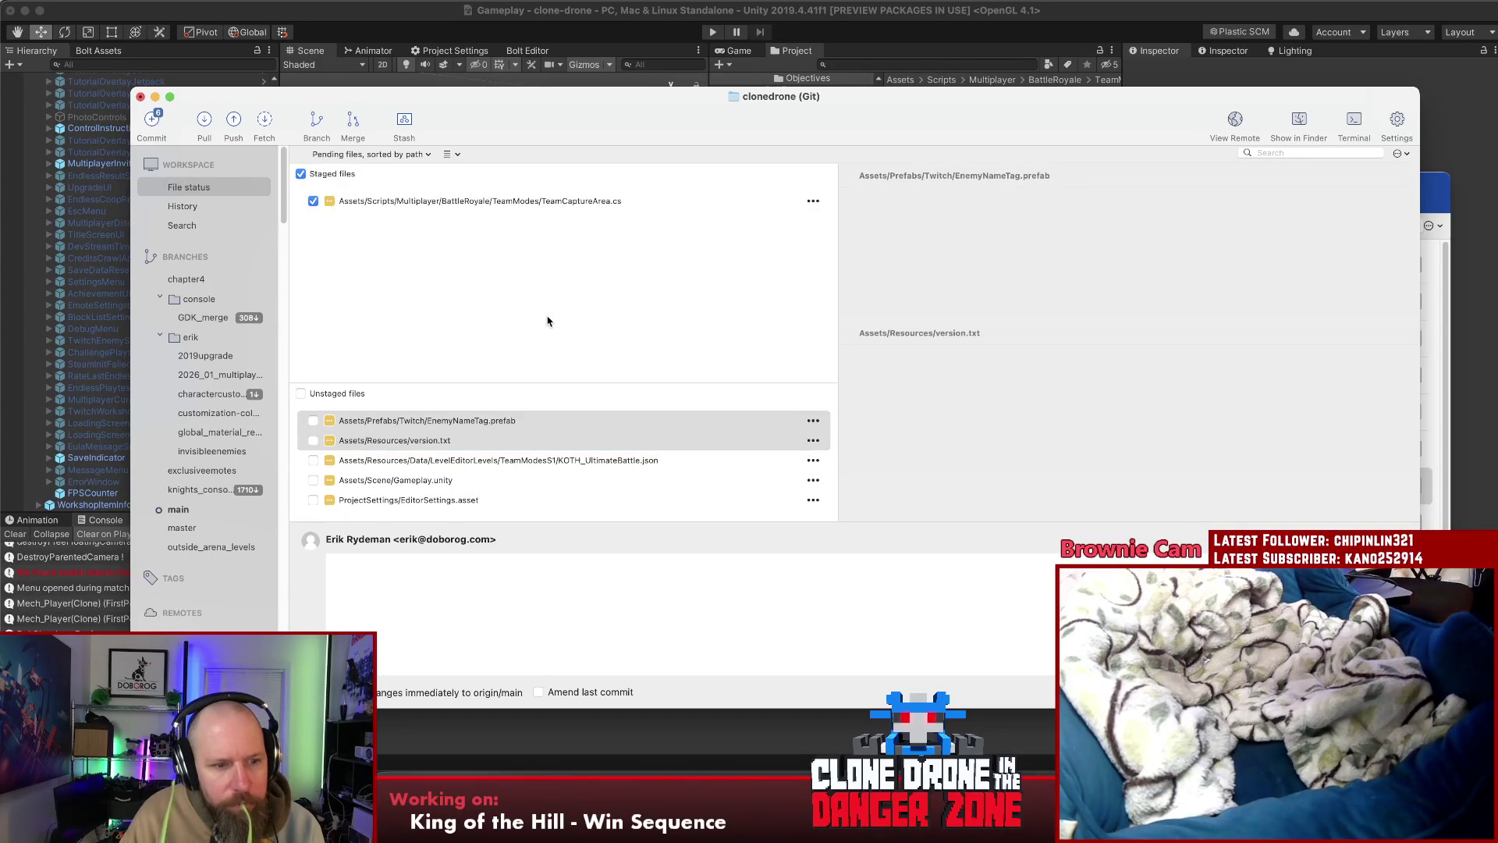
{"action": "key", "text": "Return"}
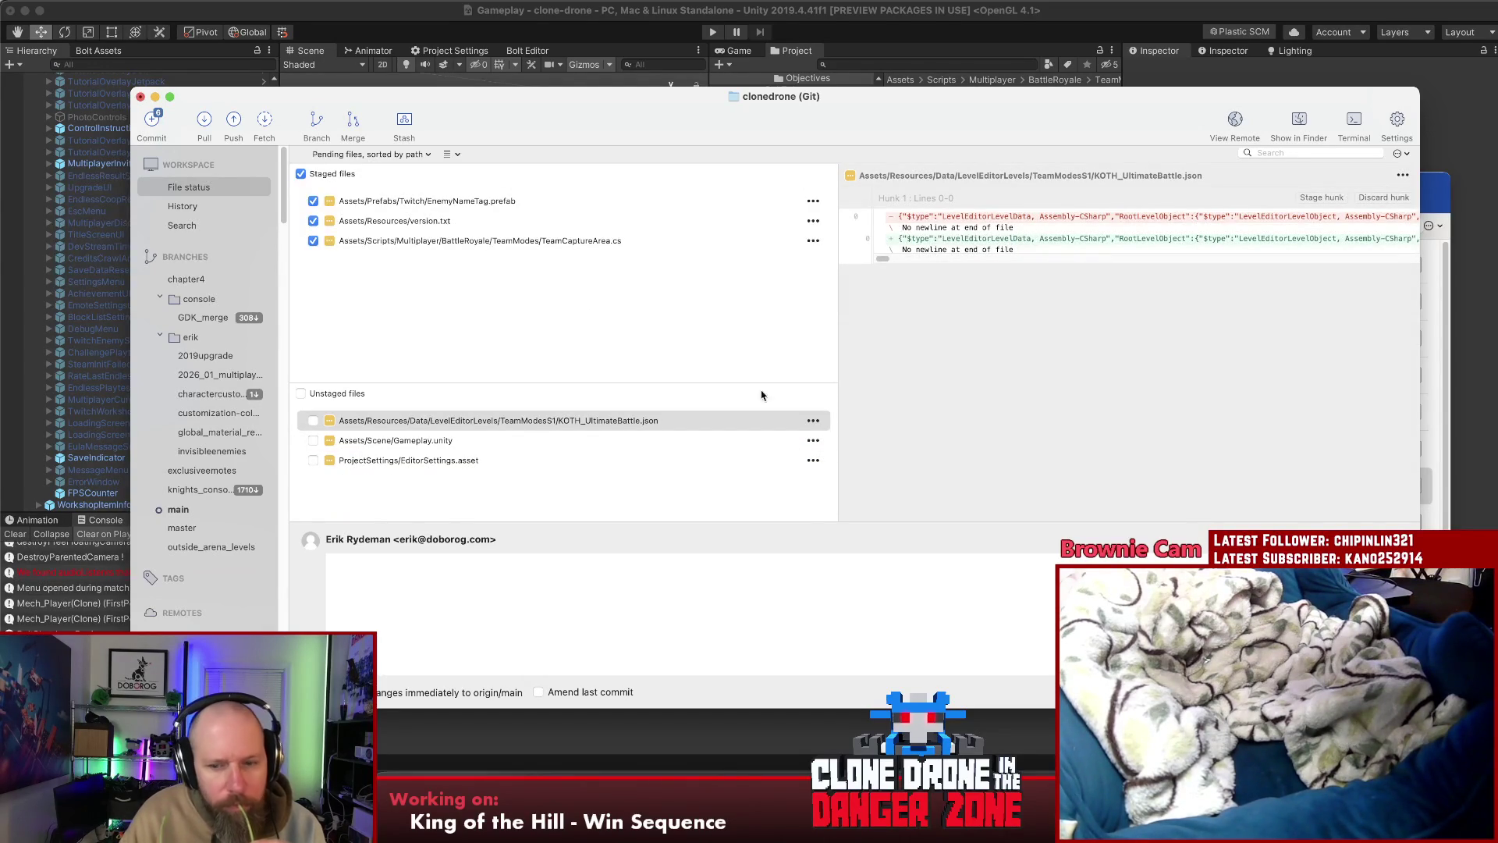
{"action": "left_click", "coordinate": [851, 819]}
{"action": "left_click", "coordinate": [903, 283]}
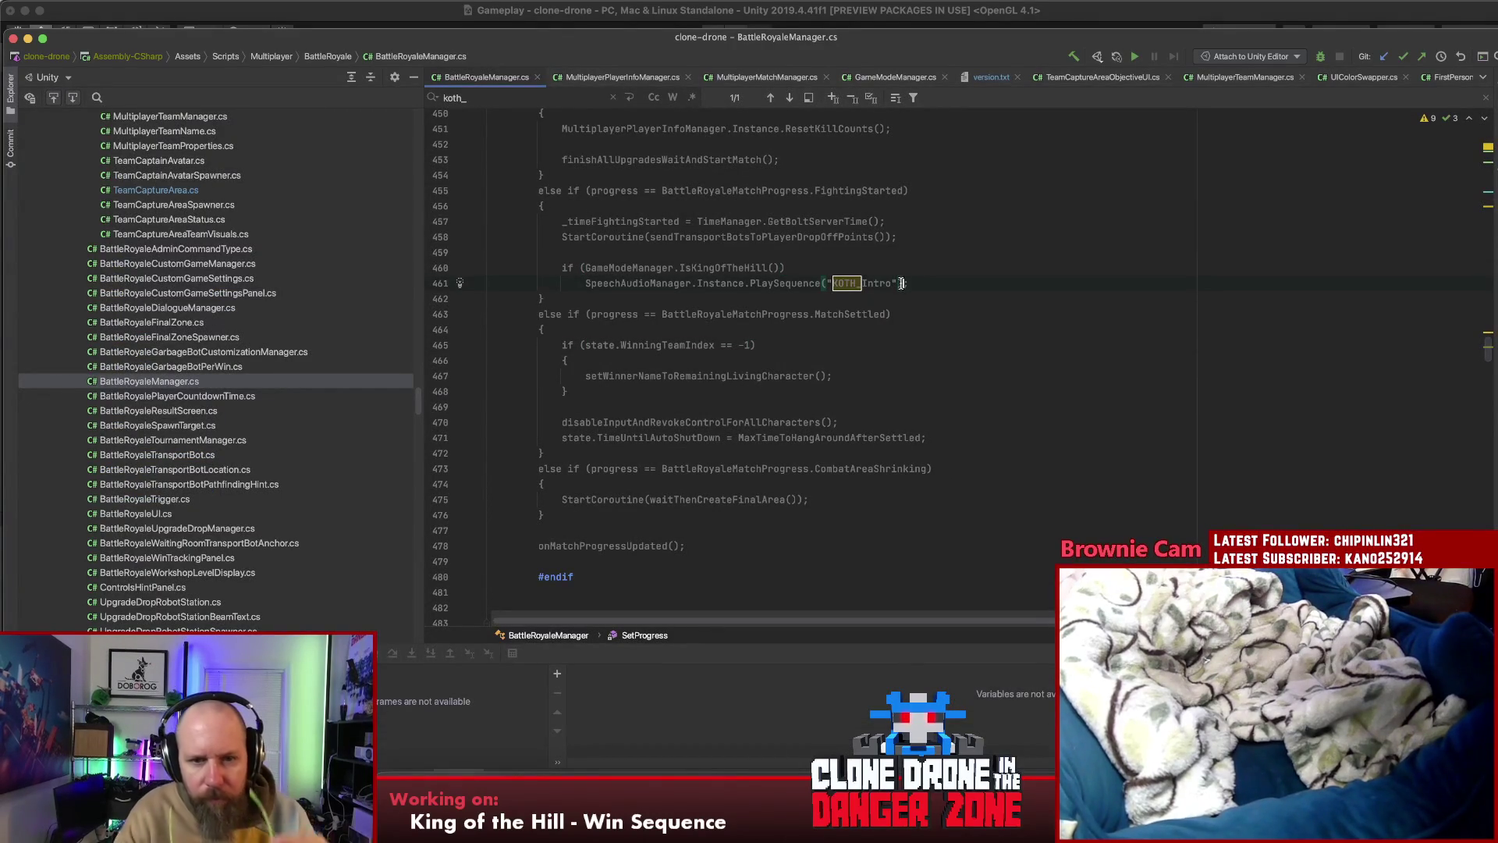
Inspect the BR_WaitingRoomOpening speech call and the team-spawning code around it
{"action": "scroll", "coordinate": [965, 338], "scroll_direction": "up", "scroll_amount": 4}
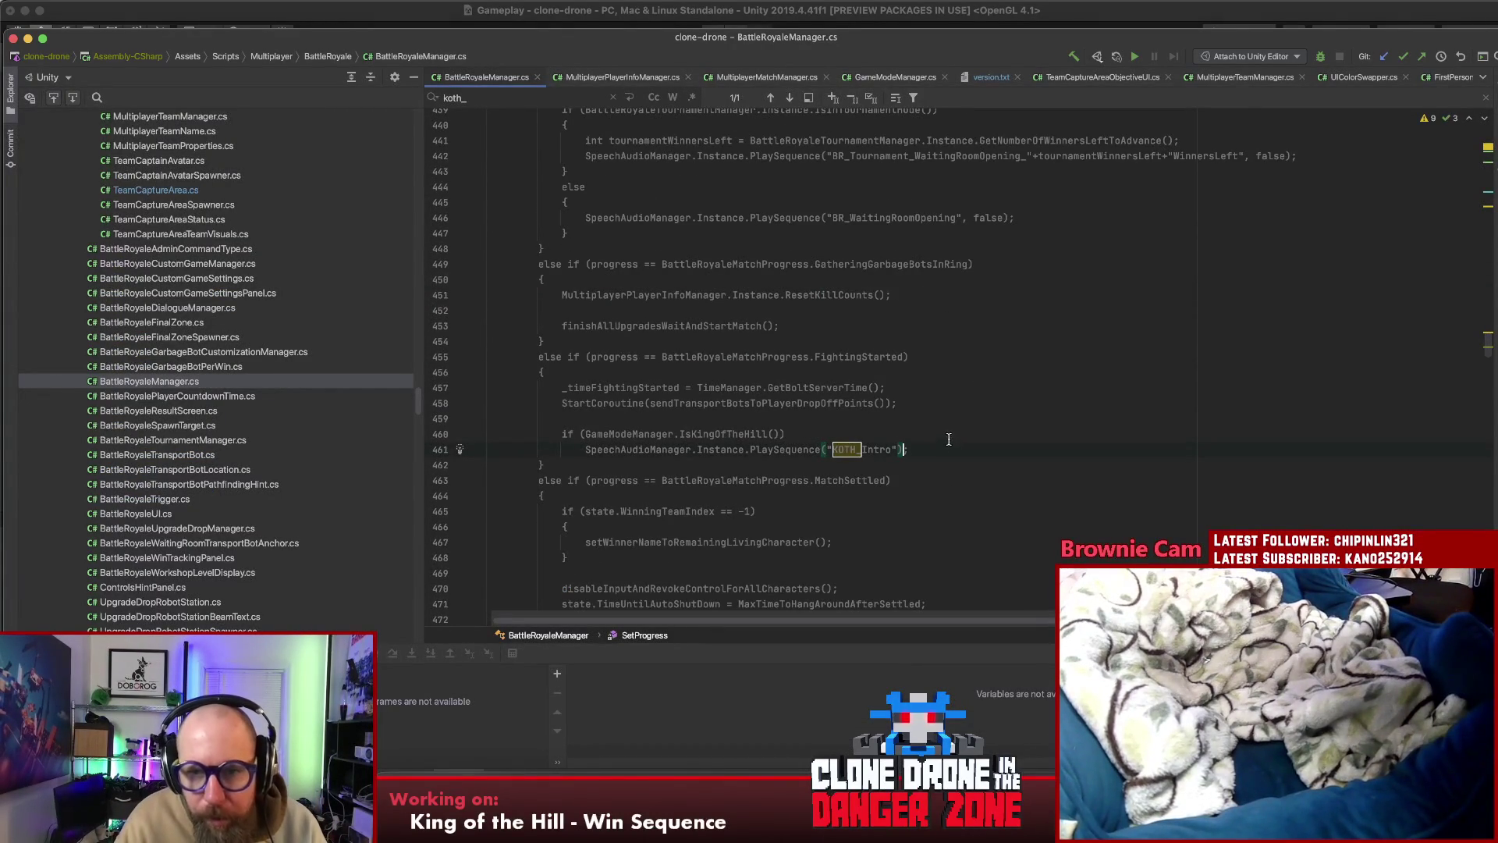
{"action": "scroll", "coordinate": [1000, 453], "scroll_direction": "up", "scroll_amount": 2}
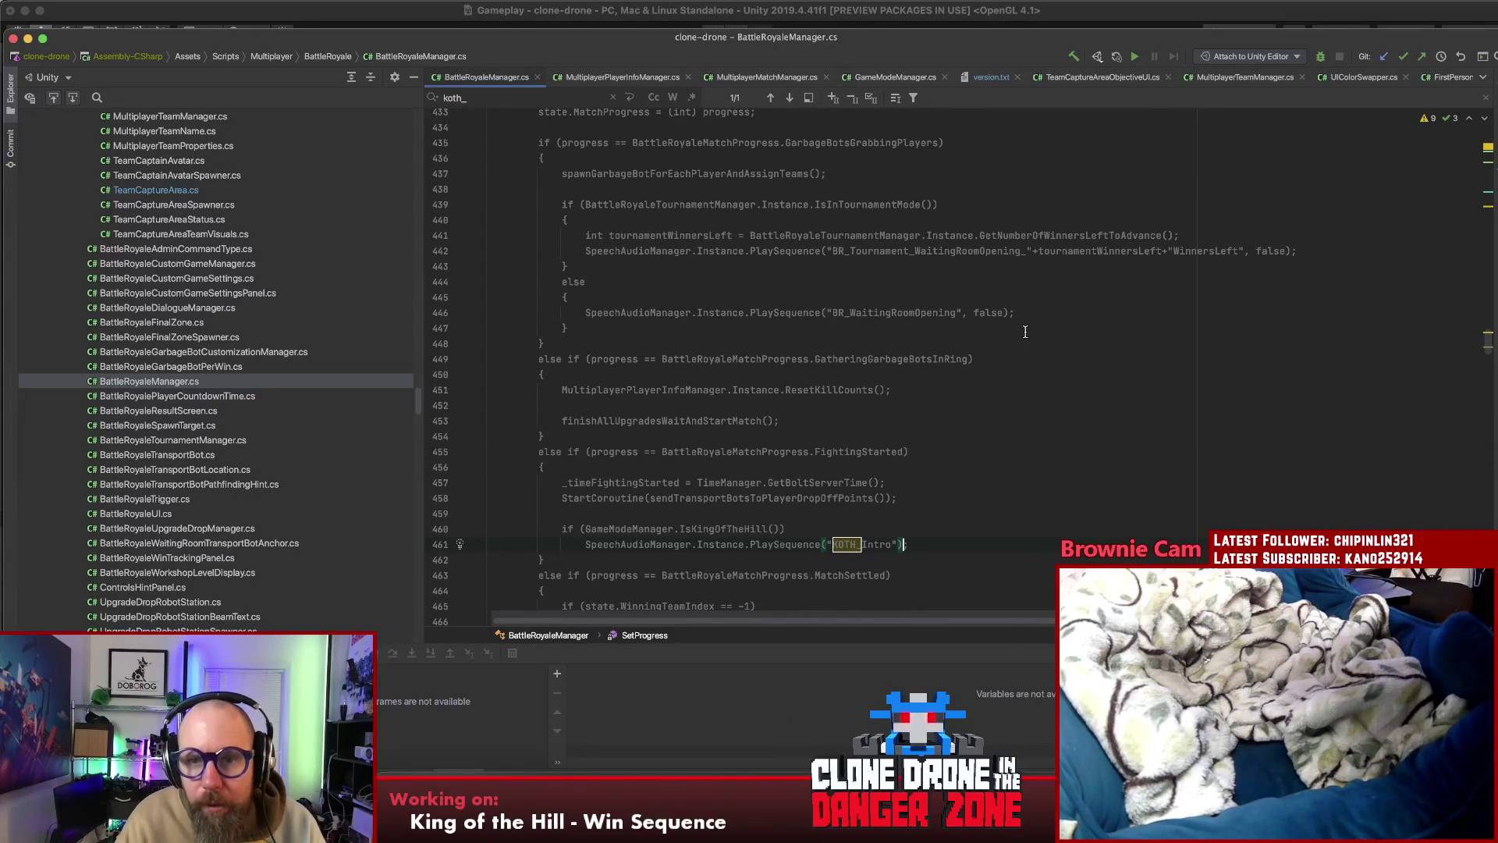
{"action": "type", "text": ";"}
{"action": "left_click", "coordinate": [1054, 314]}
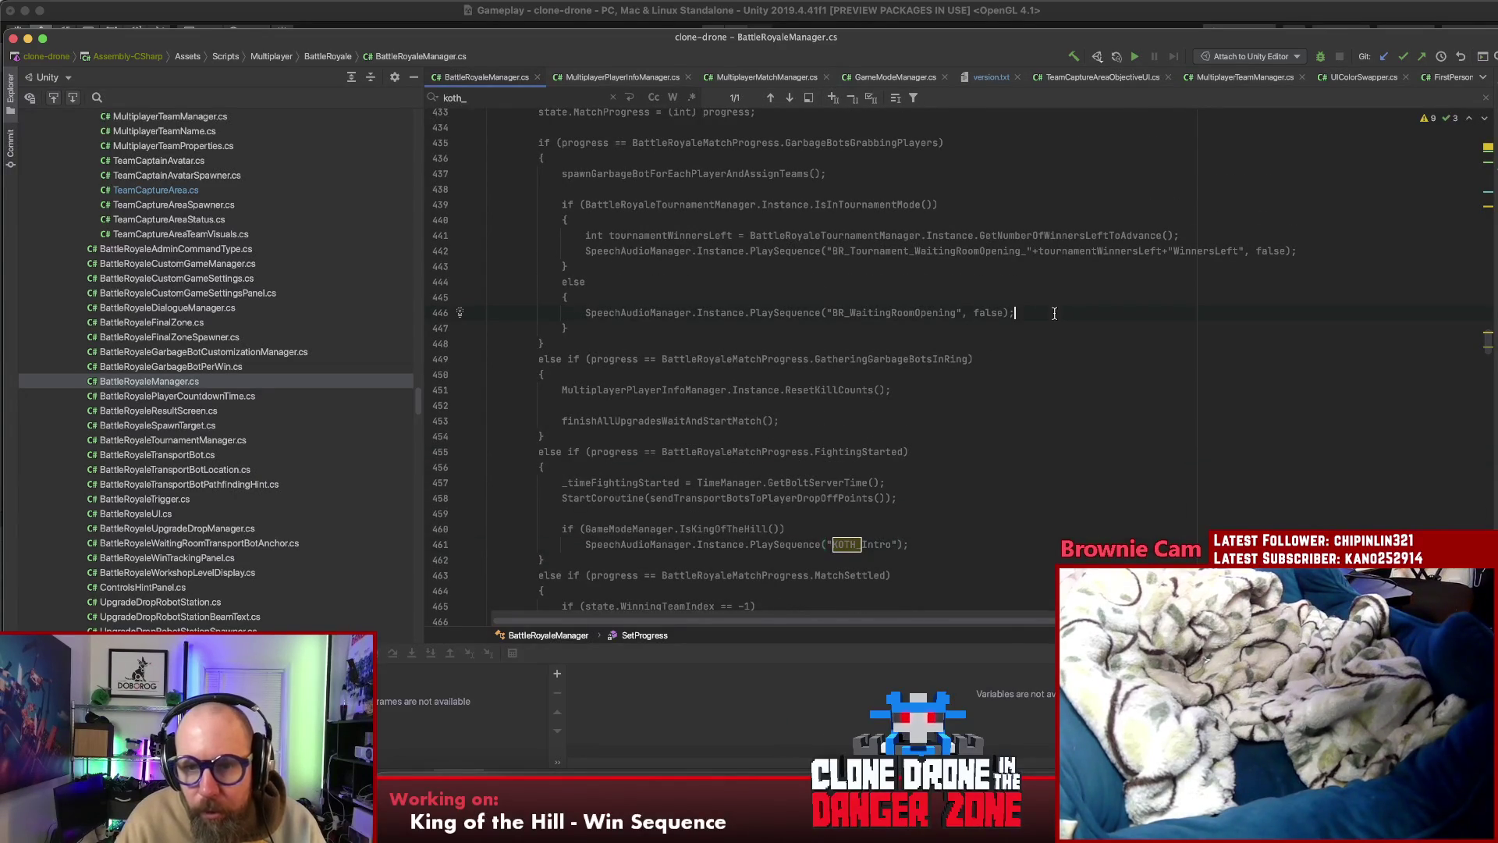
{"action": "double_click", "coordinate": [903, 312]}
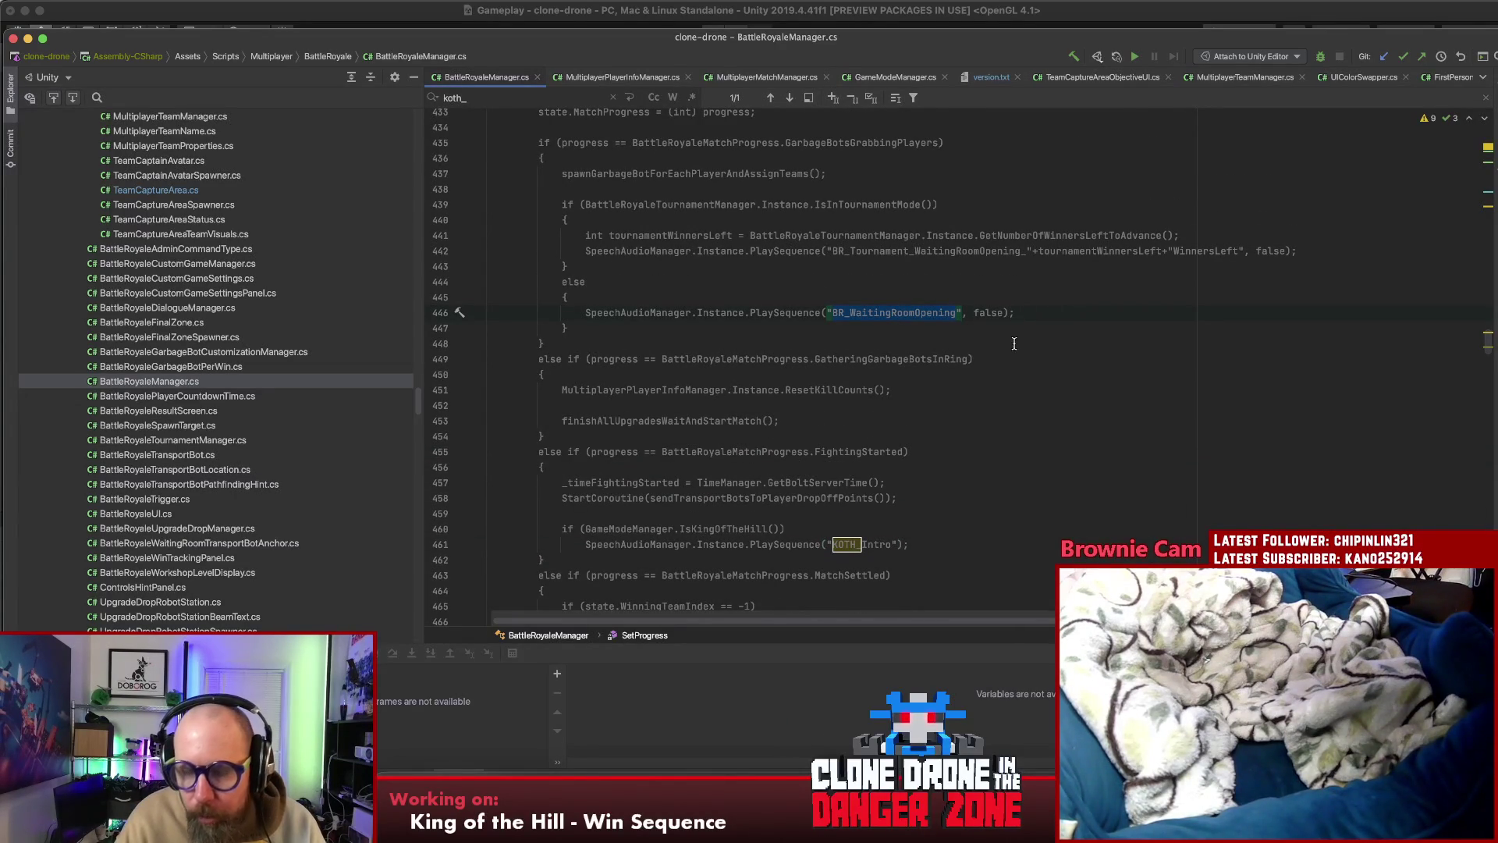
{"action": "left_click", "coordinate": [1041, 314]}
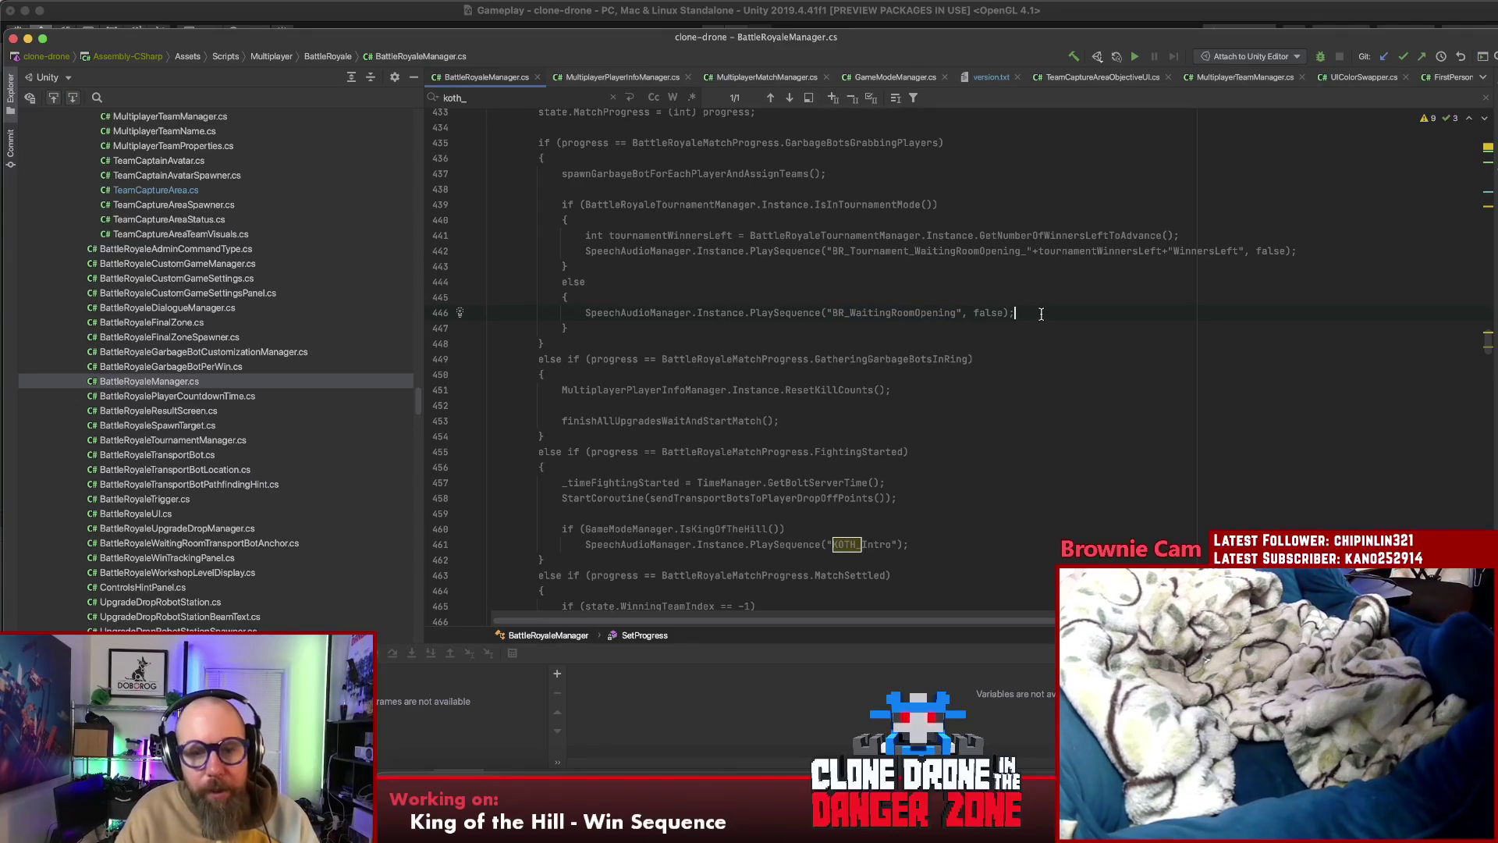
{"action": "scroll", "coordinate": [1198, 299], "scroll_direction": "up", "scroll_amount": 2}
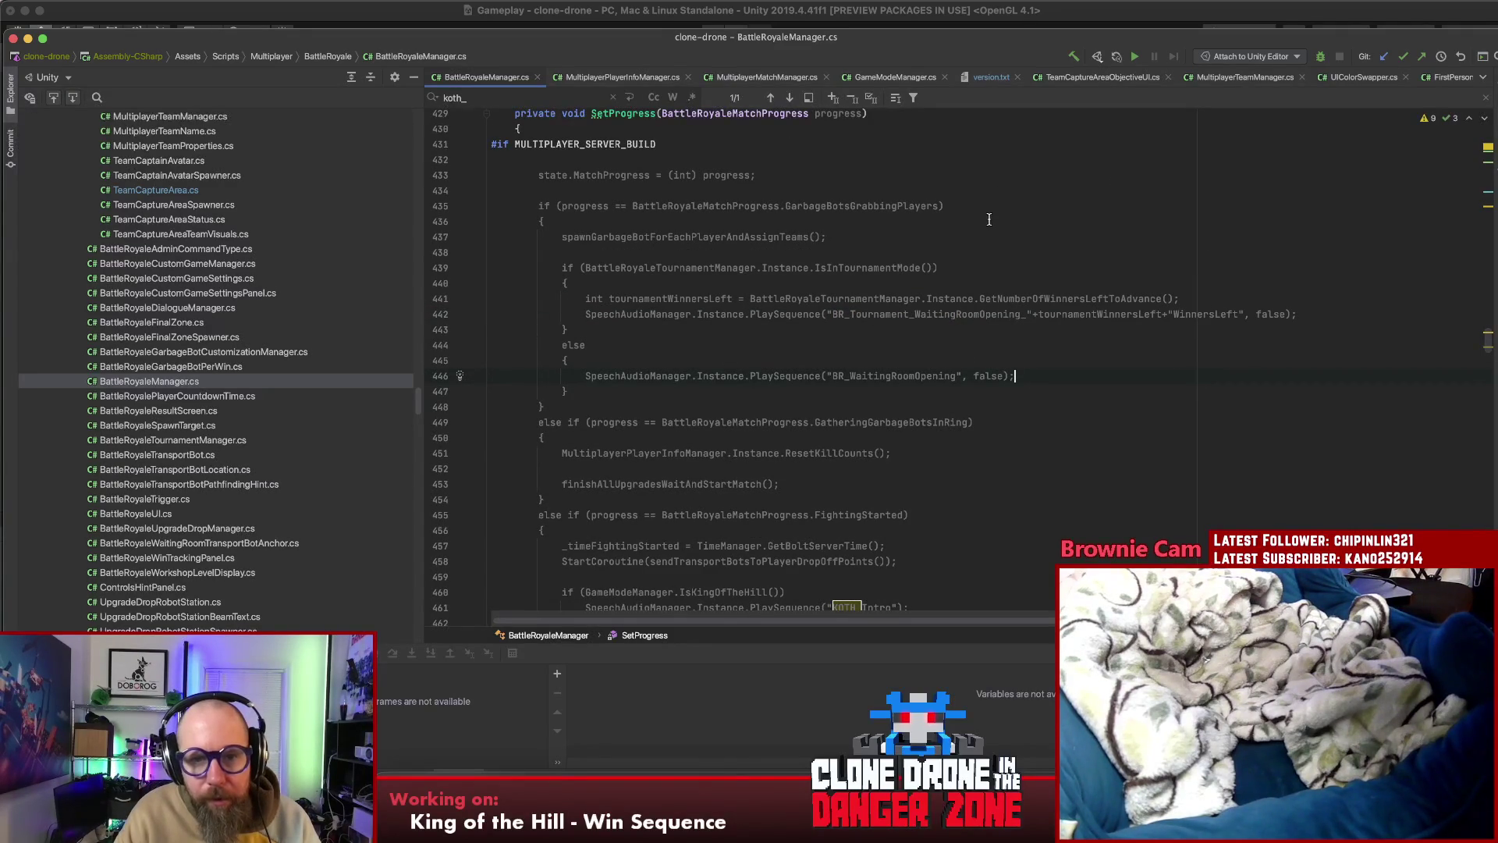
{"action": "double_click", "coordinate": [715, 236]}
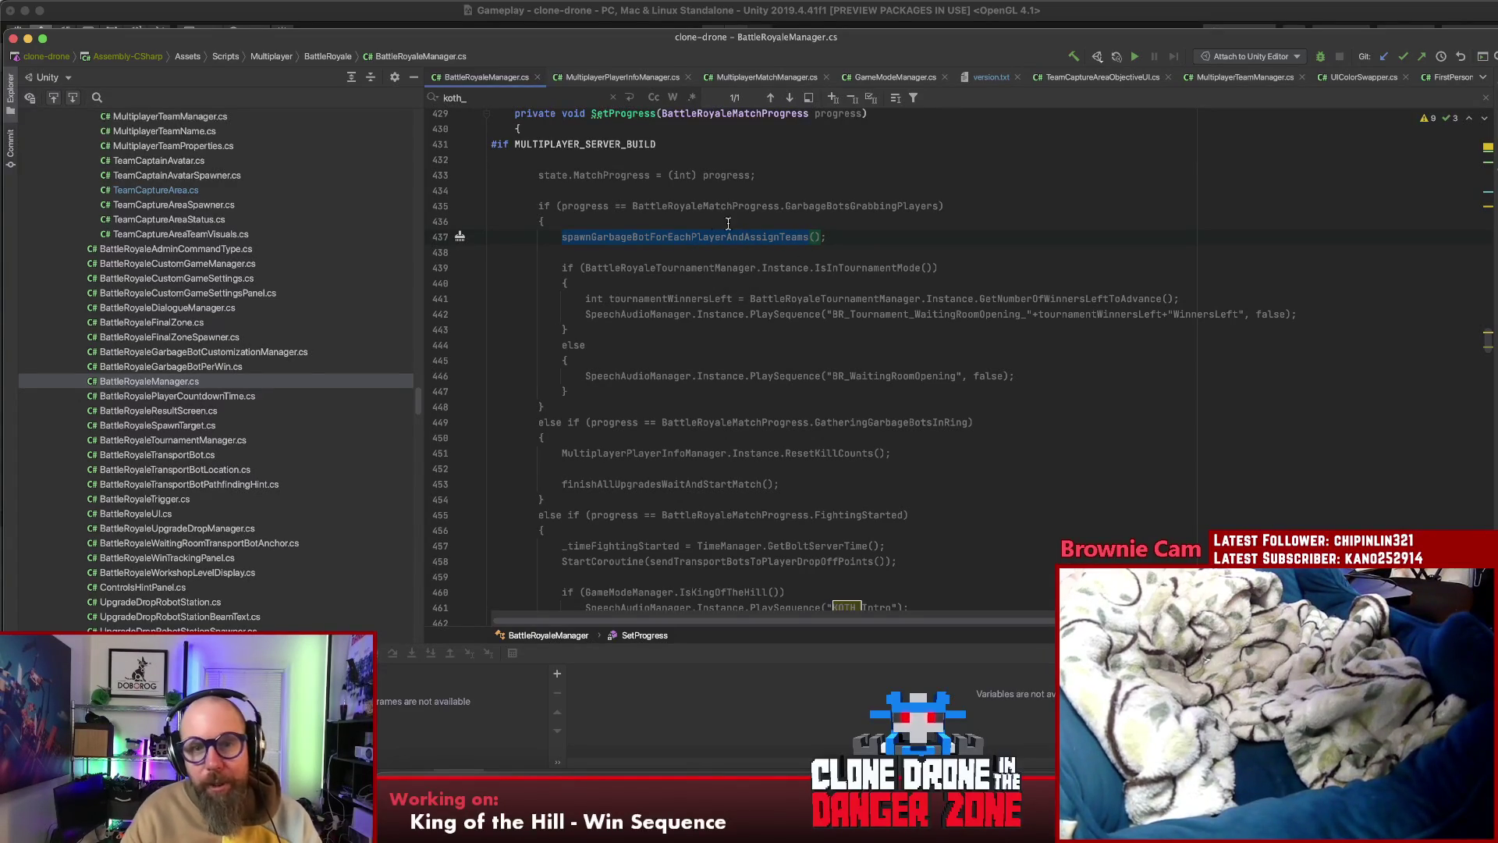
{"action": "scroll", "coordinate": [884, 403], "scroll_direction": "down", "scroll_amount": 4}
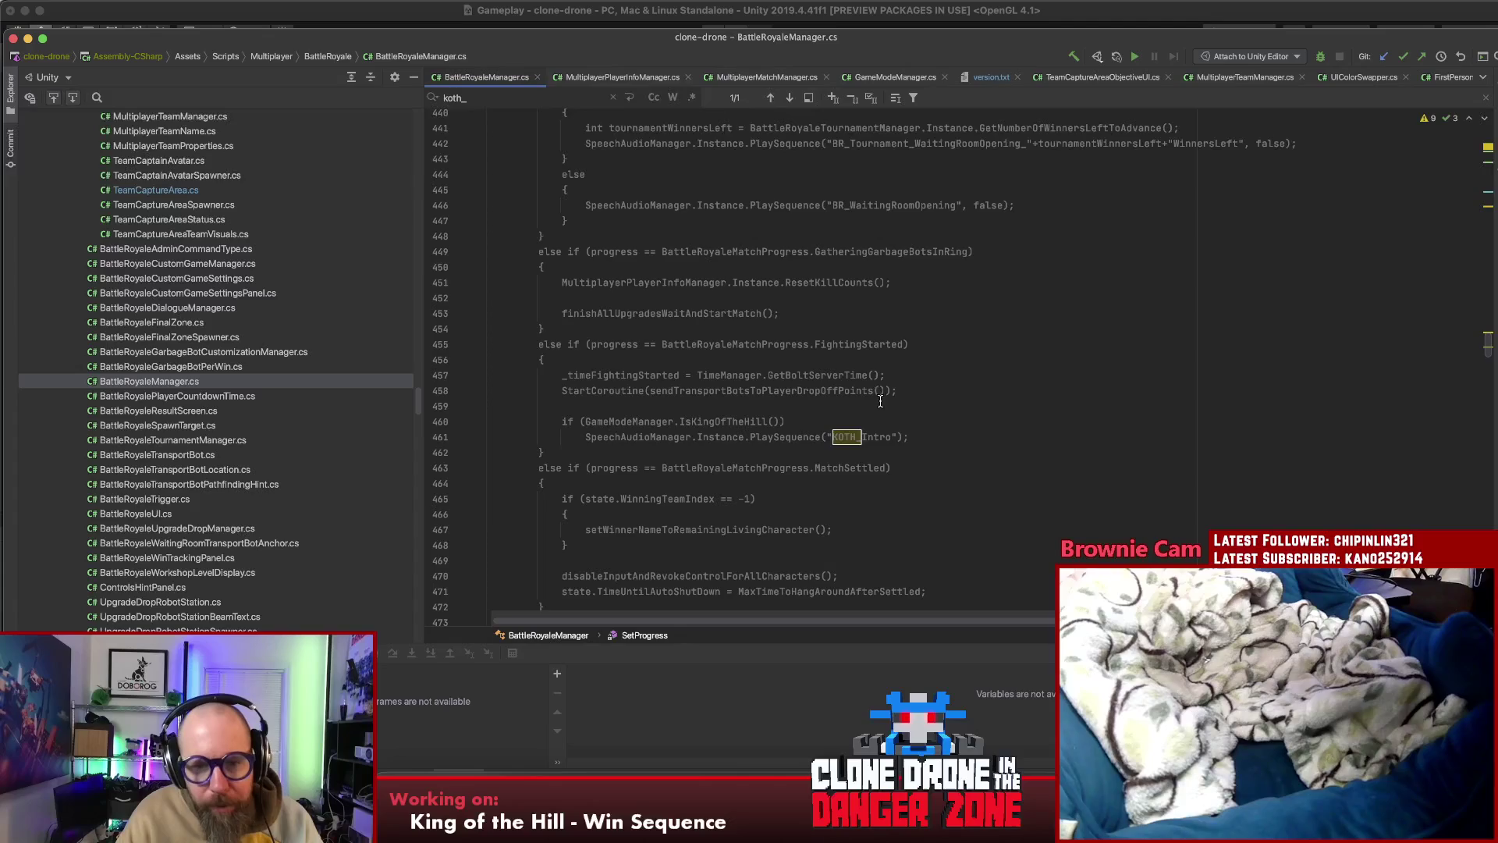
{"action": "scroll", "coordinate": [800, 424], "scroll_direction": "up", "scroll_amount": 1}
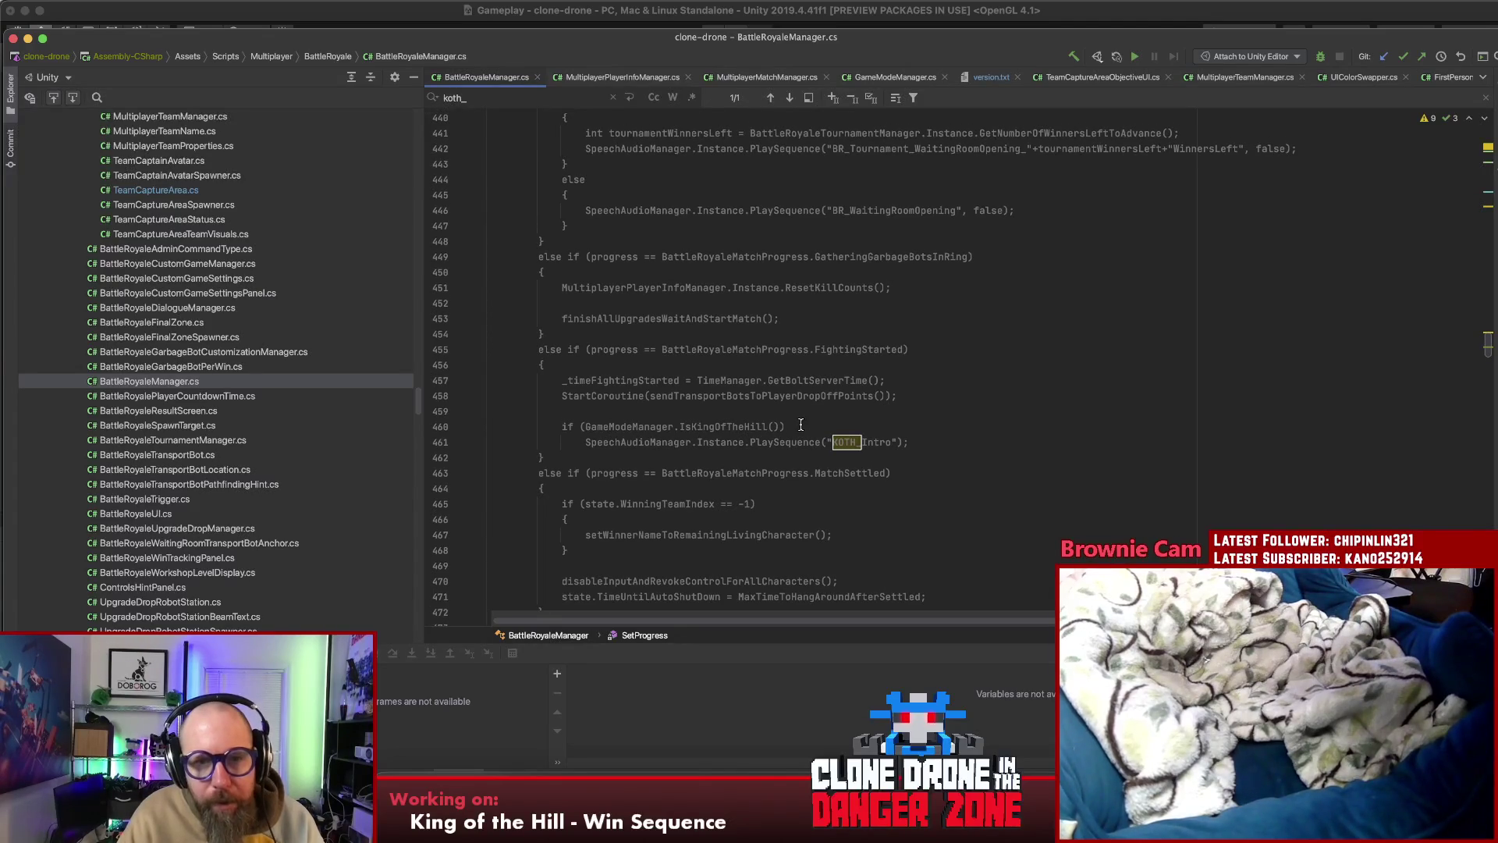
Turn line 444's else into 'else if (!GameModeManager.IsKingOfTheHill())'
{"action": "left_click_drag", "start_coordinate": [790, 428], "coordinate": [562, 428]}
{"action": "key", "text": "cmd+c"}
{"action": "left_click", "coordinate": [649, 180]}
{"action": "key", "text": "cmd+v"}
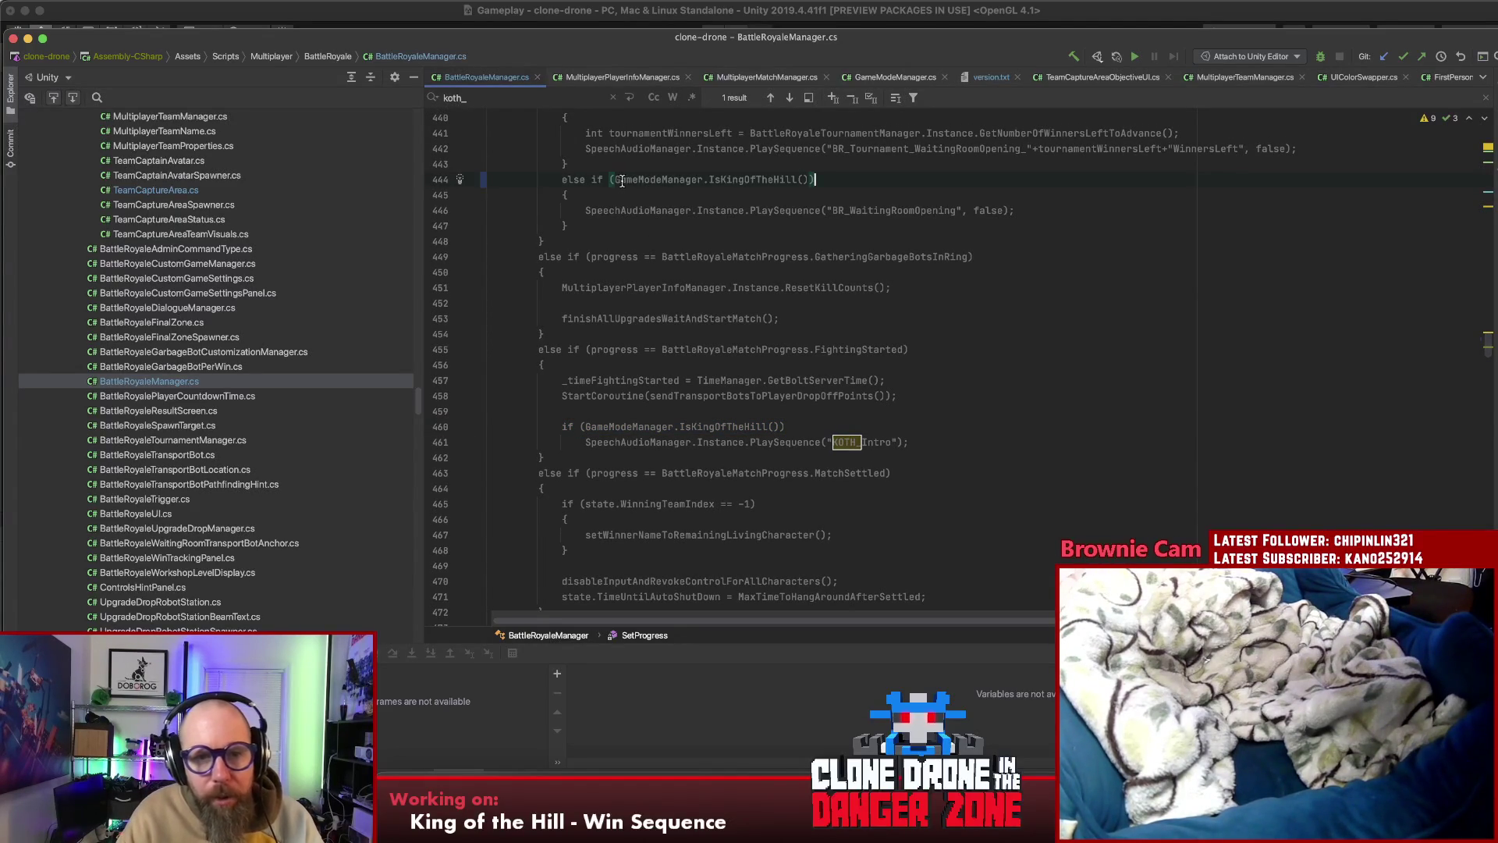
{"action": "left_click", "coordinate": [614, 179]}
{"action": "type", "text": "!"}
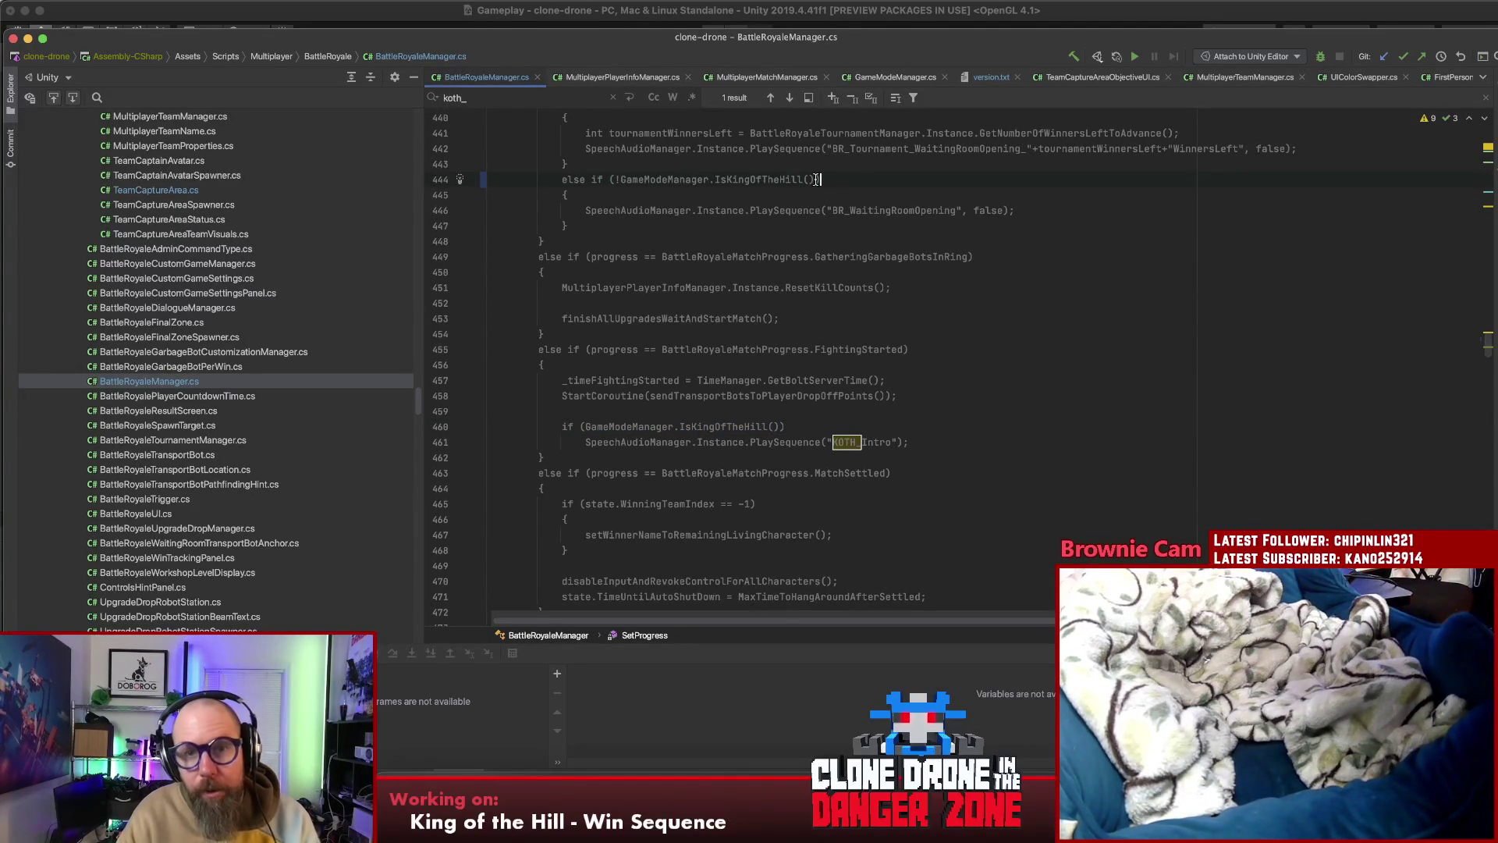
{"action": "key", "text": "Down"}
{"action": "key", "text": "Down"}
{"action": "key", "text": "End"}
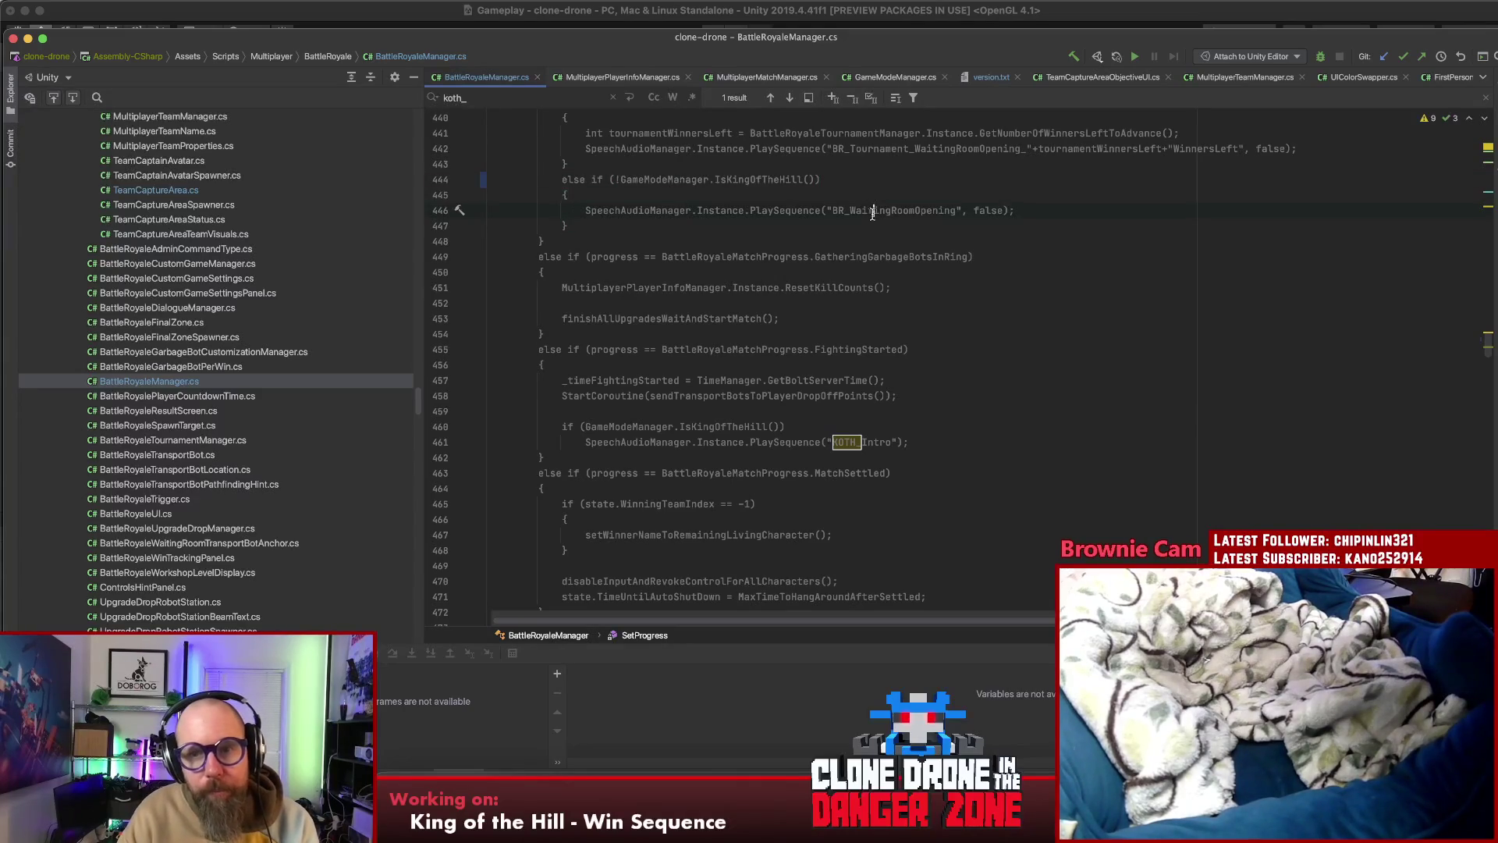
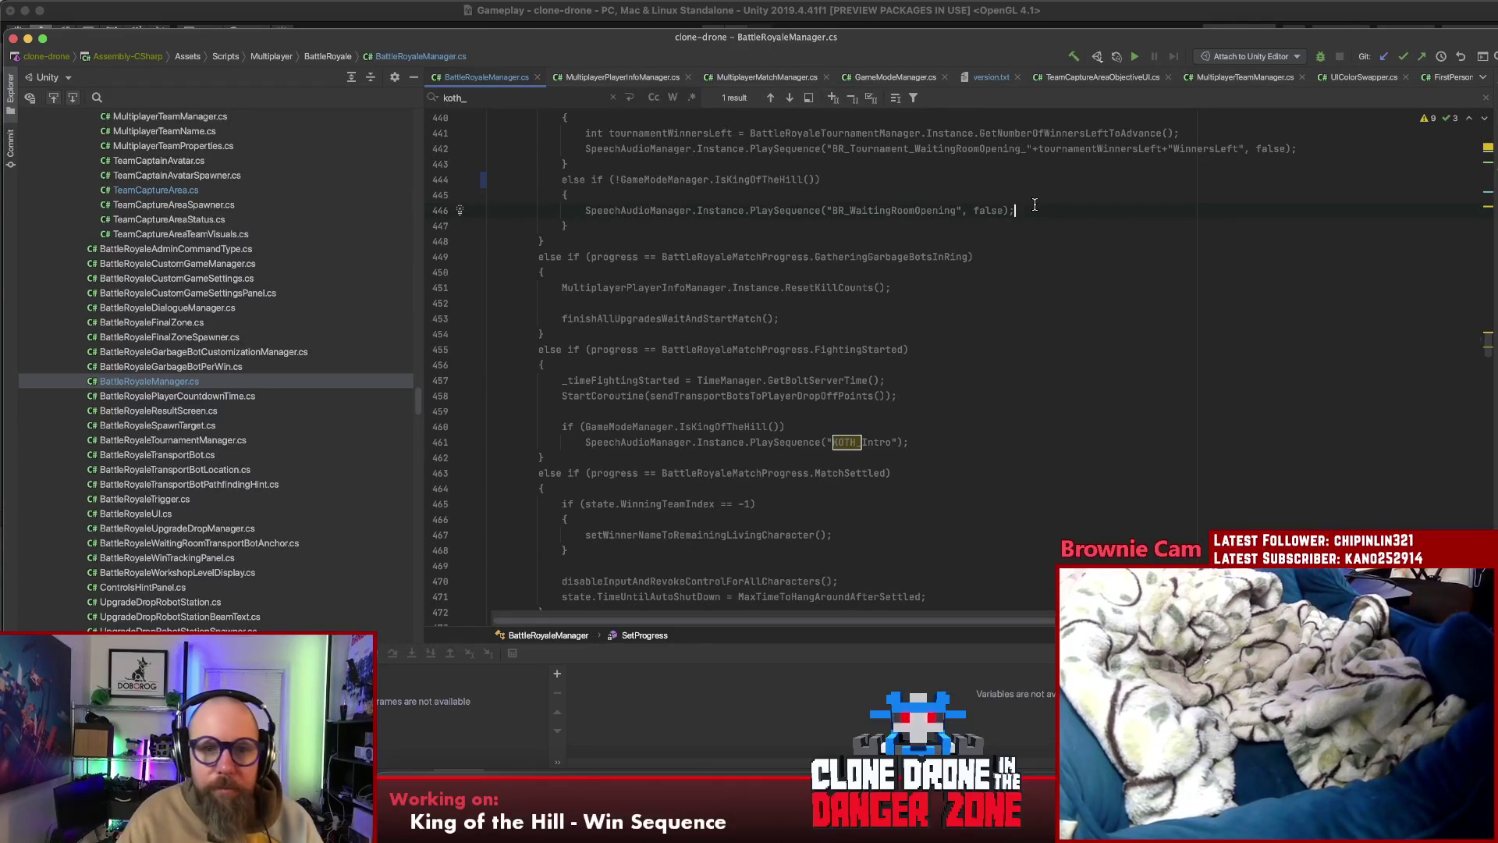
Jump to the spawnGarbageBotForEachPlayerAndAssignTeams declaration on line 599 and read down through it
{"action": "scroll", "coordinate": [1005, 207], "scroll_direction": "up", "scroll_amount": 4}
{"action": "double_click", "coordinate": [687, 234]}
{"action": "key", "text": "super+f"}
{"action": "key", "text": "Return"}
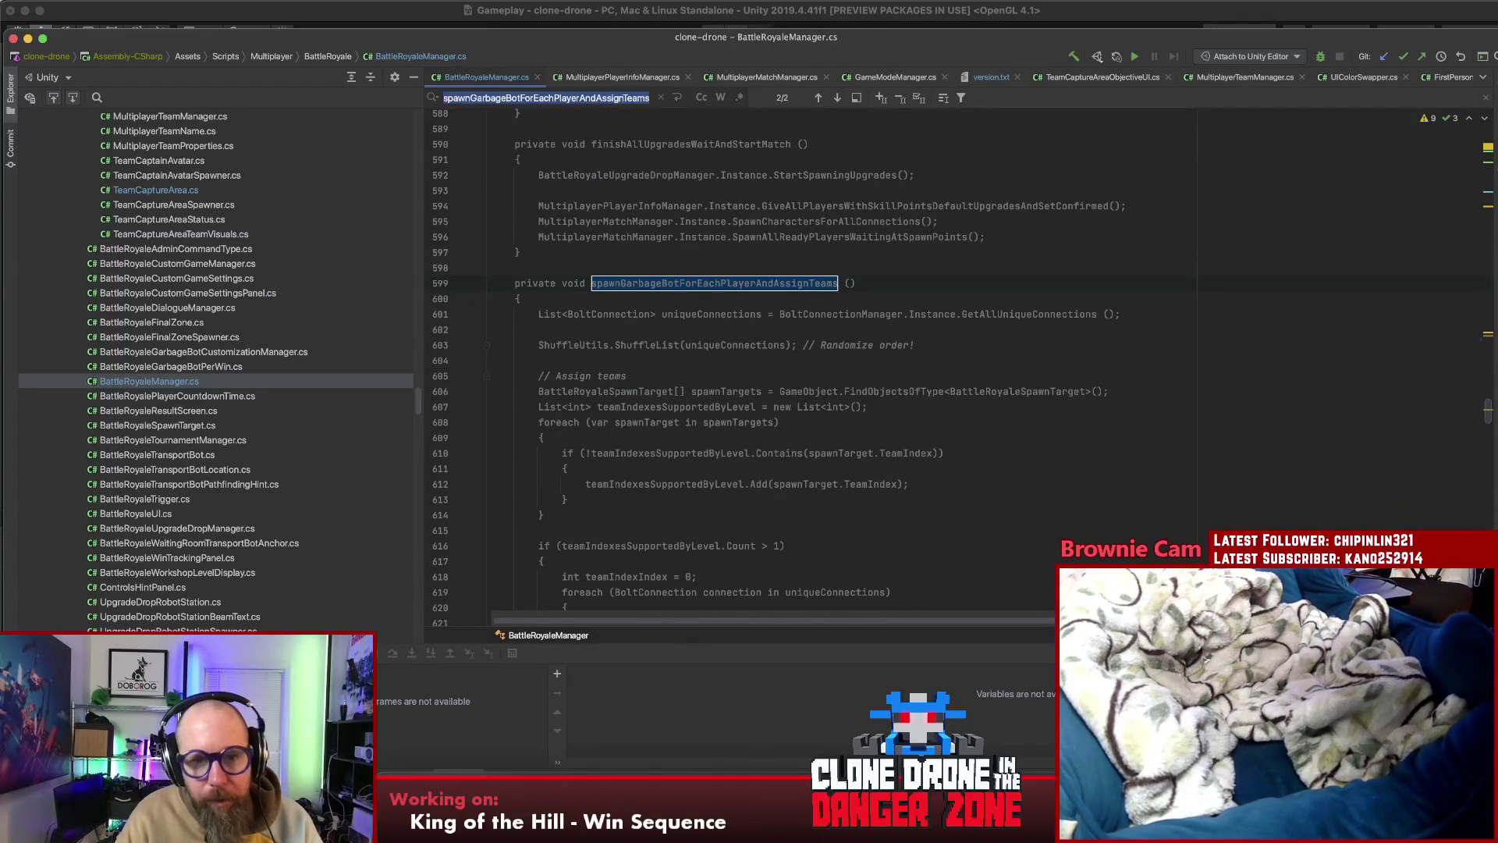
{"action": "scroll", "coordinate": [982, 223], "scroll_direction": "down", "scroll_amount": 4}
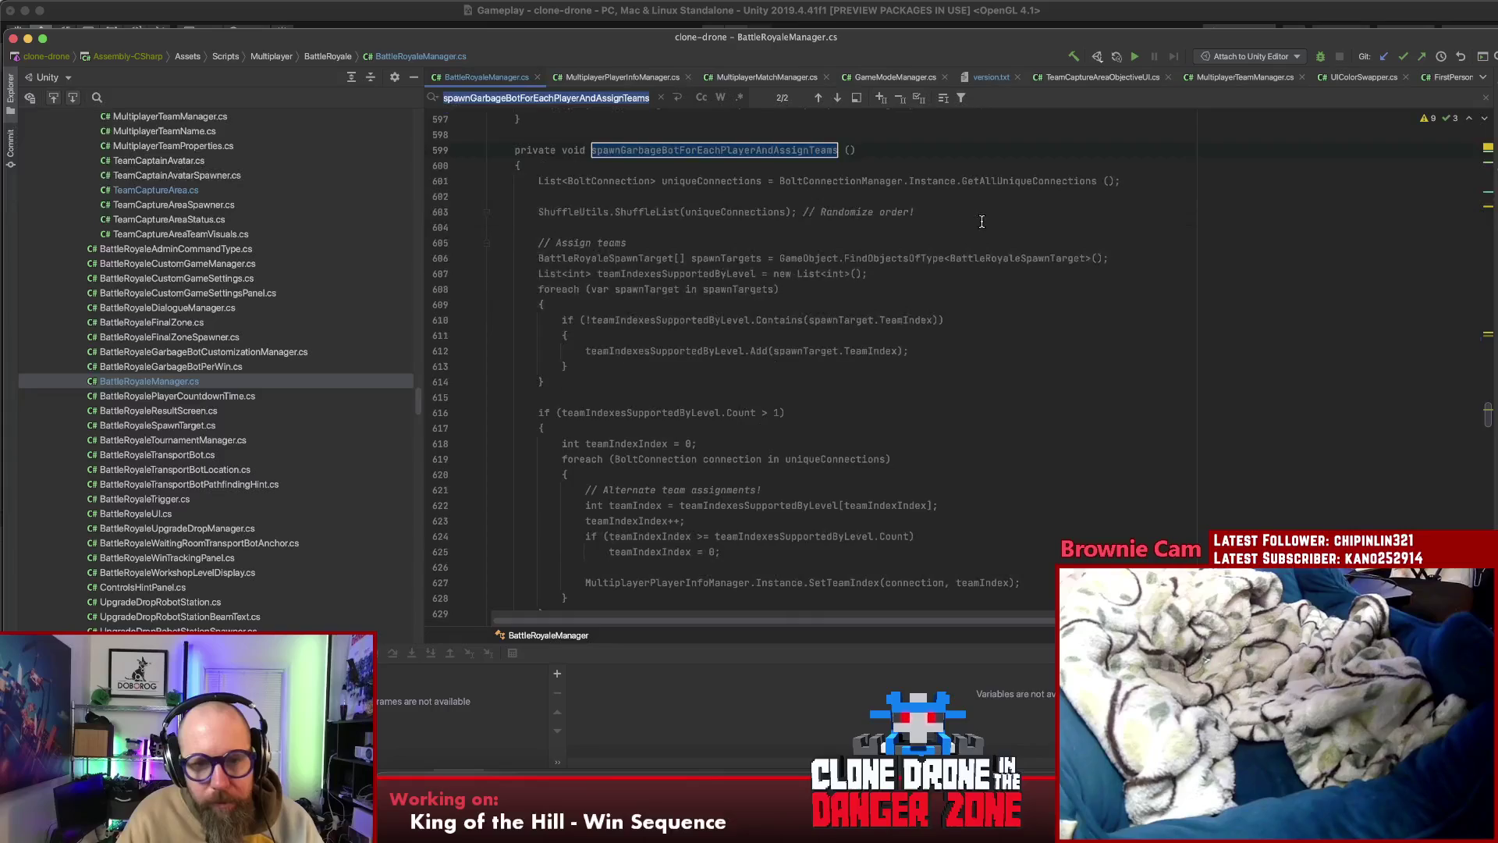
{"action": "scroll", "coordinate": [982, 223], "scroll_direction": "down", "scroll_amount": 3}
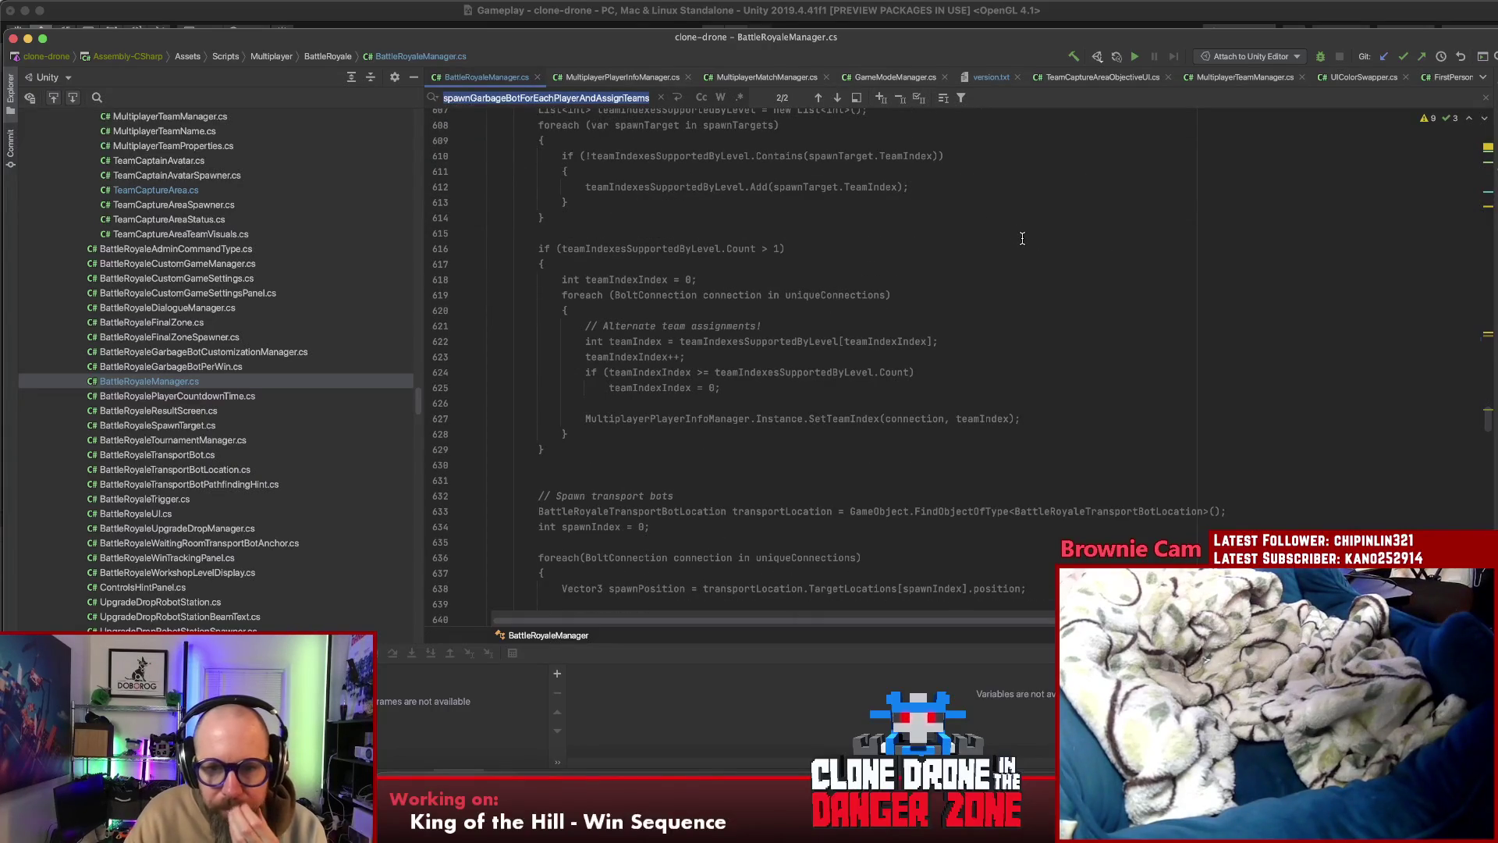
{"action": "scroll", "coordinate": [1022, 238], "scroll_direction": "down", "scroll_amount": 5}
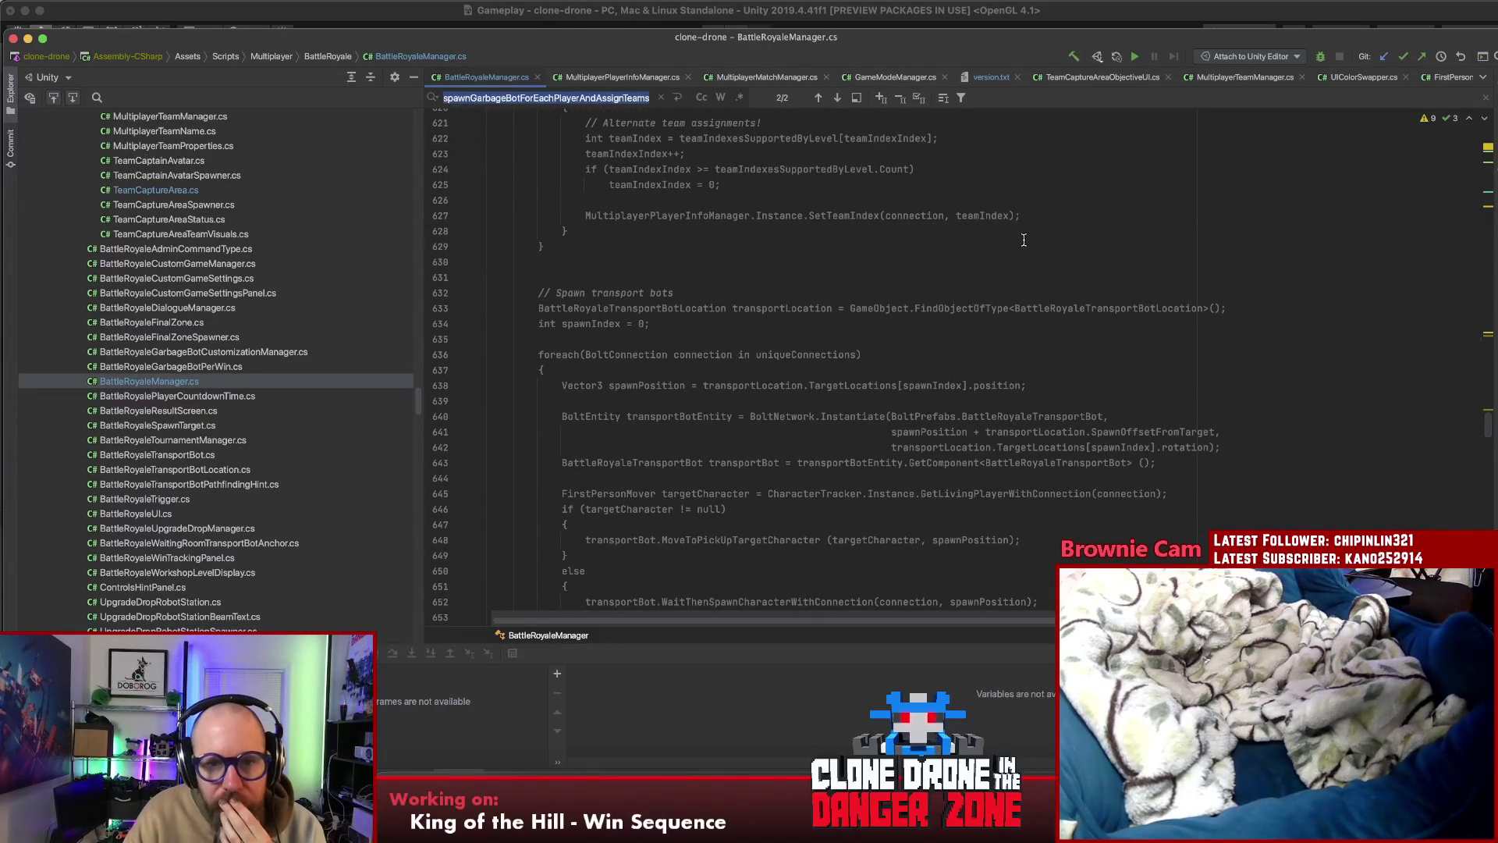
Inspect the SetTeamIndex call on line 627 and the surrounding code
{"action": "left_click", "coordinate": [1040, 215]}
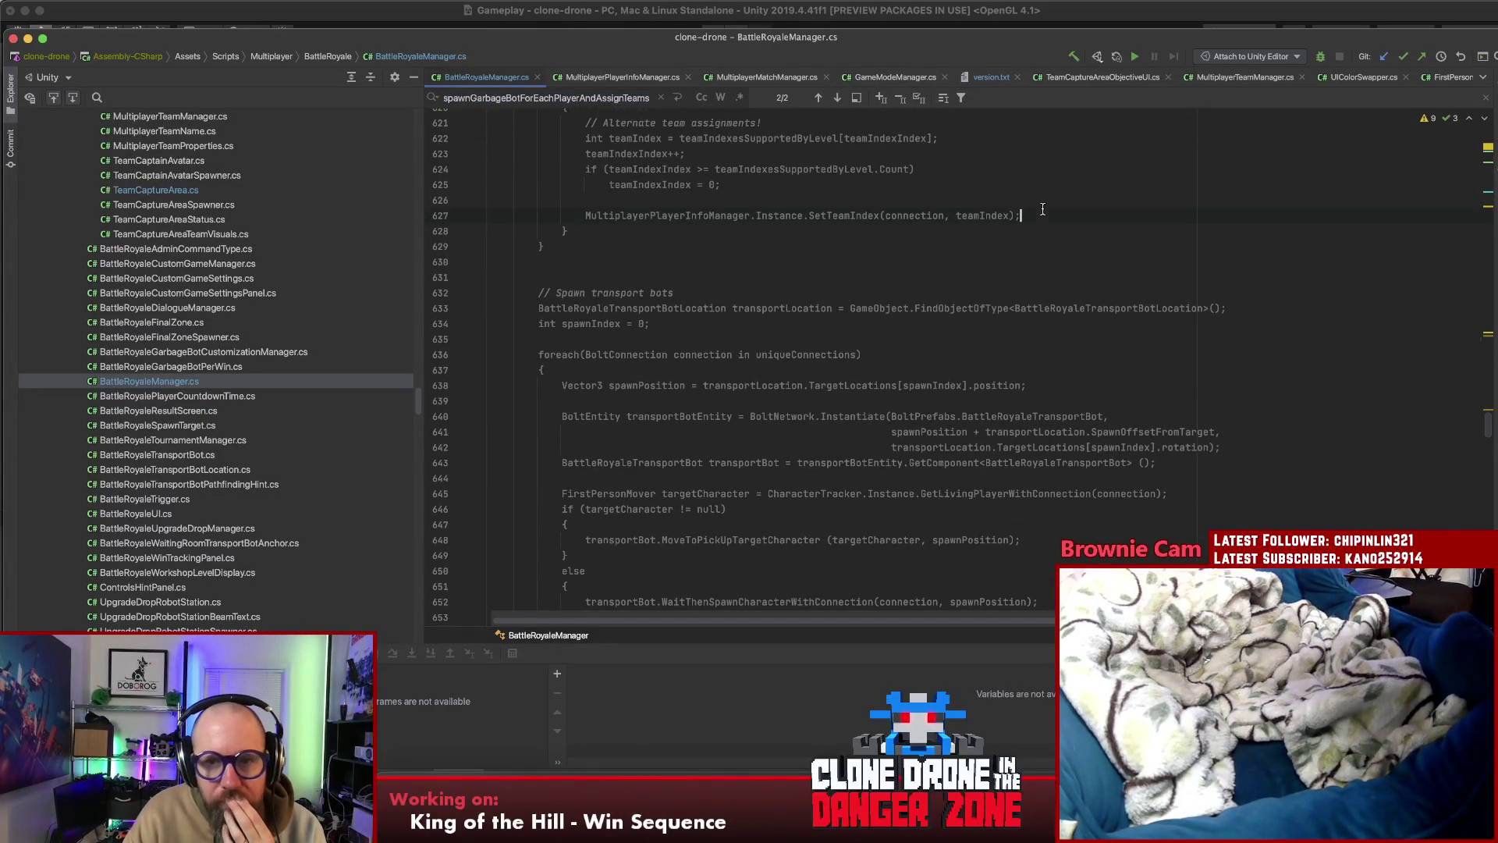
{"action": "double_click", "coordinate": [842, 219]}
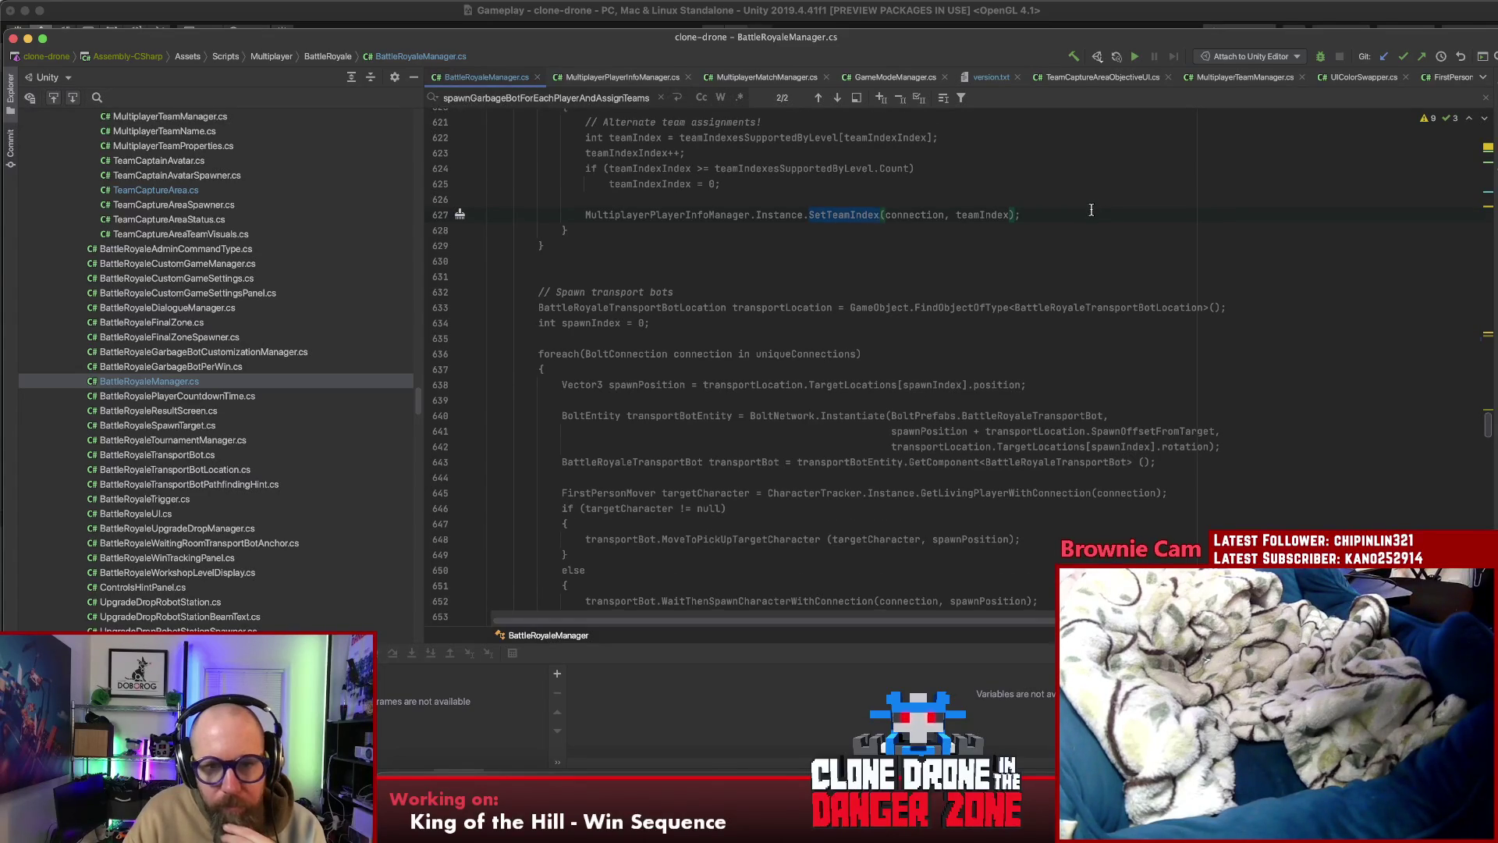
{"action": "scroll", "coordinate": [1092, 209], "scroll_direction": "down", "scroll_amount": 2}
{"action": "scroll", "coordinate": [1092, 209], "scroll_direction": "down", "scroll_amount": 3}
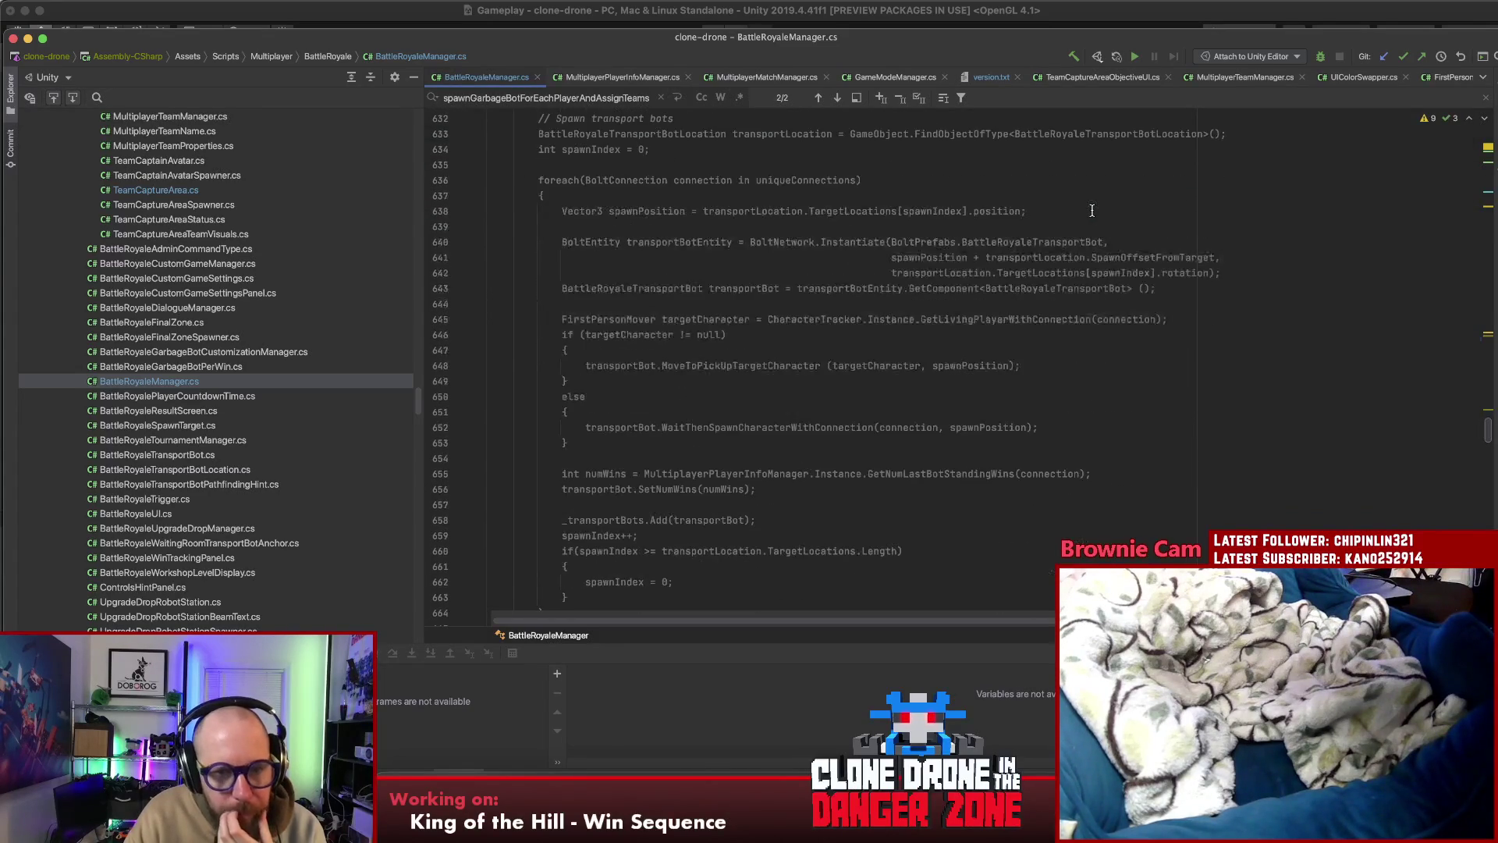
{"action": "scroll", "coordinate": [1092, 210], "scroll_direction": "down", "scroll_amount": 3}
{"action": "scroll", "coordinate": [1092, 210], "scroll_direction": "up", "scroll_amount": 3}
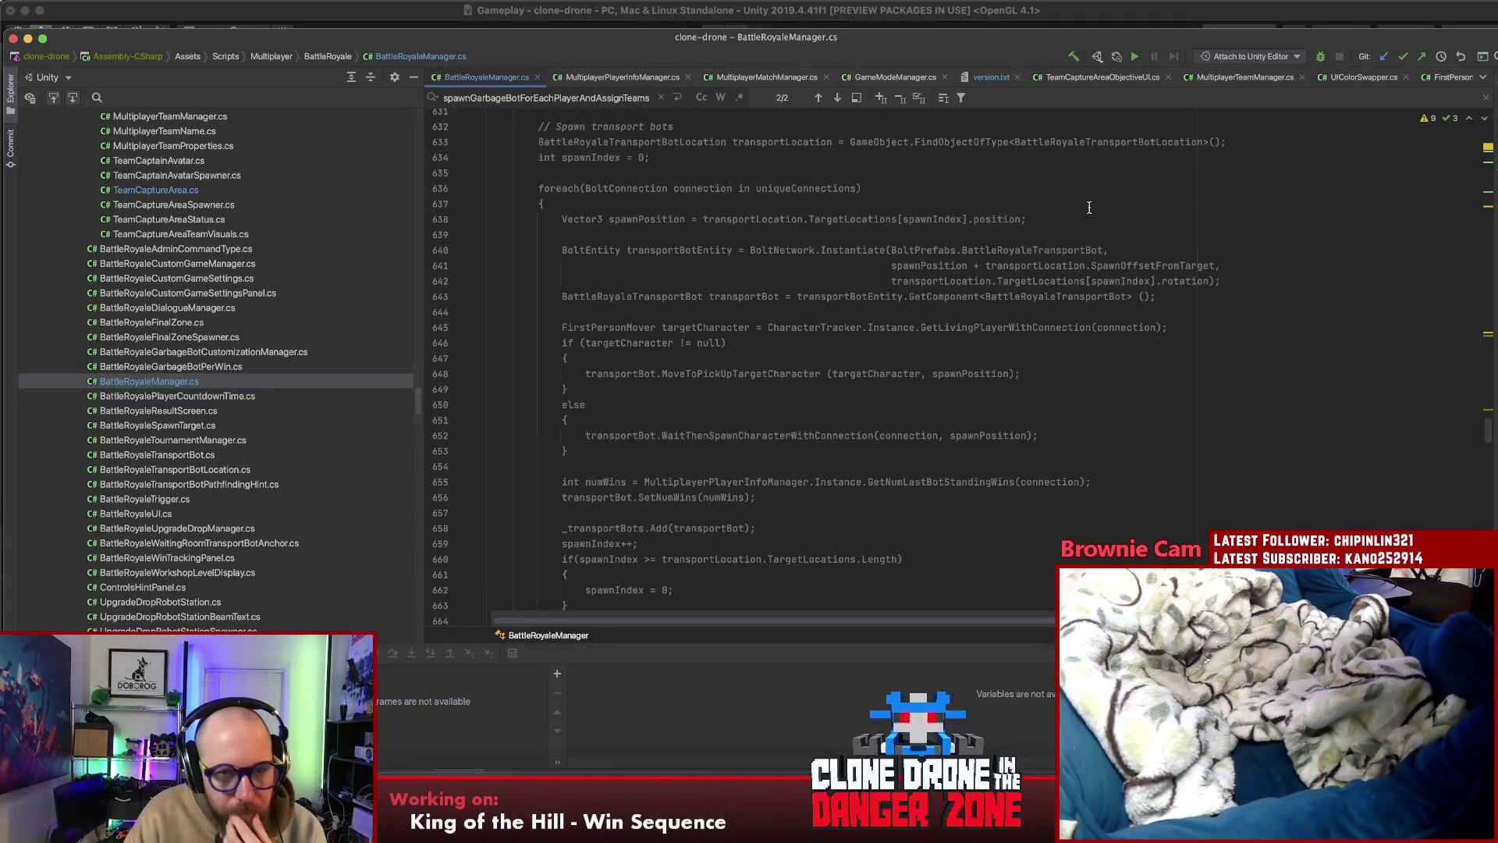
{"action": "scroll", "coordinate": [1089, 208], "scroll_direction": "up", "scroll_amount": 3}
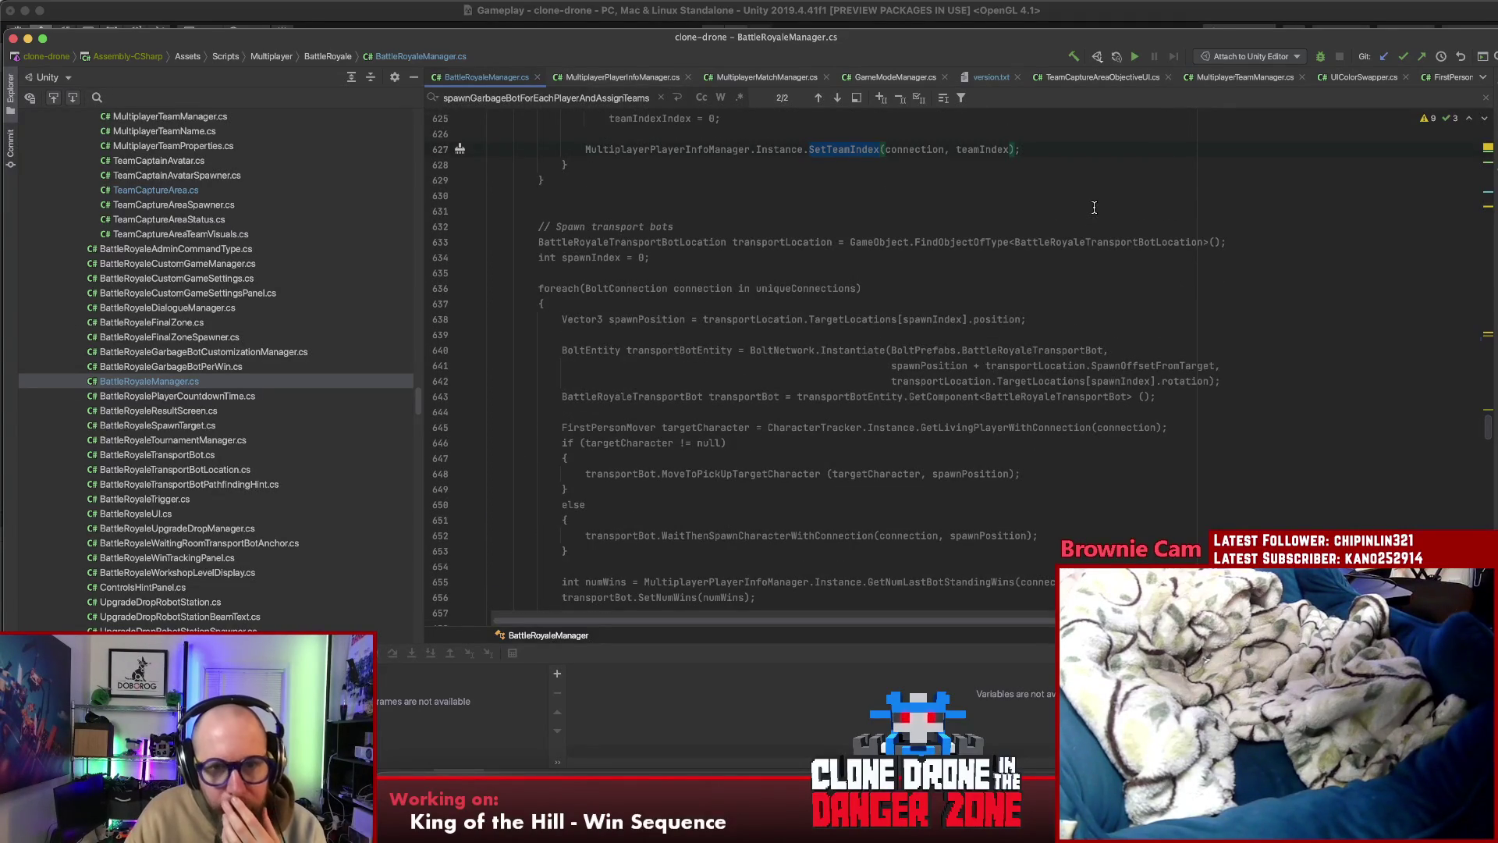
{"action": "scroll", "coordinate": [1092, 213], "scroll_direction": "up", "scroll_amount": 3}
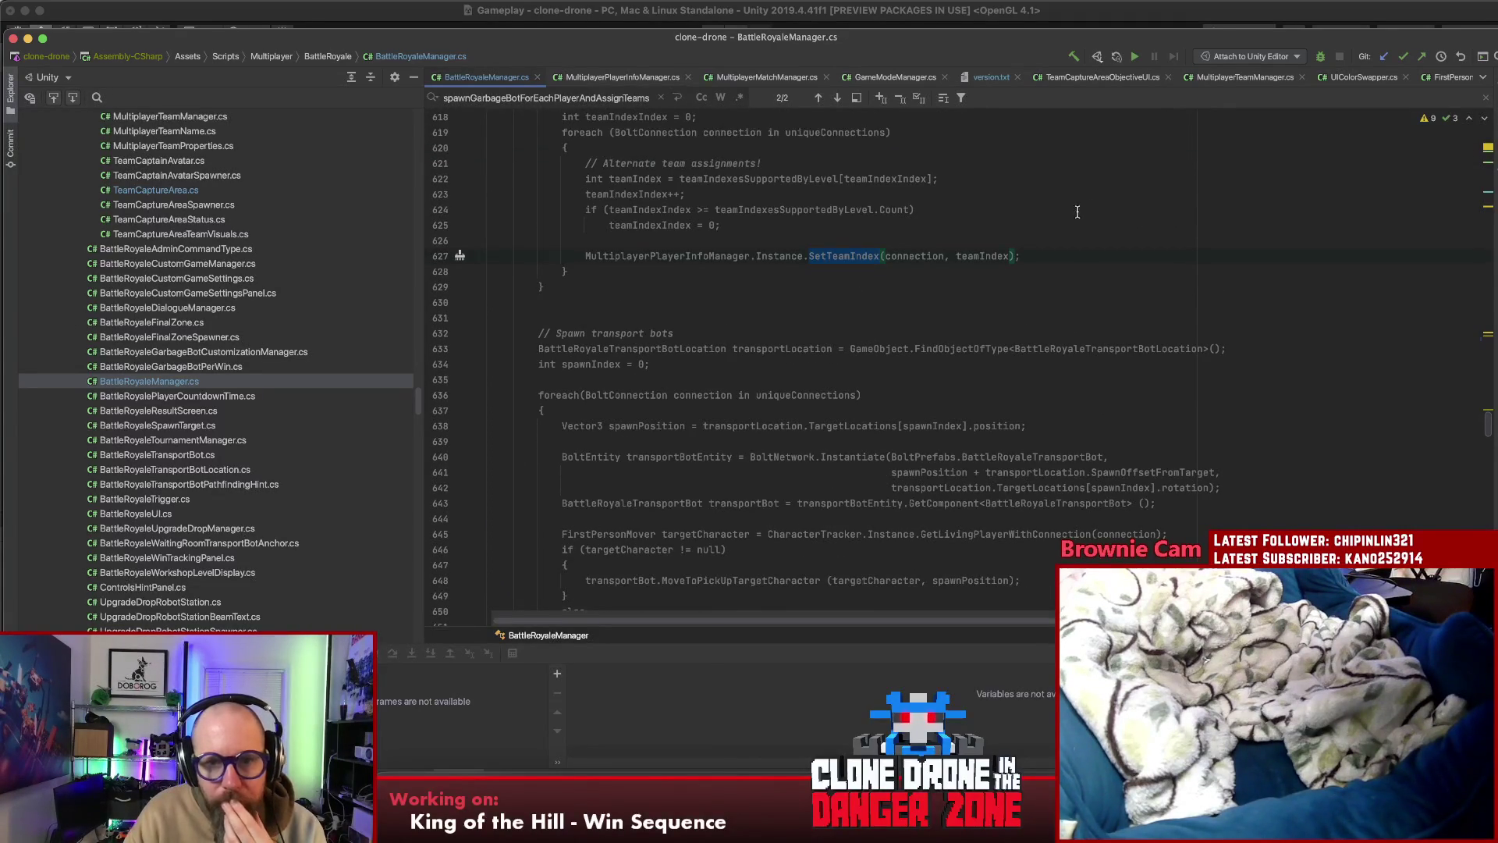
Open the MultiplayerPlayerInfoManager class declaration from the SetTeamIndex call on line 627
{"action": "double_click", "coordinate": [856, 256]}
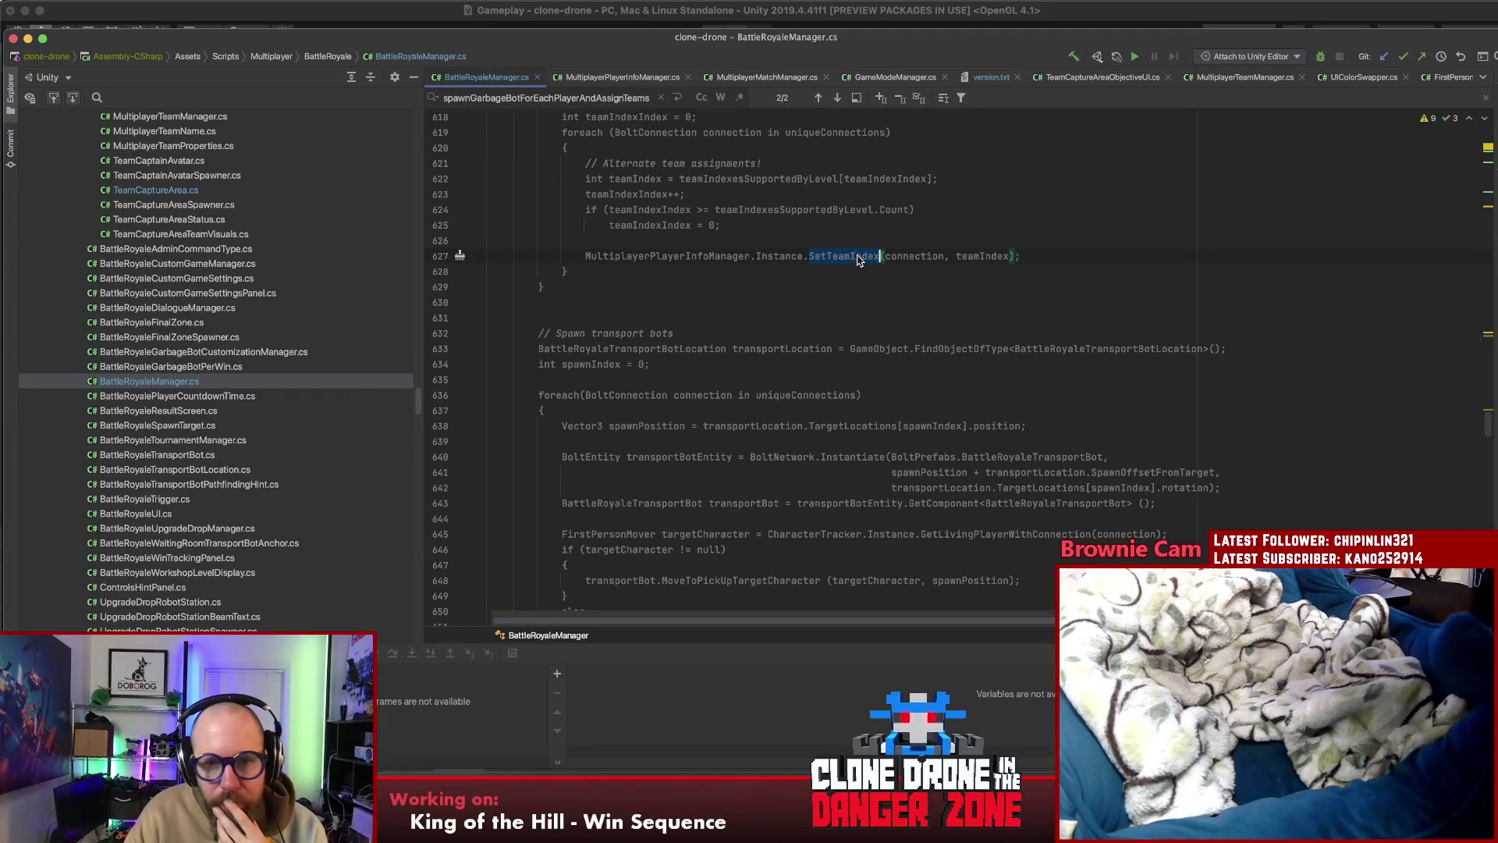
{"action": "double_click", "coordinate": [693, 258]}
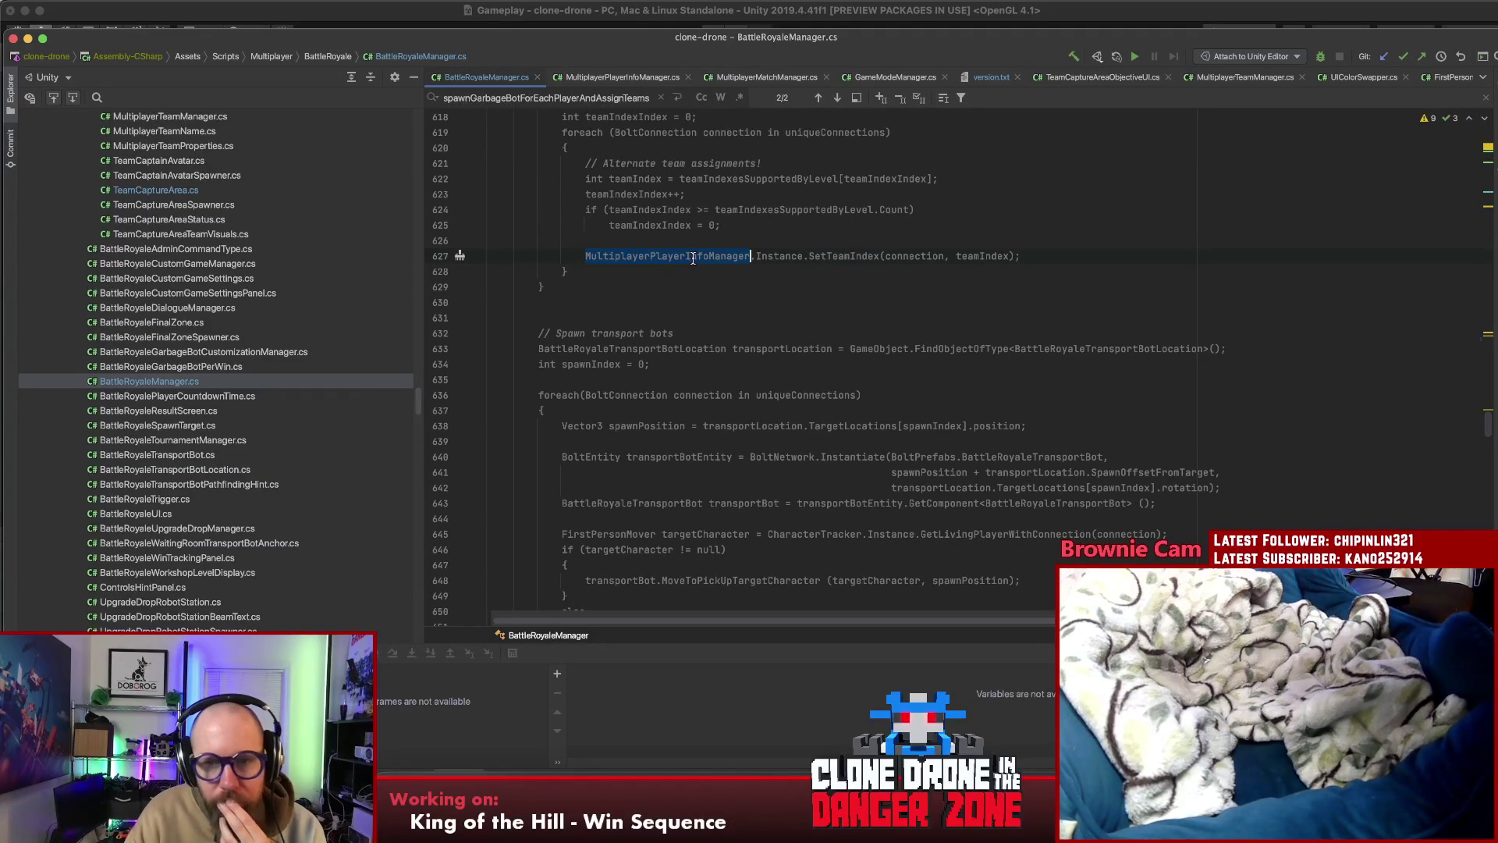
{"action": "double_click", "coordinate": [813, 256]}
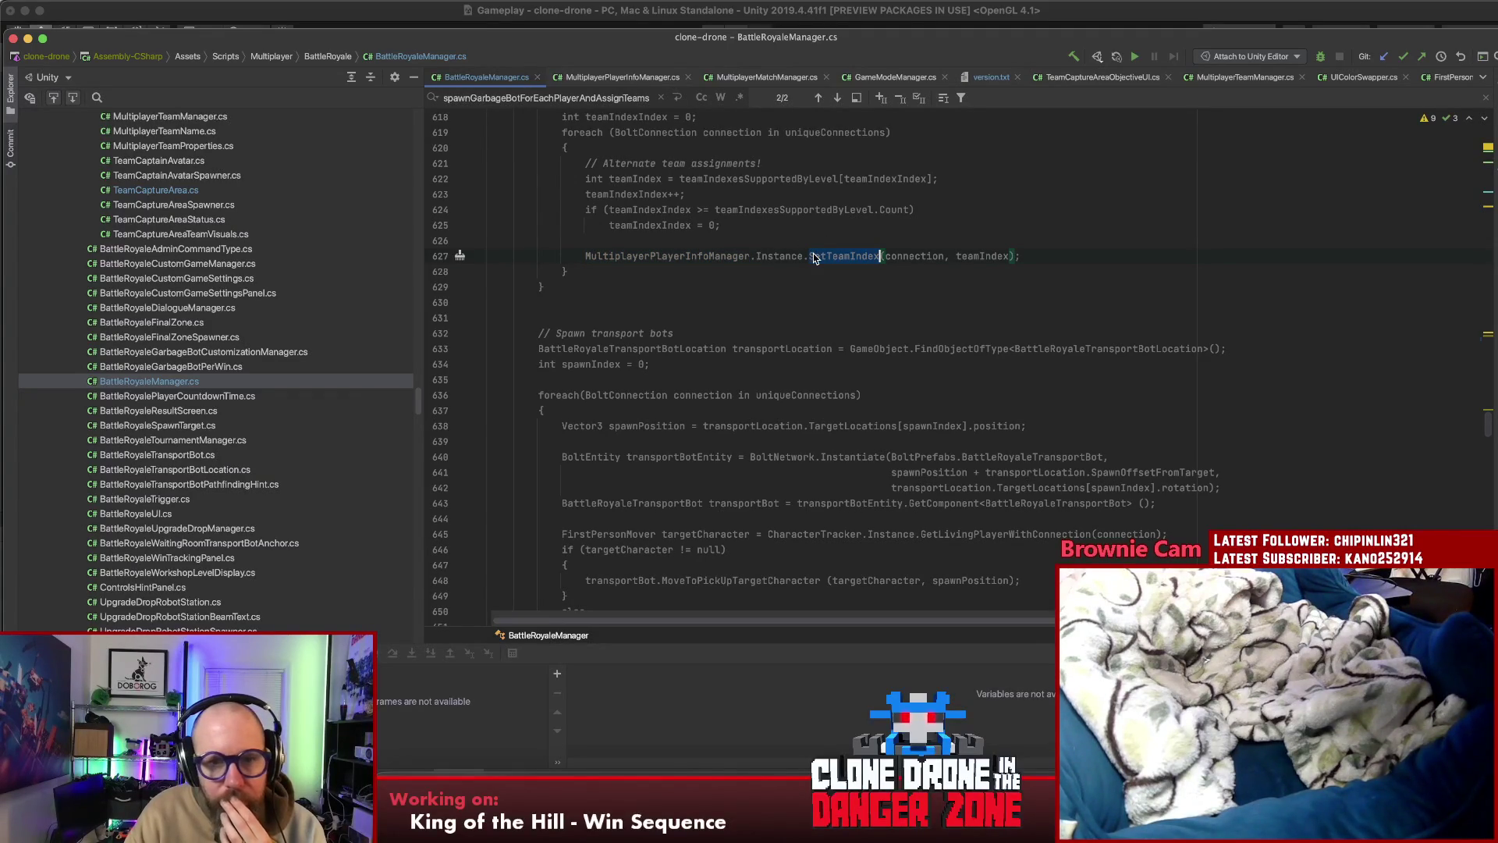
{"action": "double_click", "coordinate": [660, 257]}
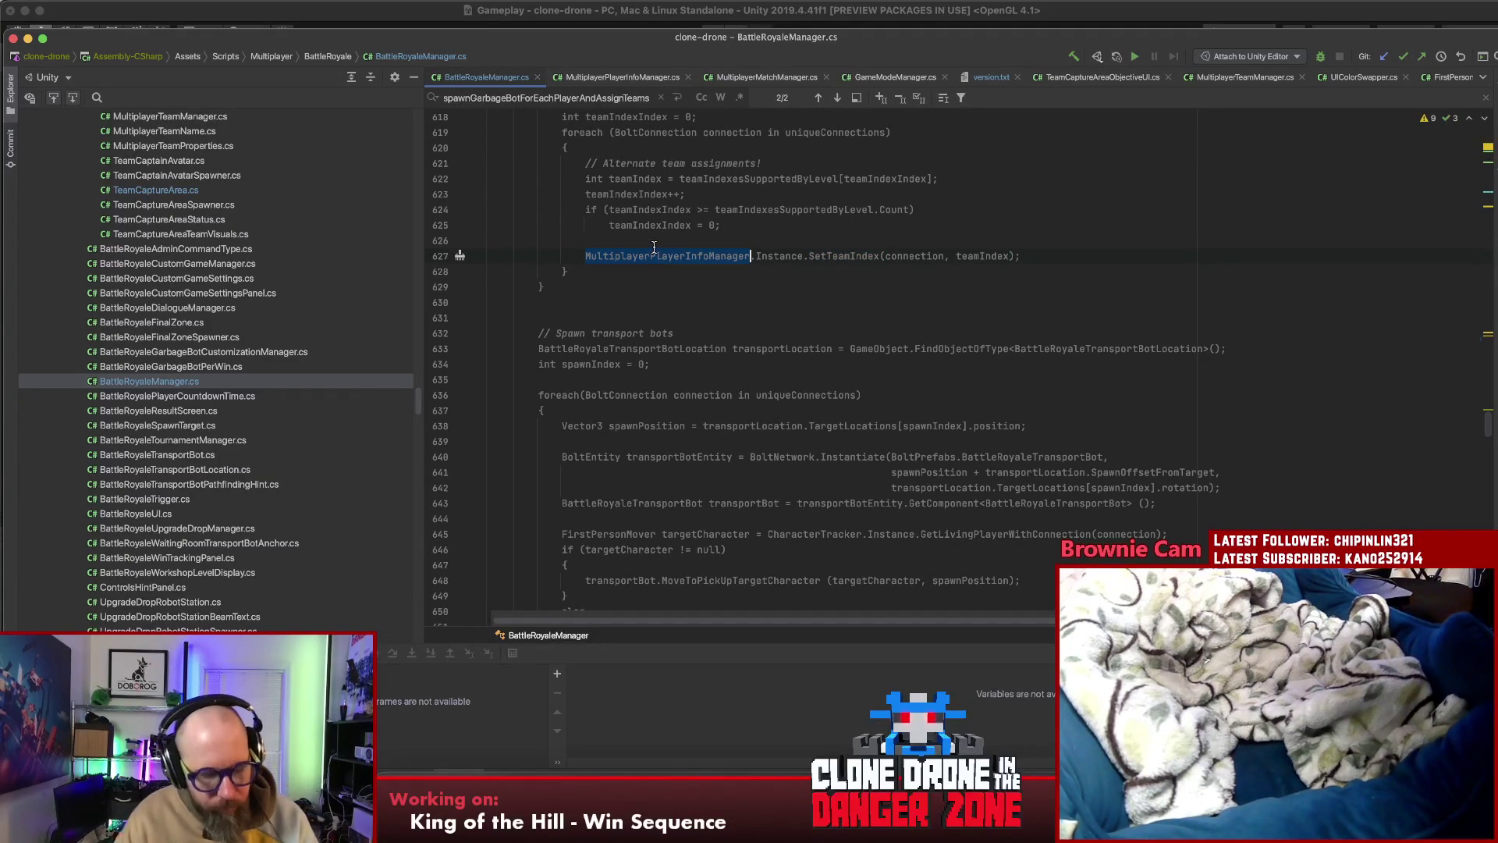
{"action": "left_click", "coordinate": [654, 247], "text": "super"}
{"action": "key", "text": "Return"}
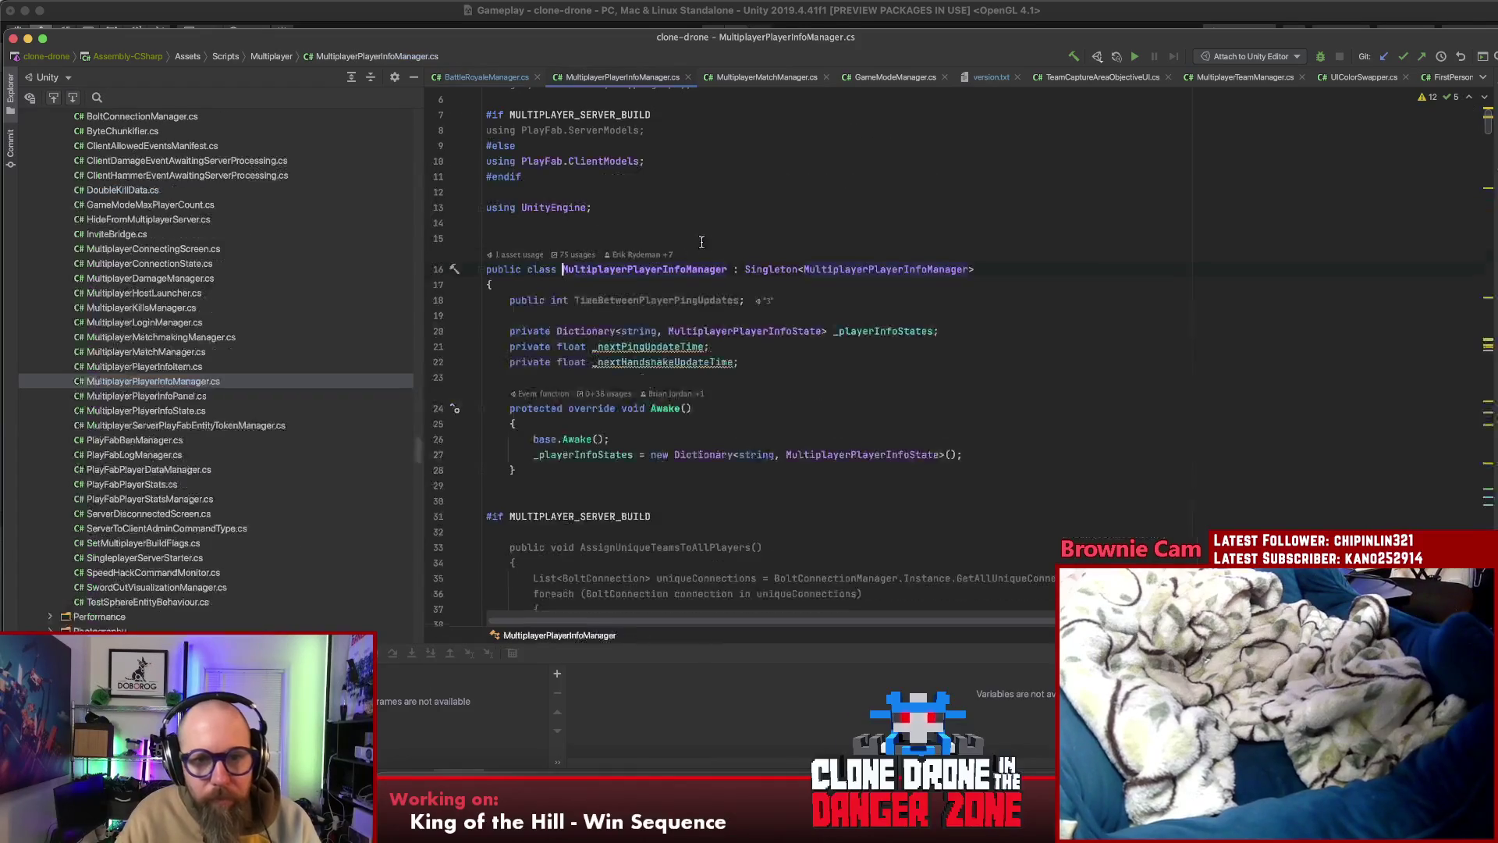
Locate the SetTeamIndex definition in MultiplayerPlayerInfoManager.cs with an in-file search
{"action": "key", "text": "ctrl+Down"}
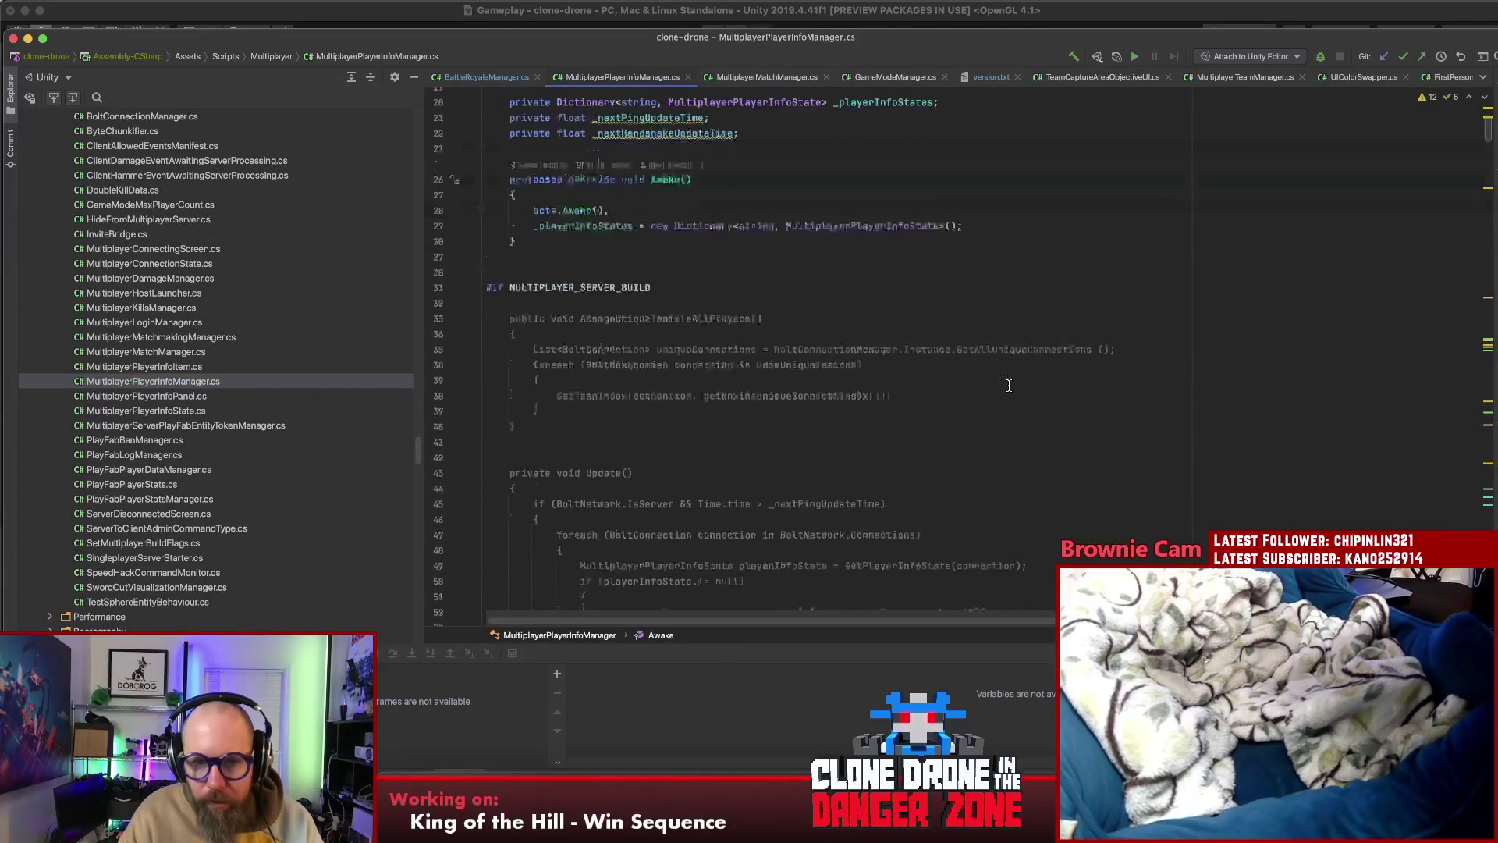
{"action": "scroll", "coordinate": [1012, 388], "scroll_direction": "up", "scroll_amount": 5}
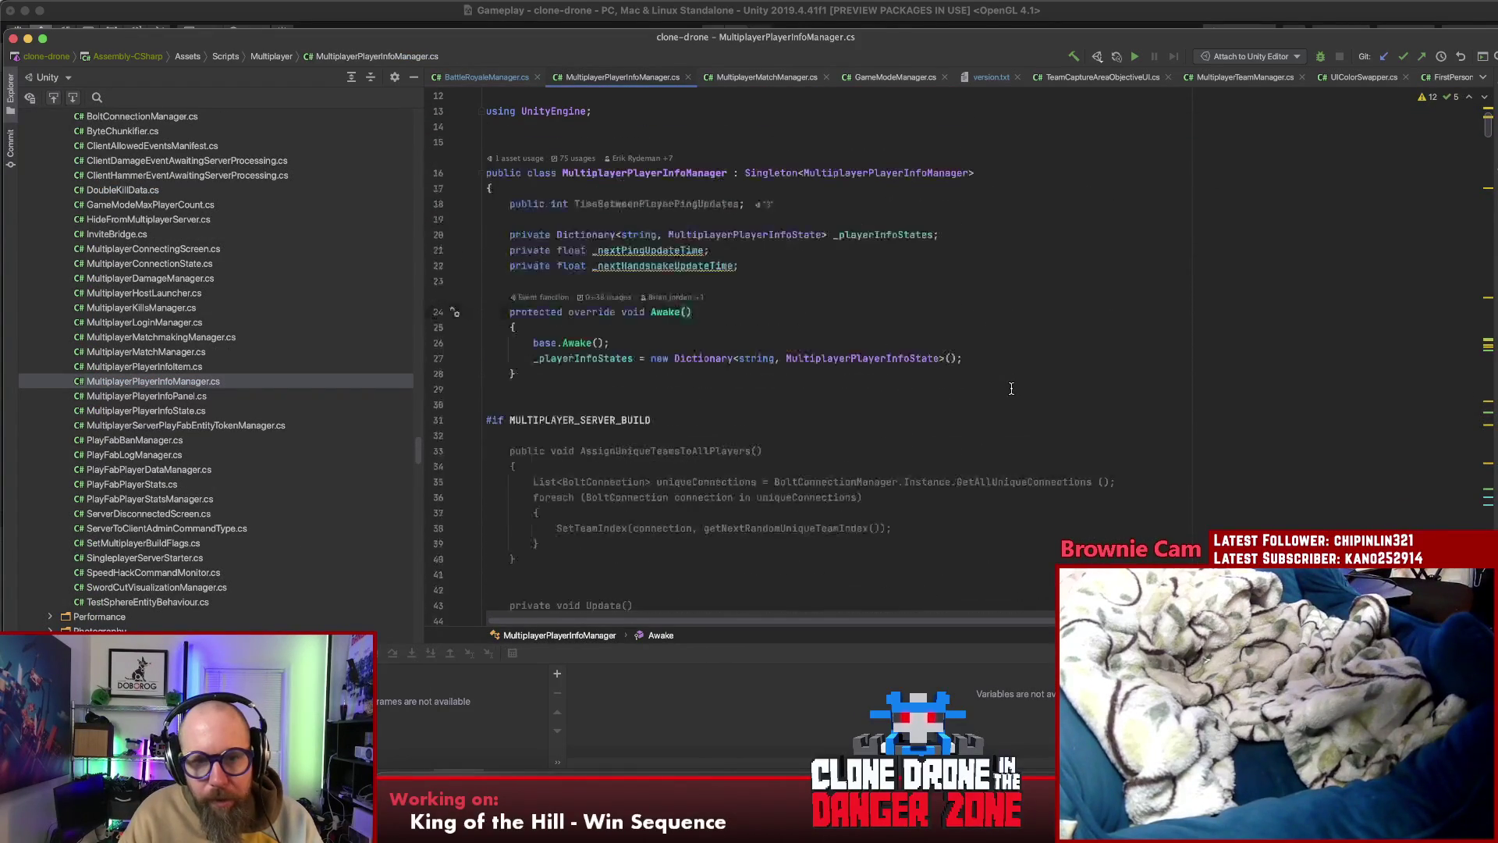
{"action": "left_click", "coordinate": [1021, 172]}
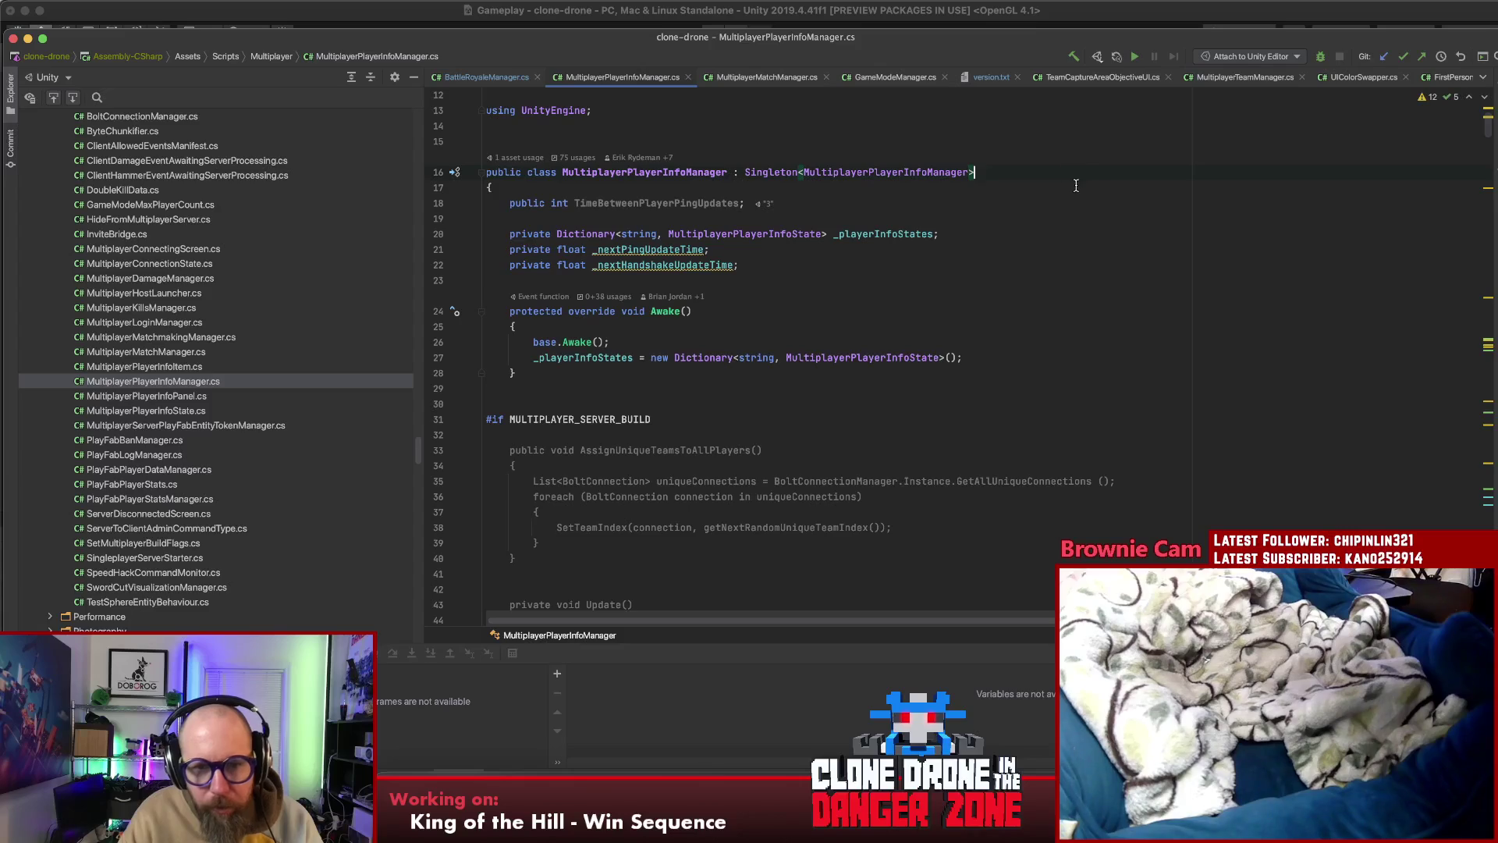
{"action": "key", "text": "super+f"}
{"action": "type", "text": "settea"}
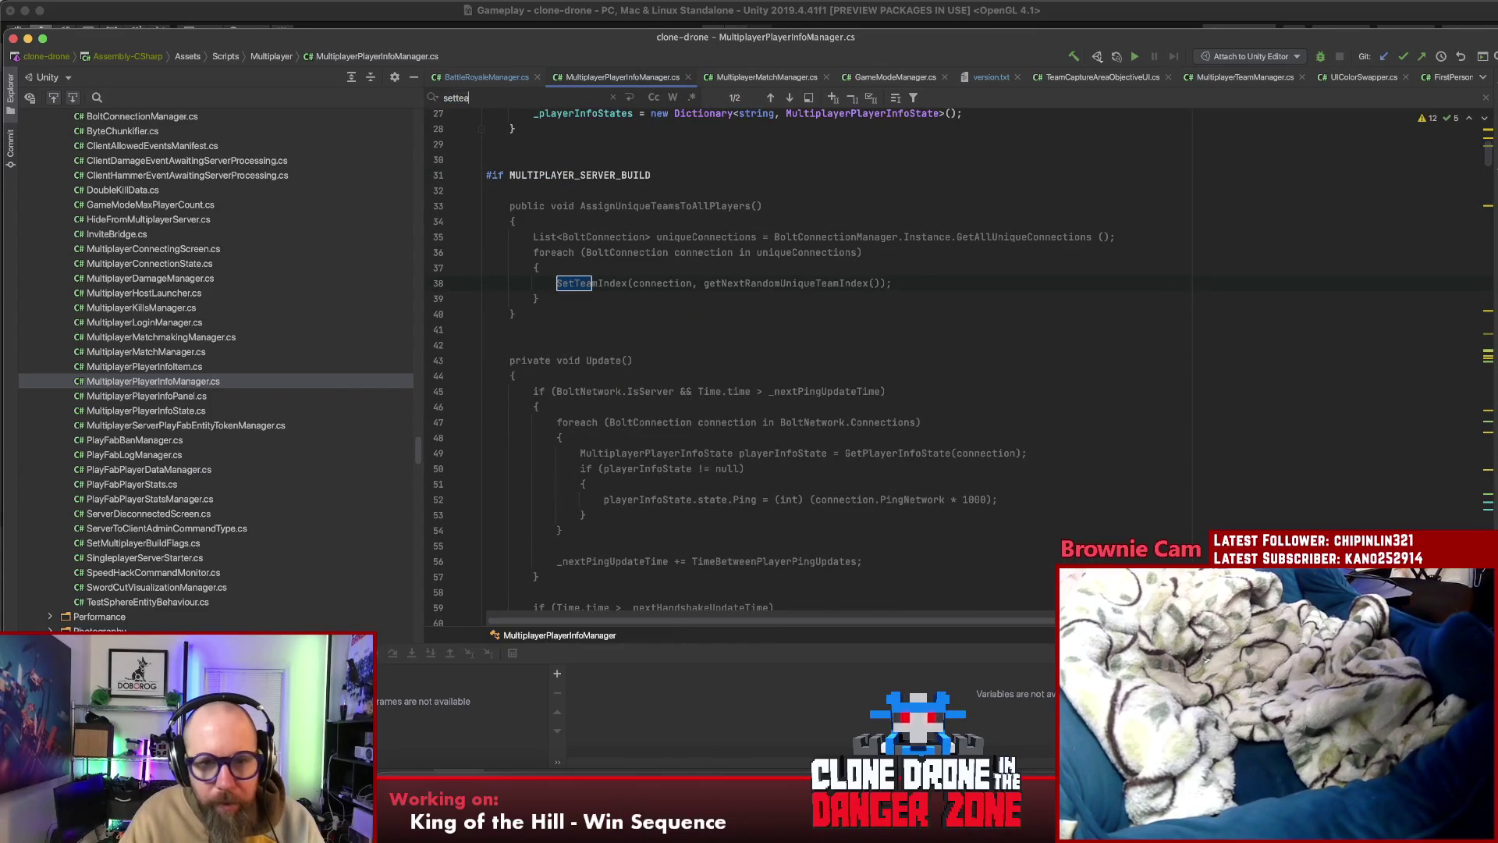
{"action": "double_click", "coordinate": [600, 284]}
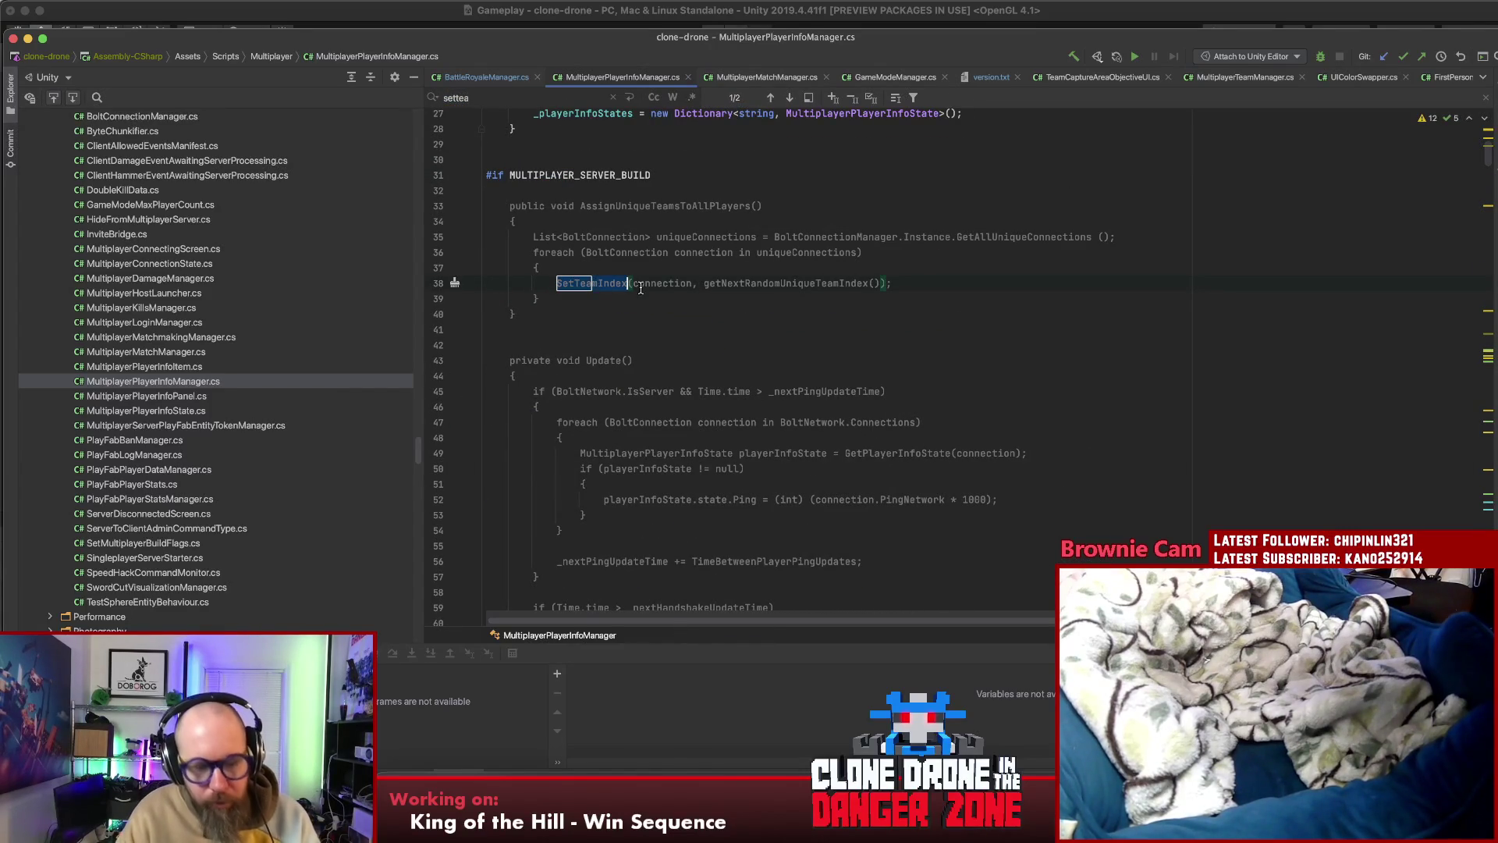
{"action": "key", "text": "super+f"}
{"action": "key", "text": "Return"}
Follow GetPlayerInfoState inside SetTeamIndex to open the MultiplayerPlayerInfoState class
{"action": "left_click", "coordinate": [579, 313]}
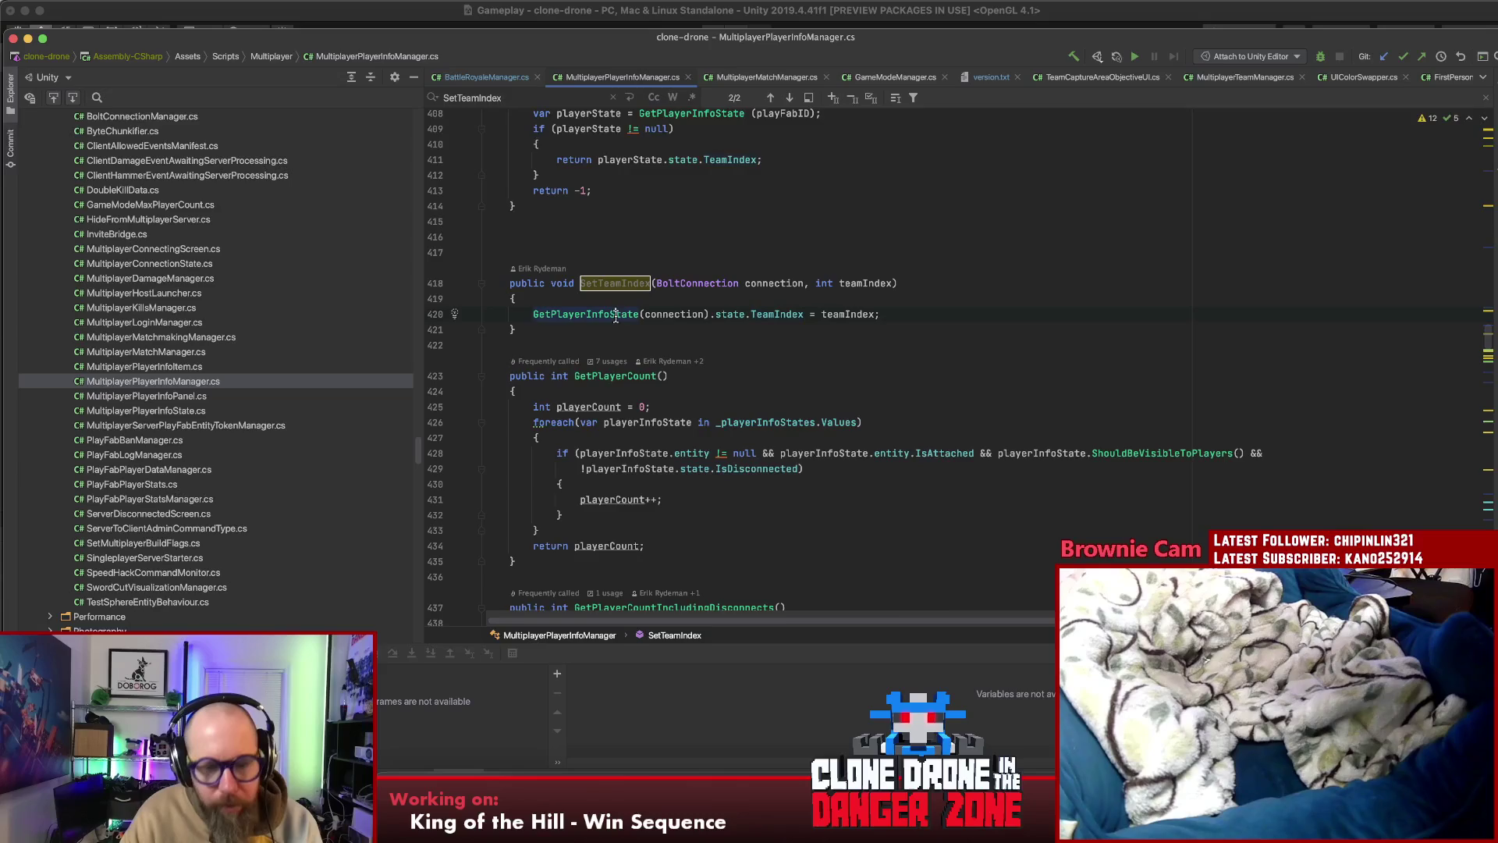
{"action": "left_click", "coordinate": [616, 315], "text": "super"}
{"action": "key", "text": "super+shift+b"}
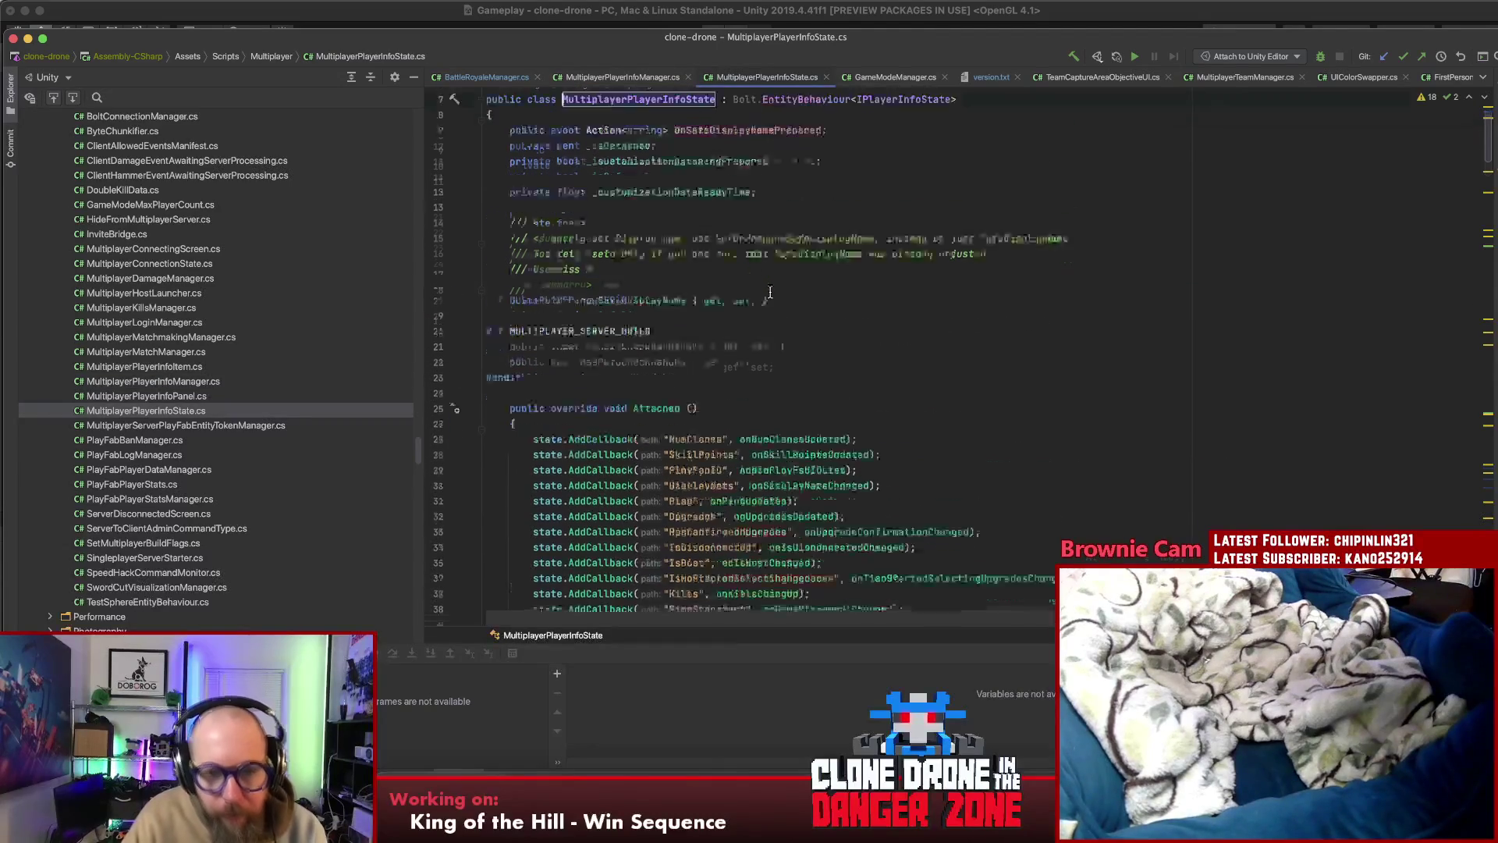
Go to the onTeamIndexChanged callback definition, which dispatches CharacterTeamIndexChanged
{"action": "scroll", "coordinate": [770, 292], "scroll_direction": "down", "scroll_amount": 4}
{"action": "left_click", "coordinate": [798, 479]}
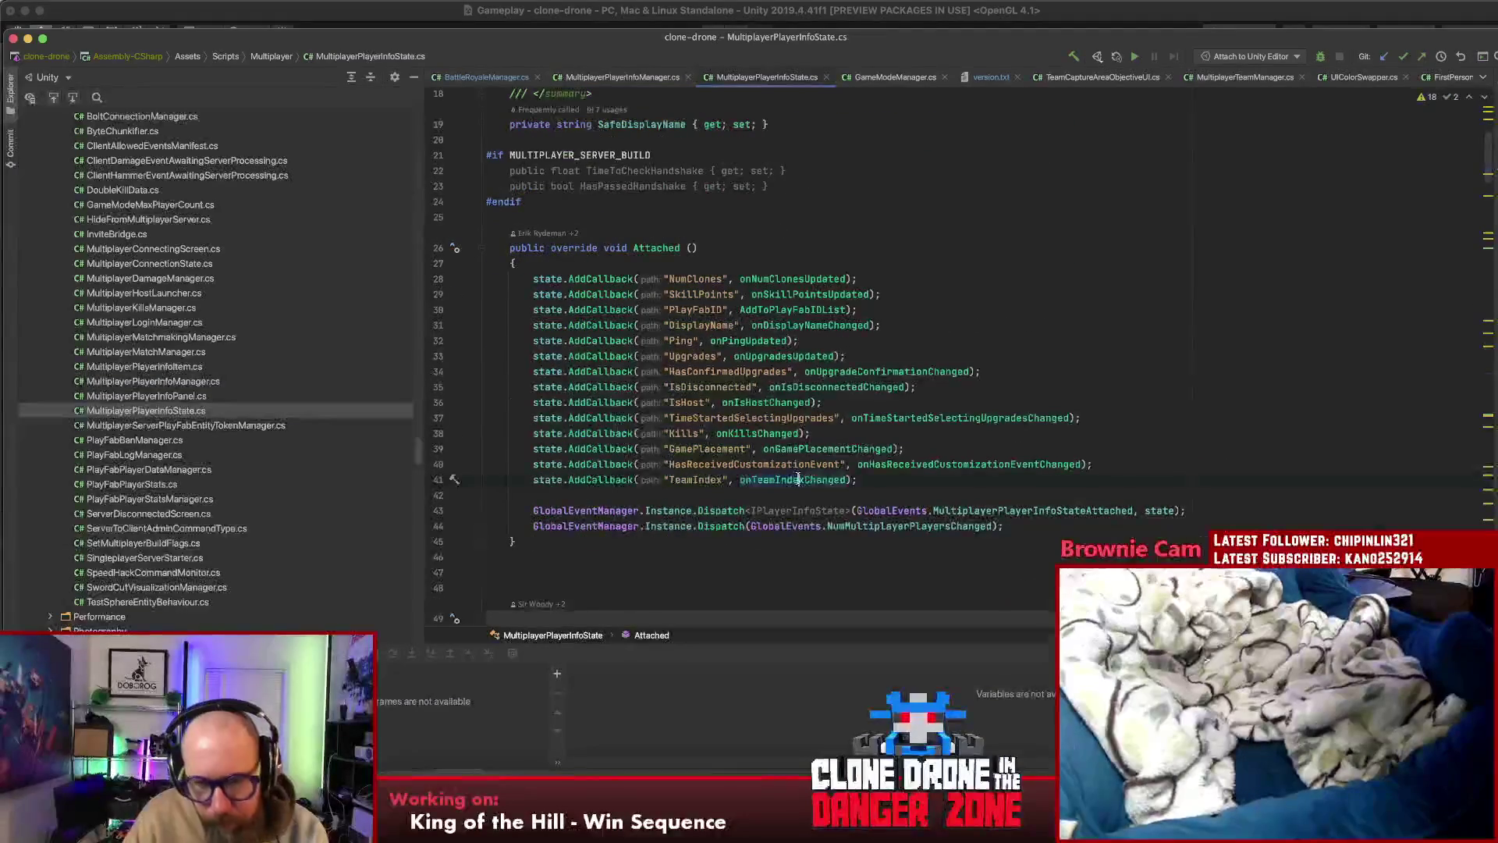
{"action": "left_click", "coordinate": [798, 479], "text": "super"}
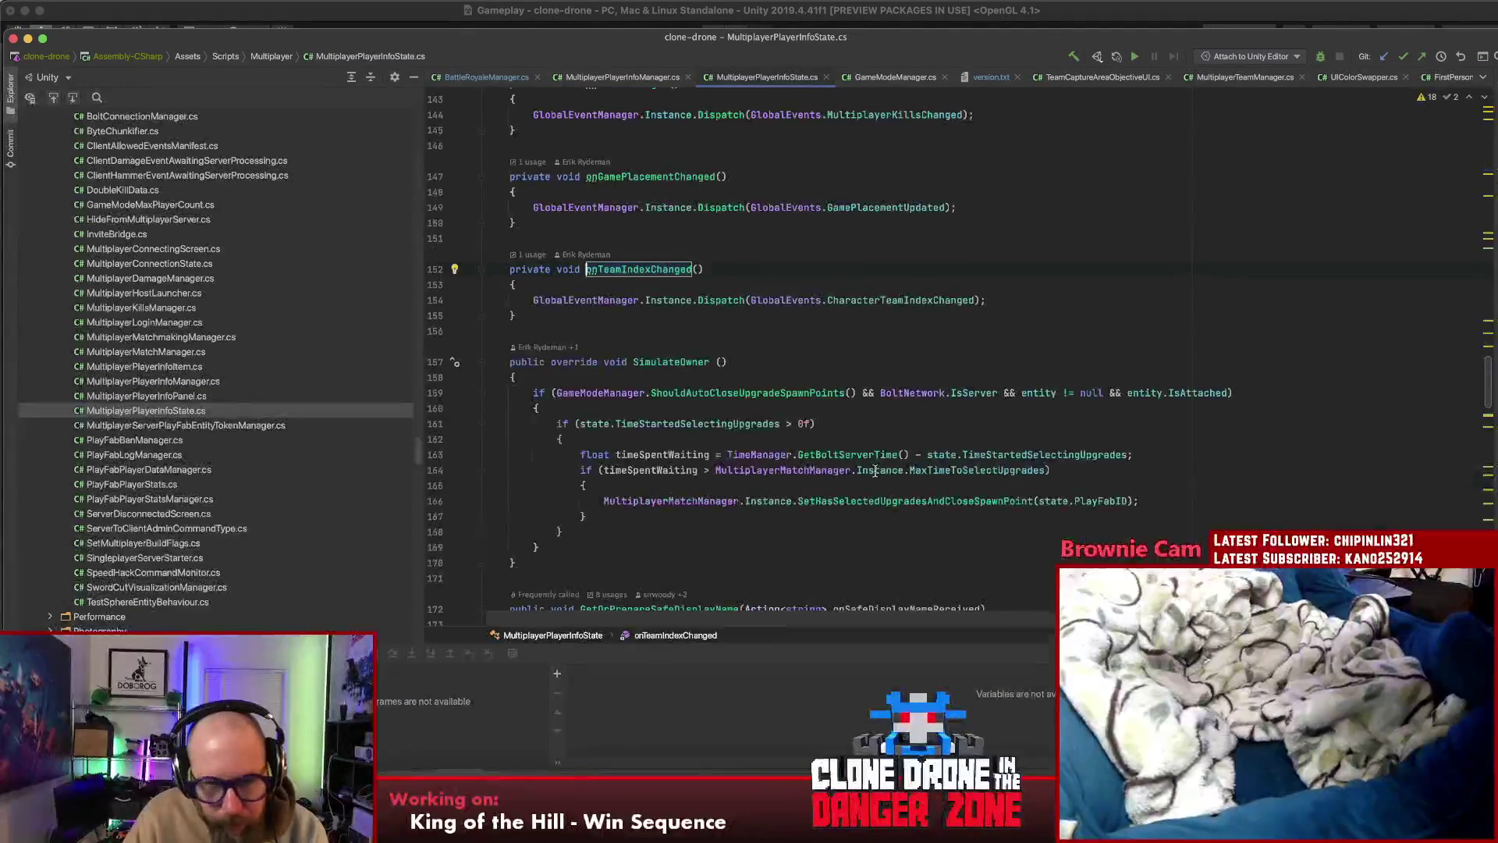
{"action": "left_click", "coordinate": [996, 301]}
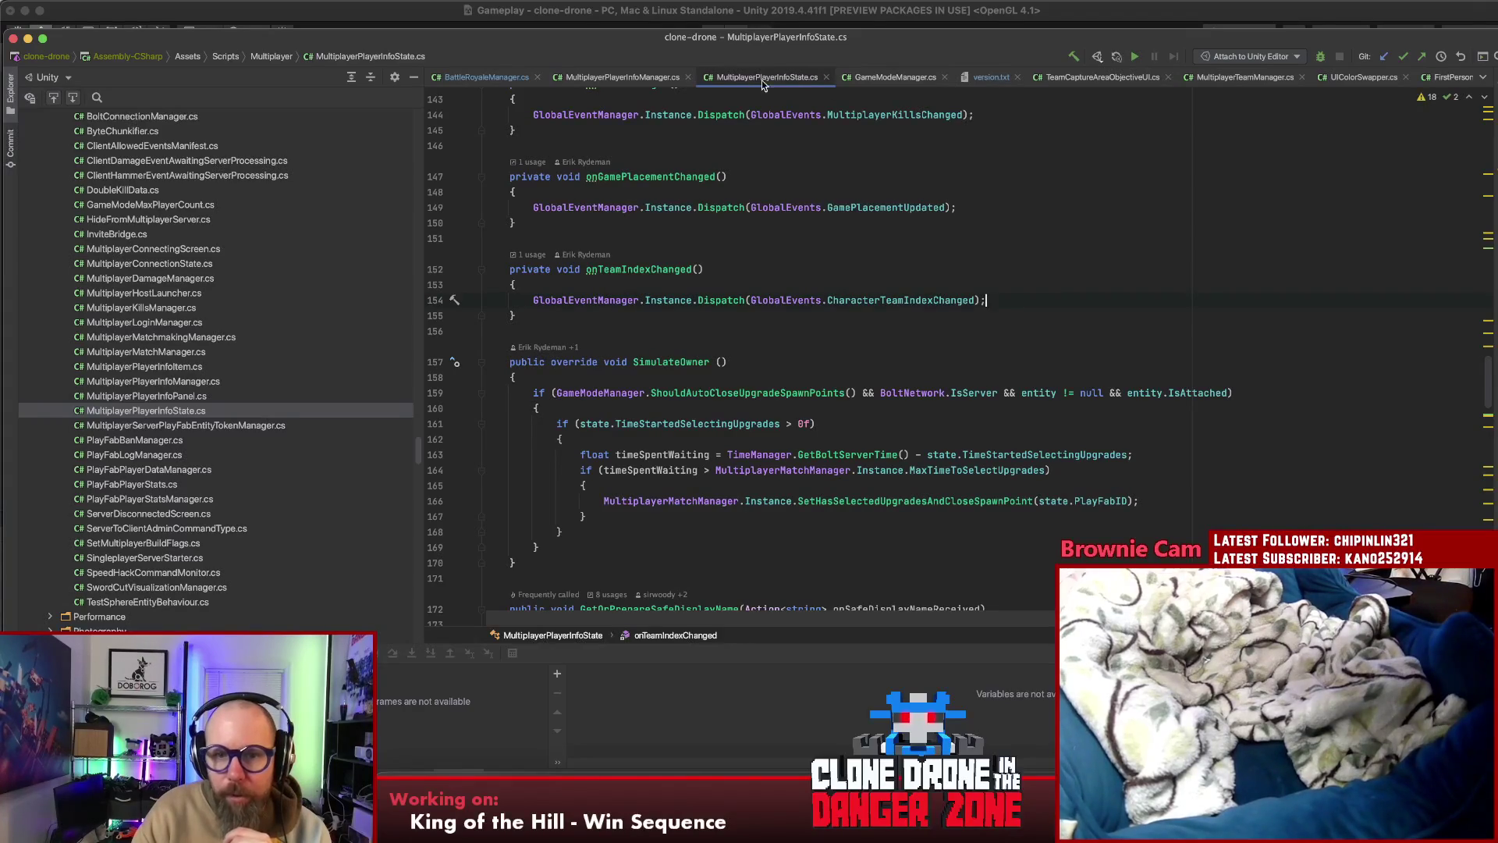
Review the rest of MultiplayerPlayerInfoState.cs, then return to MultiplayerPlayerInfoManager.cs at GetPlayerInfoState
{"action": "scroll", "coordinate": [1112, 293], "scroll_direction": "down", "scroll_amount": 5}
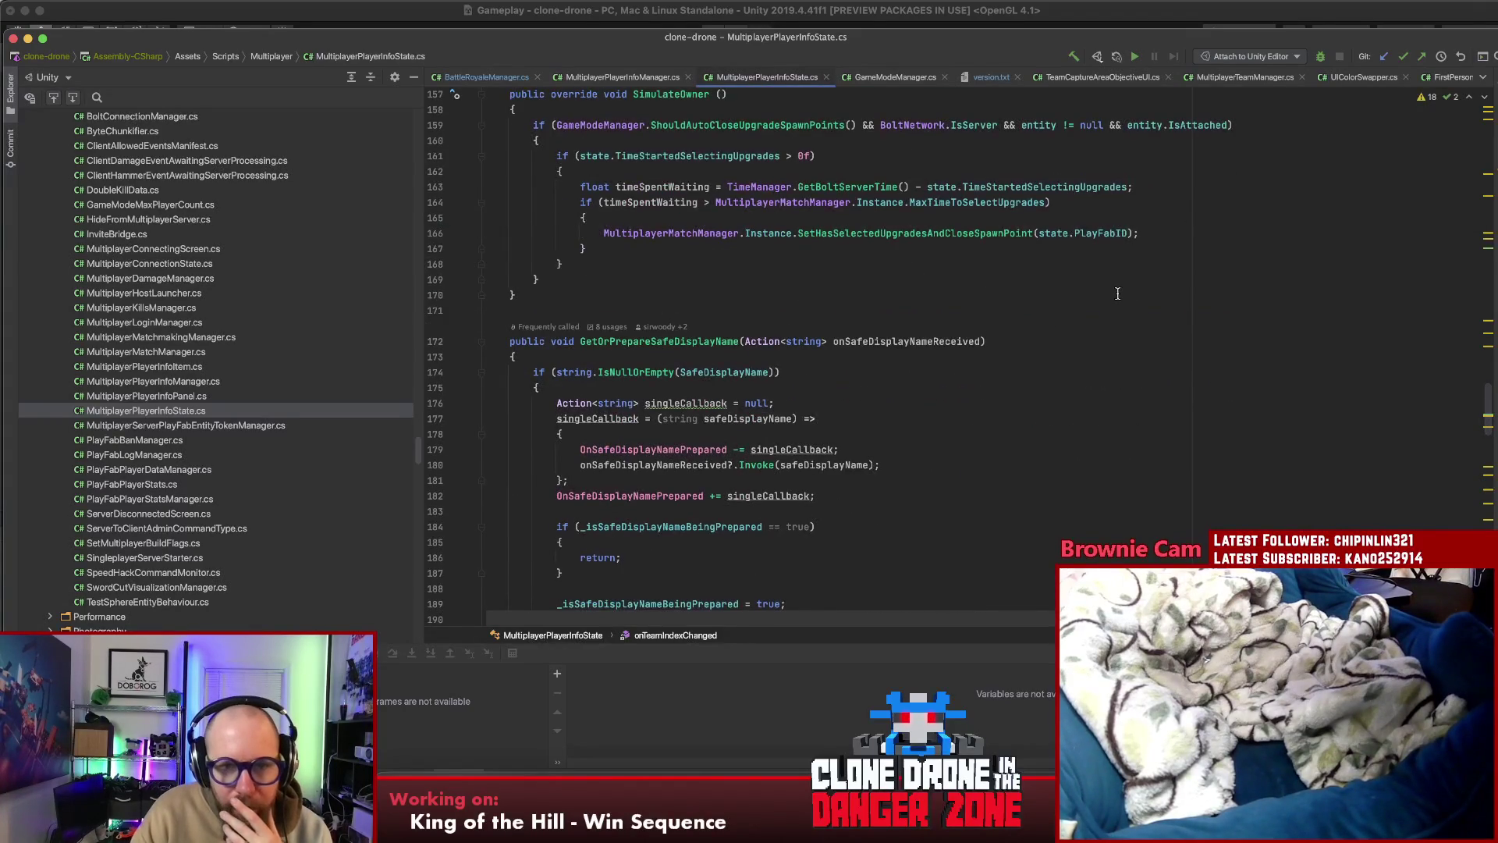
{"action": "scroll", "coordinate": [1118, 293], "scroll_direction": "up", "scroll_amount": 15}
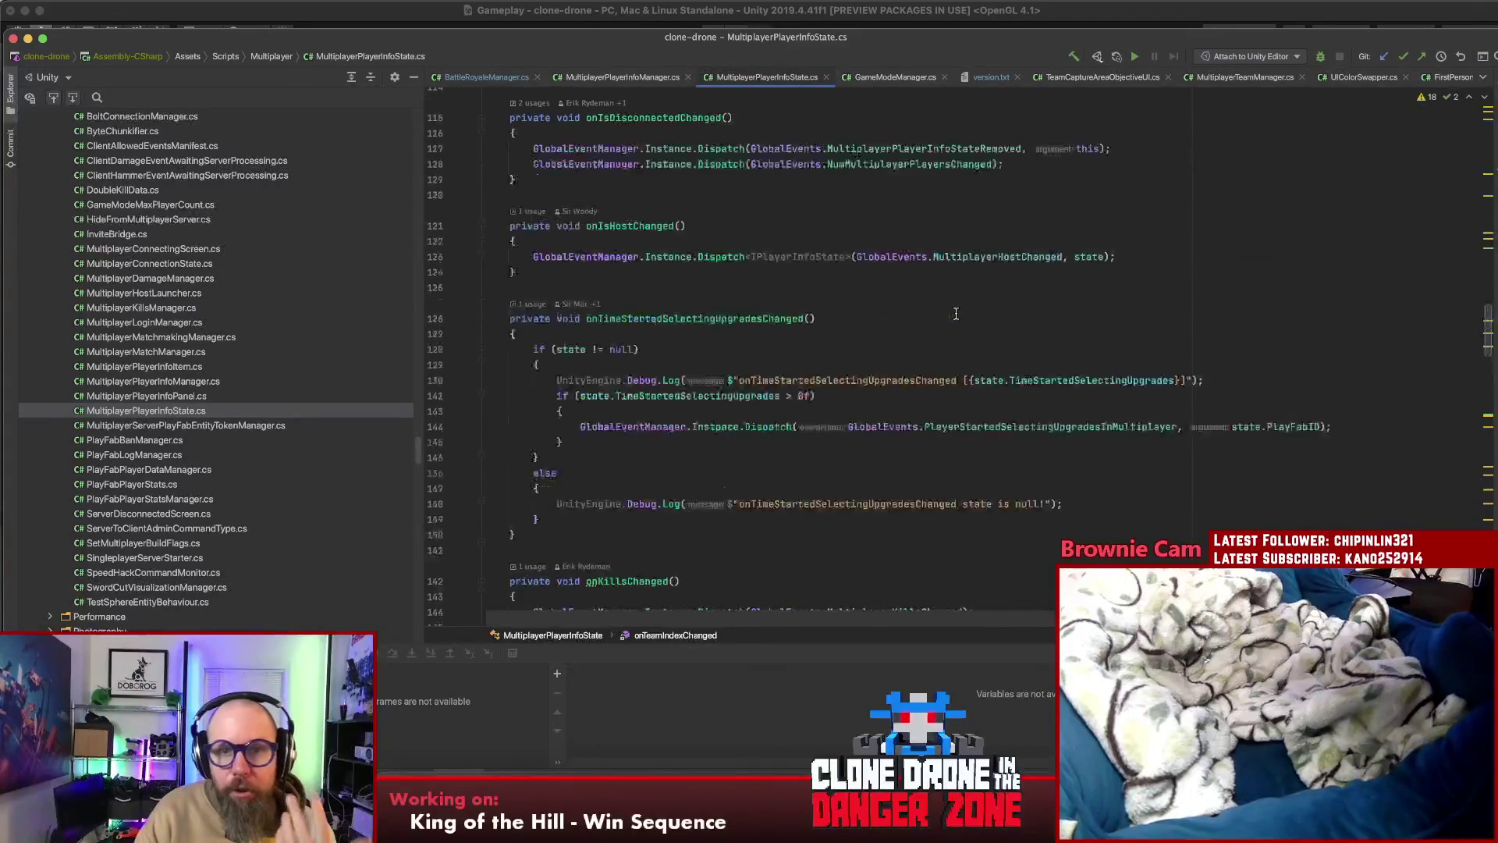
{"action": "scroll", "coordinate": [959, 320], "scroll_direction": "up", "scroll_amount": 5}
{"action": "scroll", "coordinate": [985, 350], "scroll_direction": "up", "scroll_amount": 12}
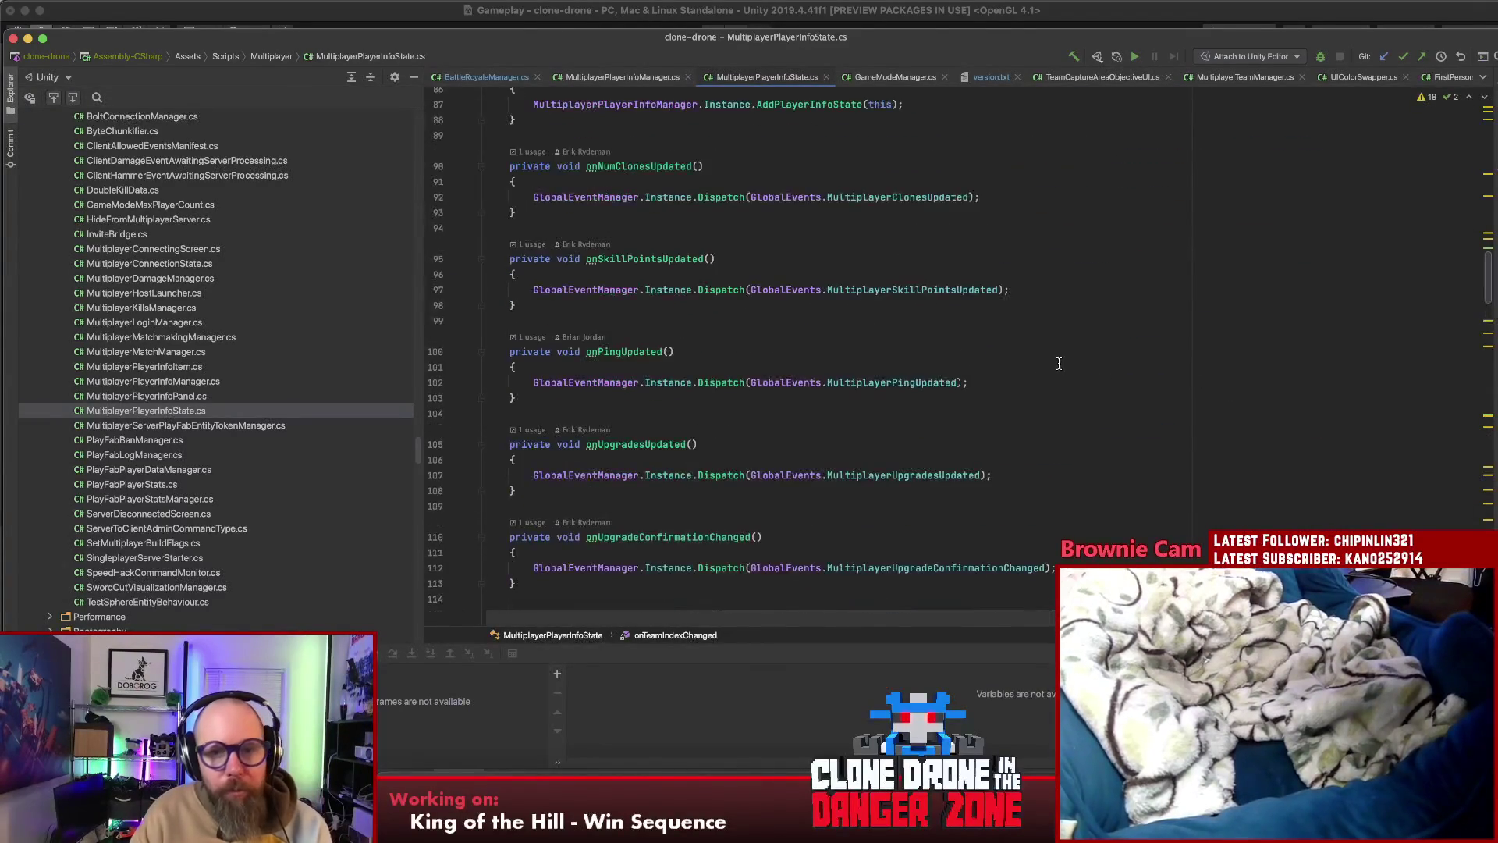
{"action": "scroll", "coordinate": [1052, 362], "scroll_direction": "up", "scroll_amount": 5}
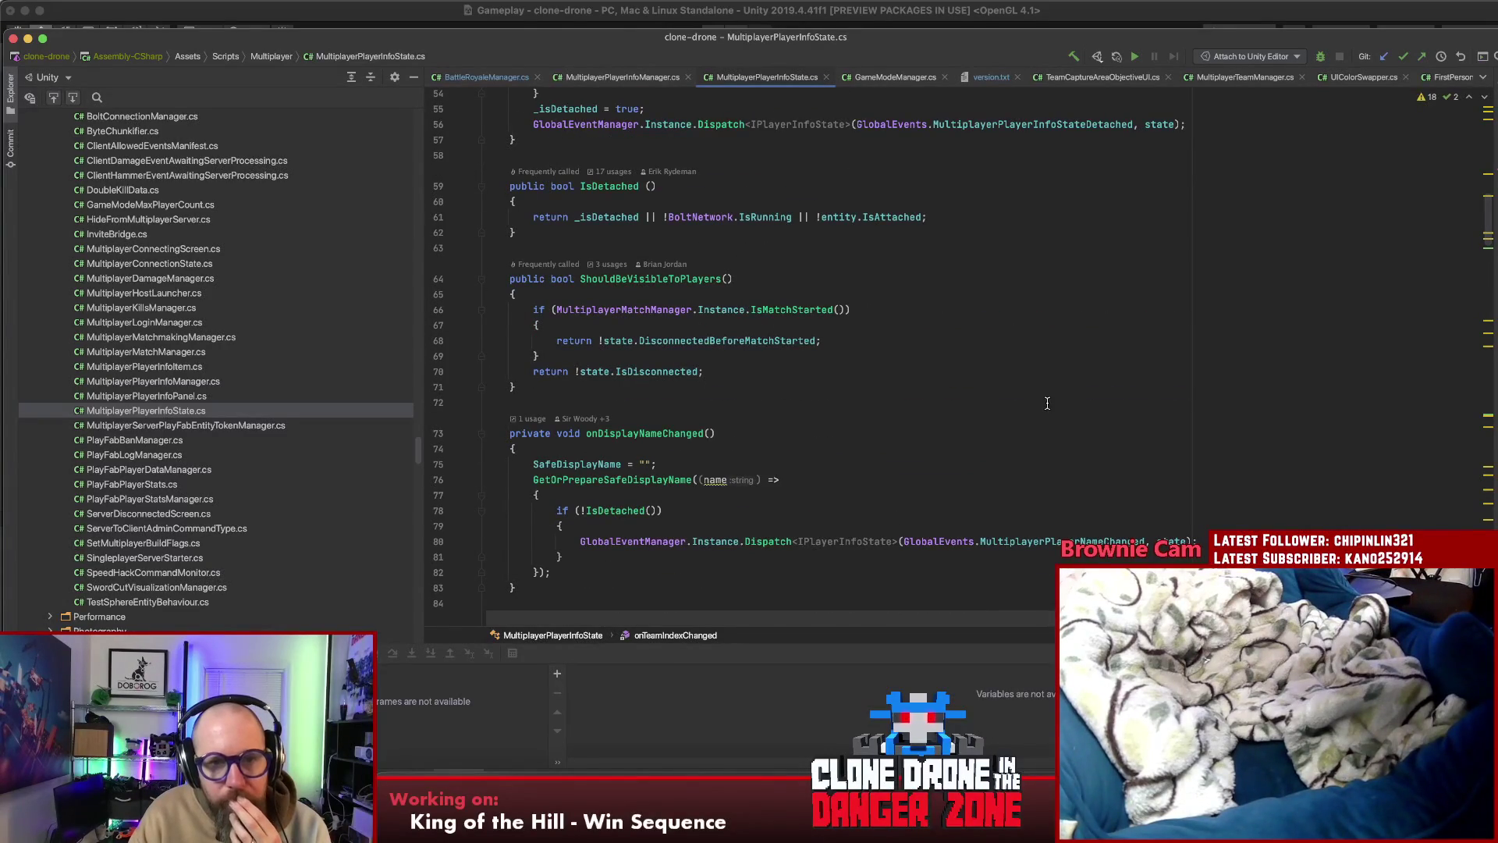
{"action": "scroll", "coordinate": [1046, 402], "scroll_direction": "up", "scroll_amount": 5}
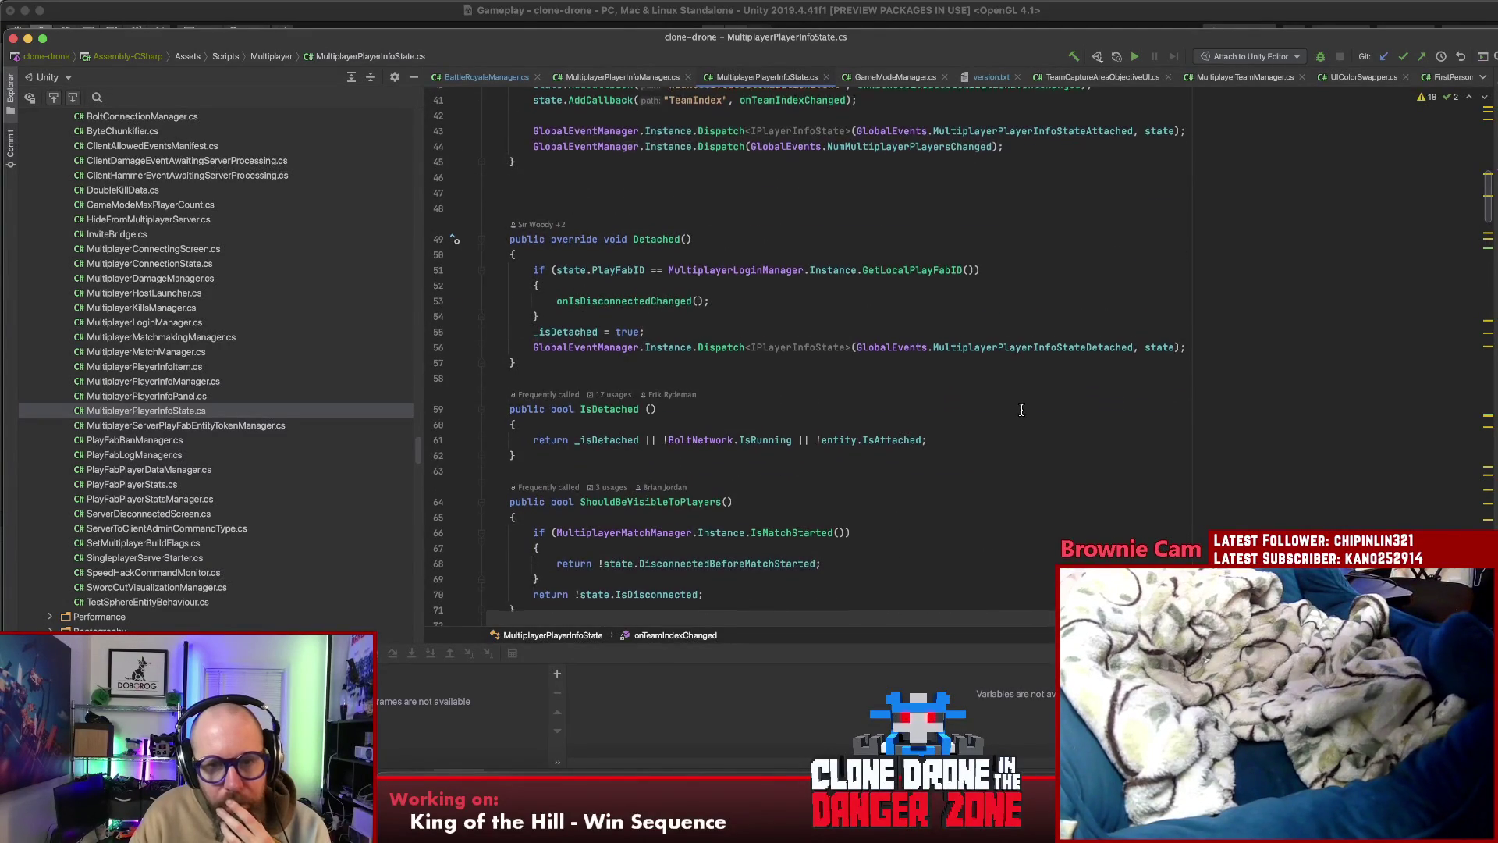
{"action": "scroll", "coordinate": [1007, 412], "scroll_direction": "up", "scroll_amount": 4}
{"action": "scroll", "coordinate": [1001, 418], "scroll_direction": "up", "scroll_amount": 5}
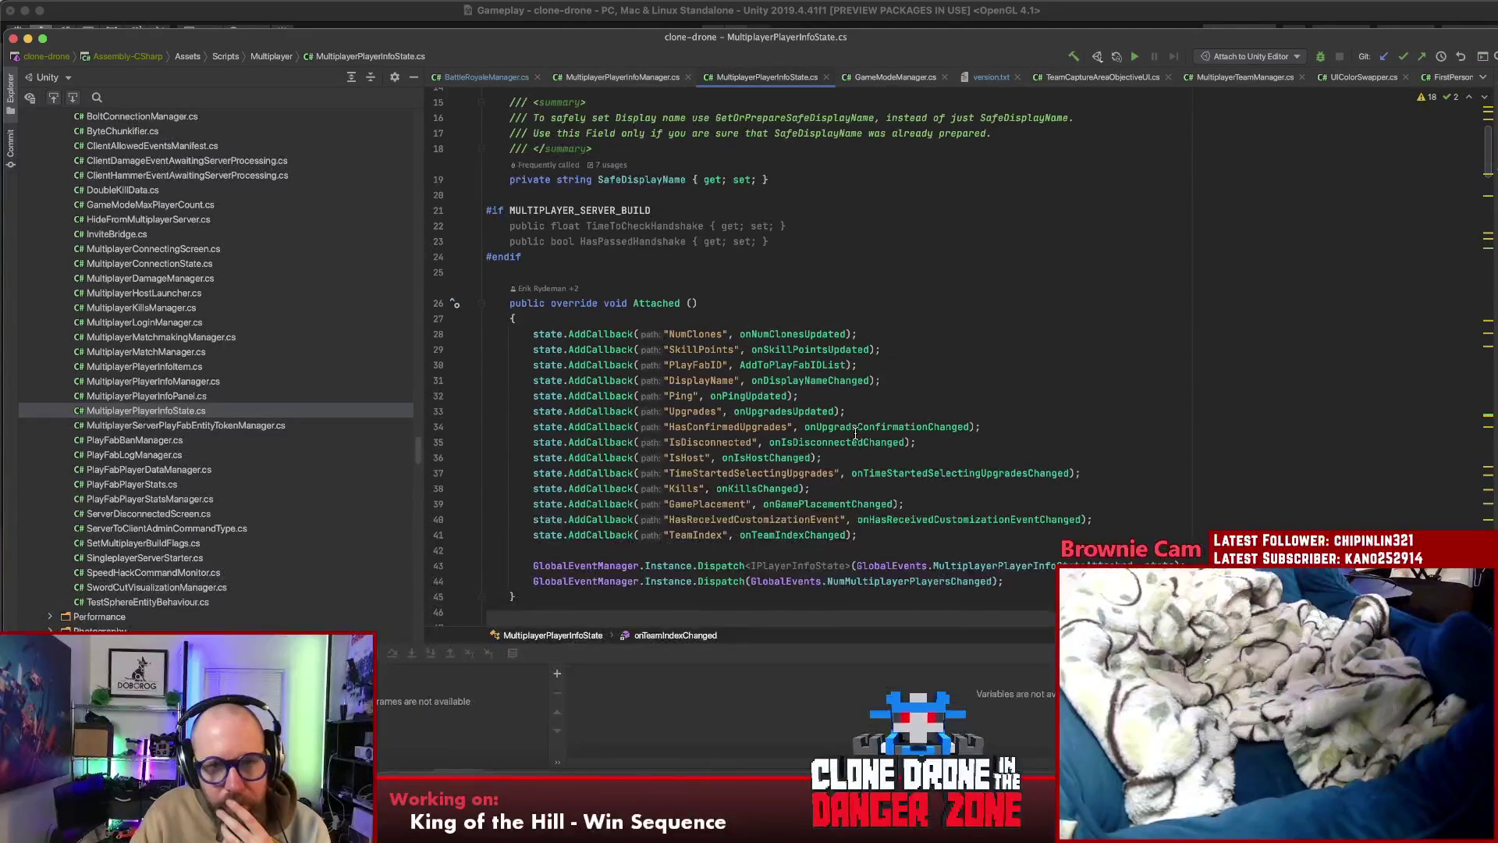
{"action": "scroll", "coordinate": [874, 437], "scroll_direction": "down", "scroll_amount": 20}
{"action": "scroll", "coordinate": [898, 443], "scroll_direction": "down", "scroll_amount": 8}
{"action": "scroll", "coordinate": [897, 442], "scroll_direction": "up", "scroll_amount": 5}
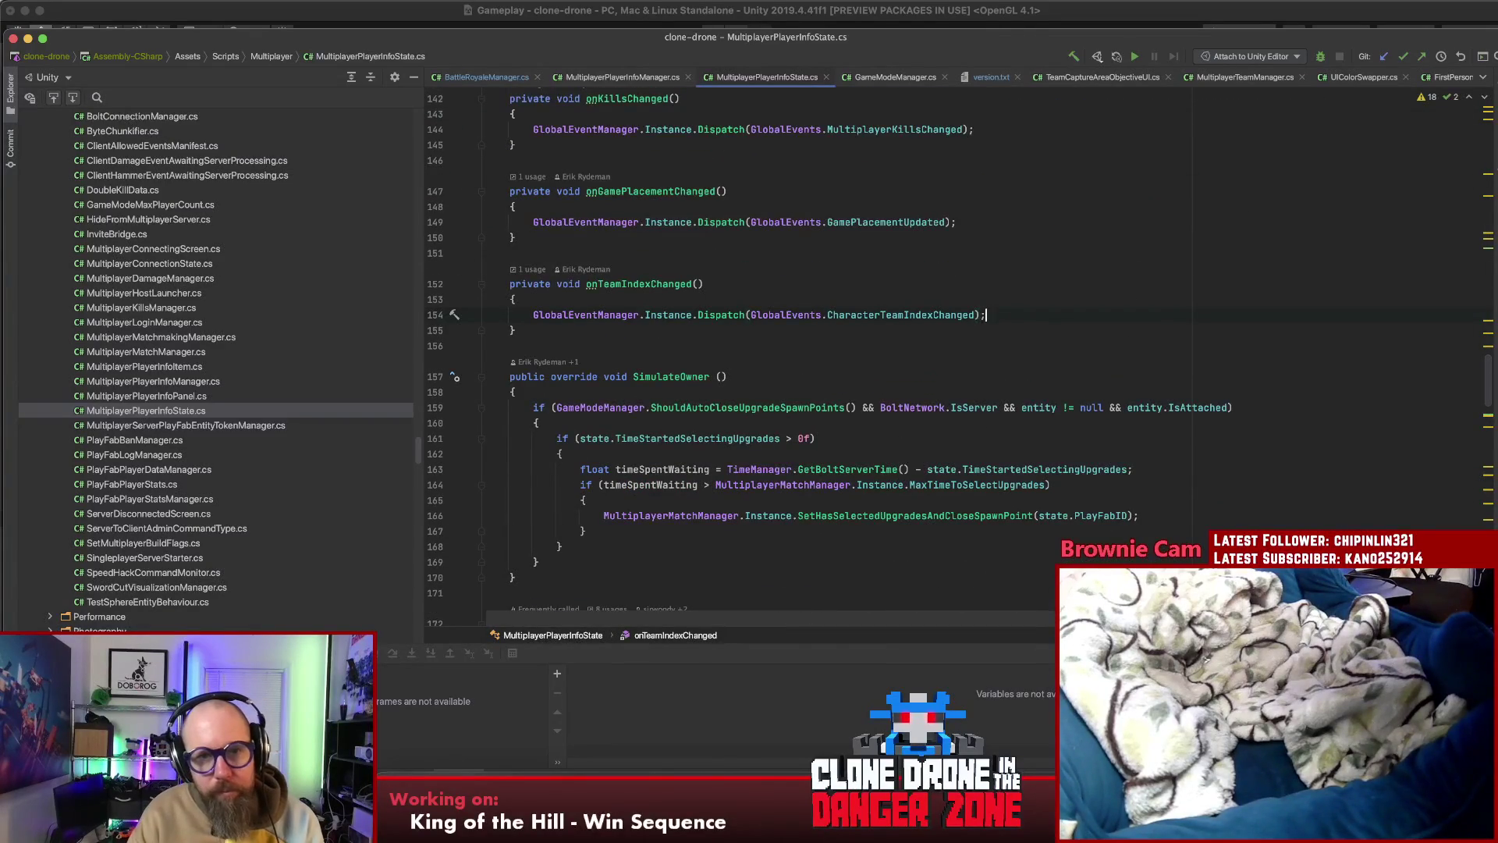
{"action": "left_click", "coordinate": [606, 77]}
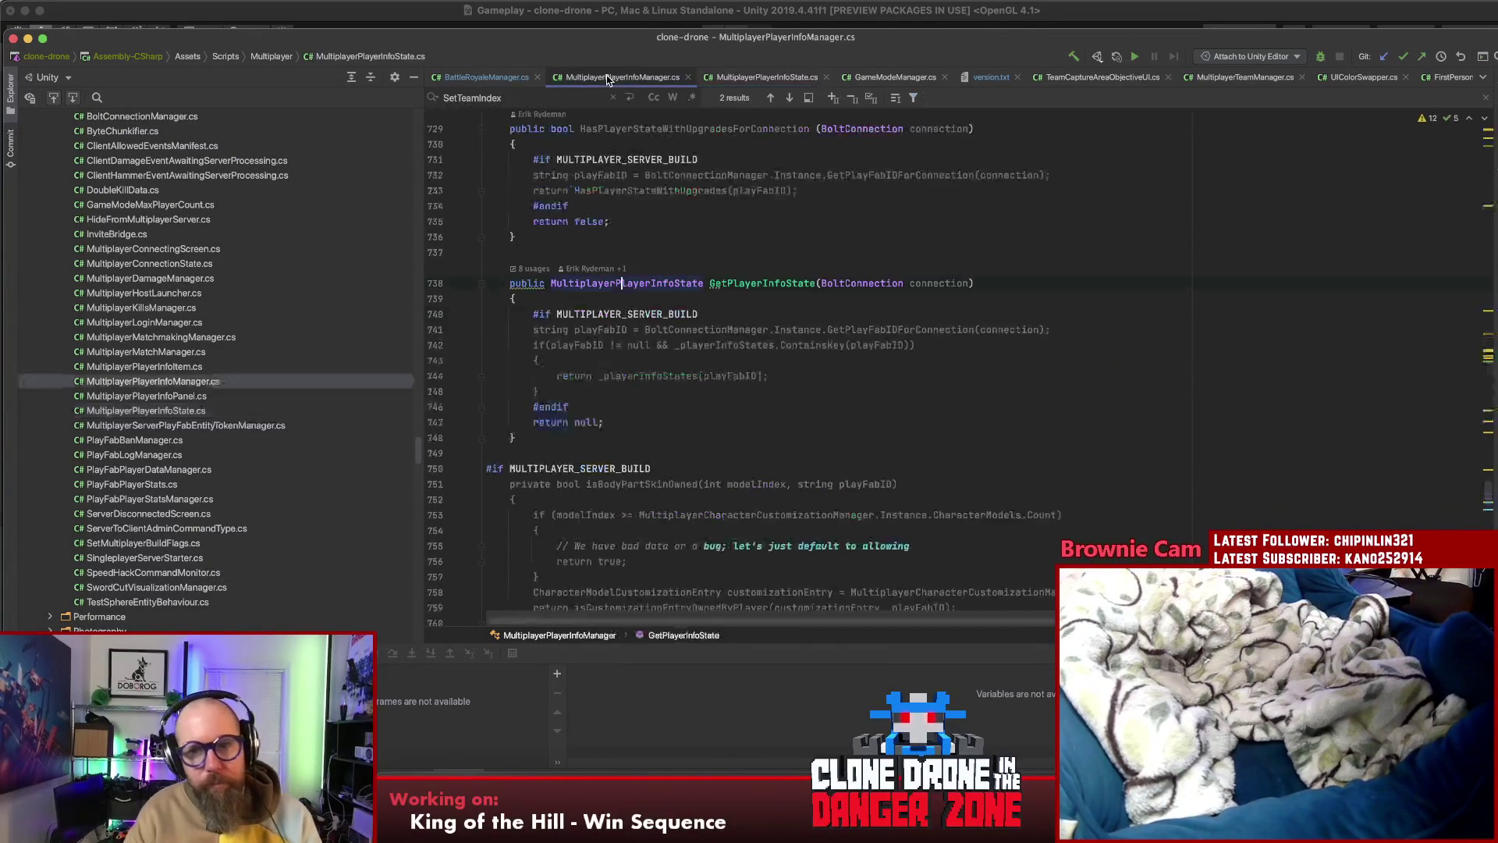
Search the file for 'getlocal' and step to the GetLocalPlayFabID match on line 230
{"action": "left_click", "coordinate": [924, 252]}
{"action": "key", "text": "super+f"}
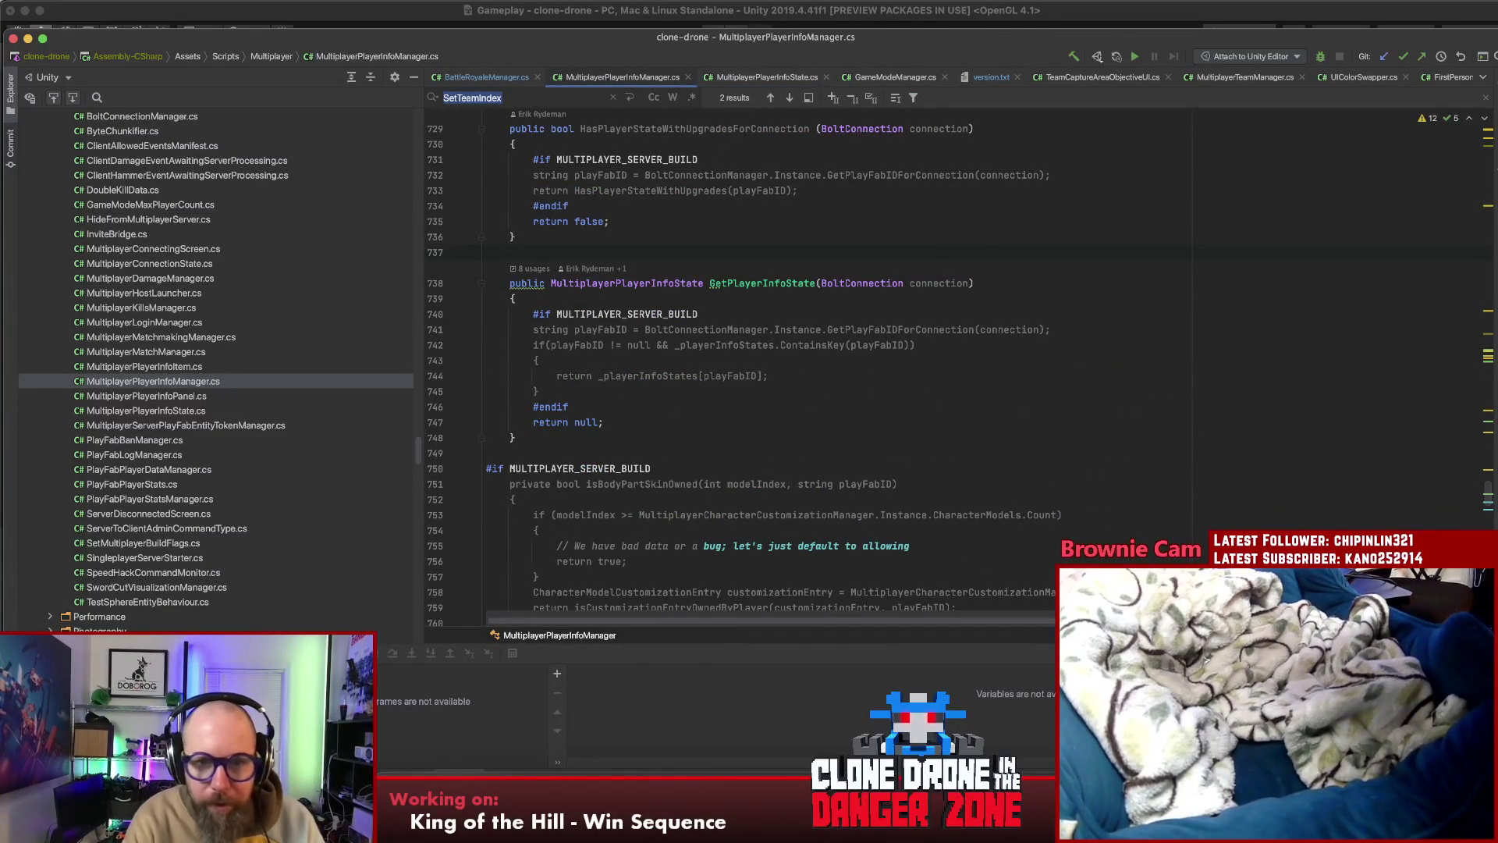
{"action": "key", "text": "Escape"}
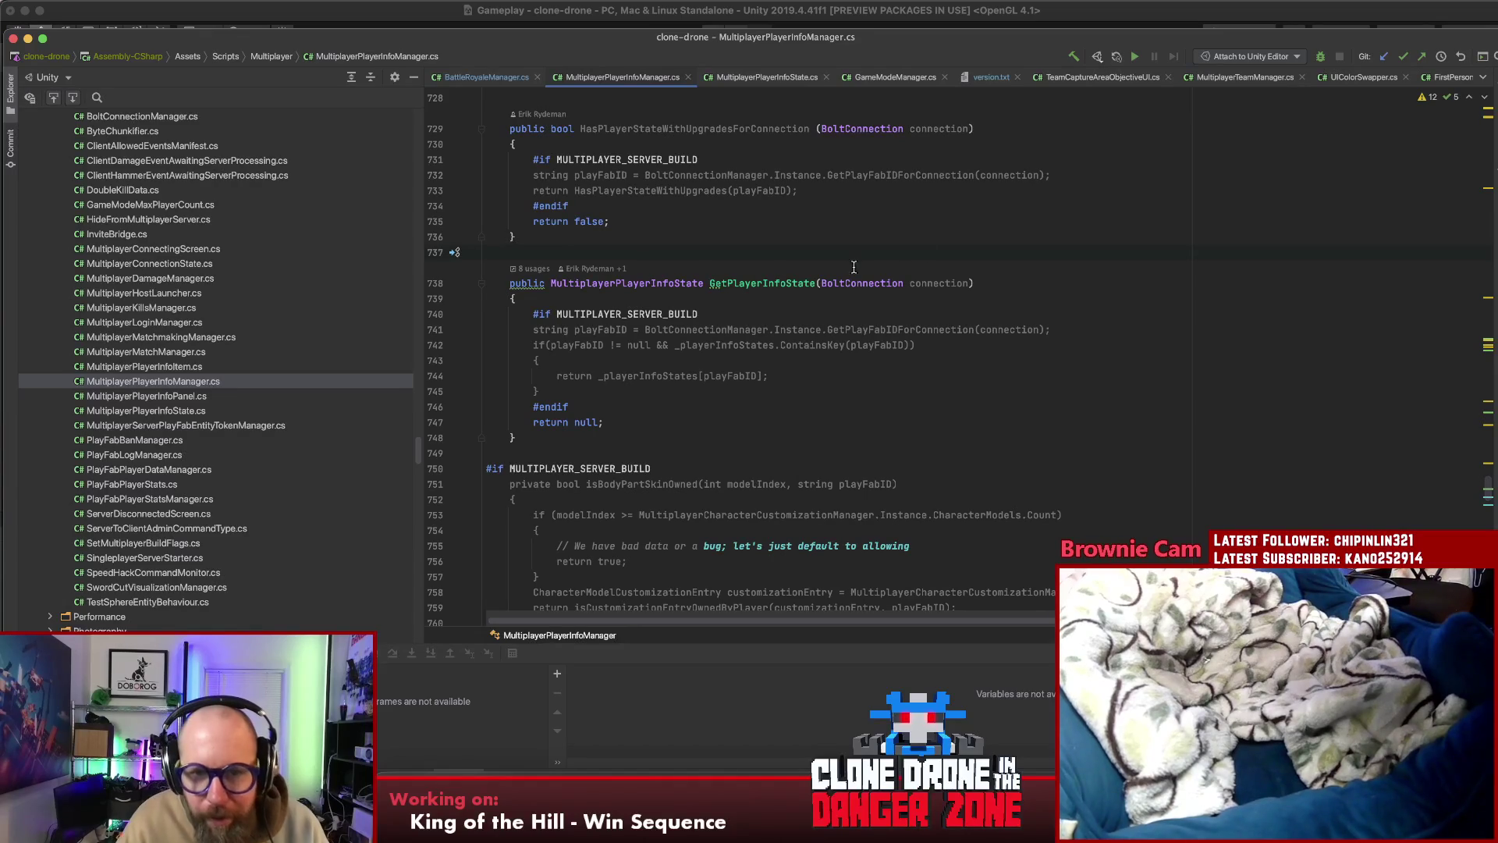
{"action": "double_click", "coordinate": [753, 283]}
{"action": "key", "text": "super+f"}
{"action": "type", "text": "get"}
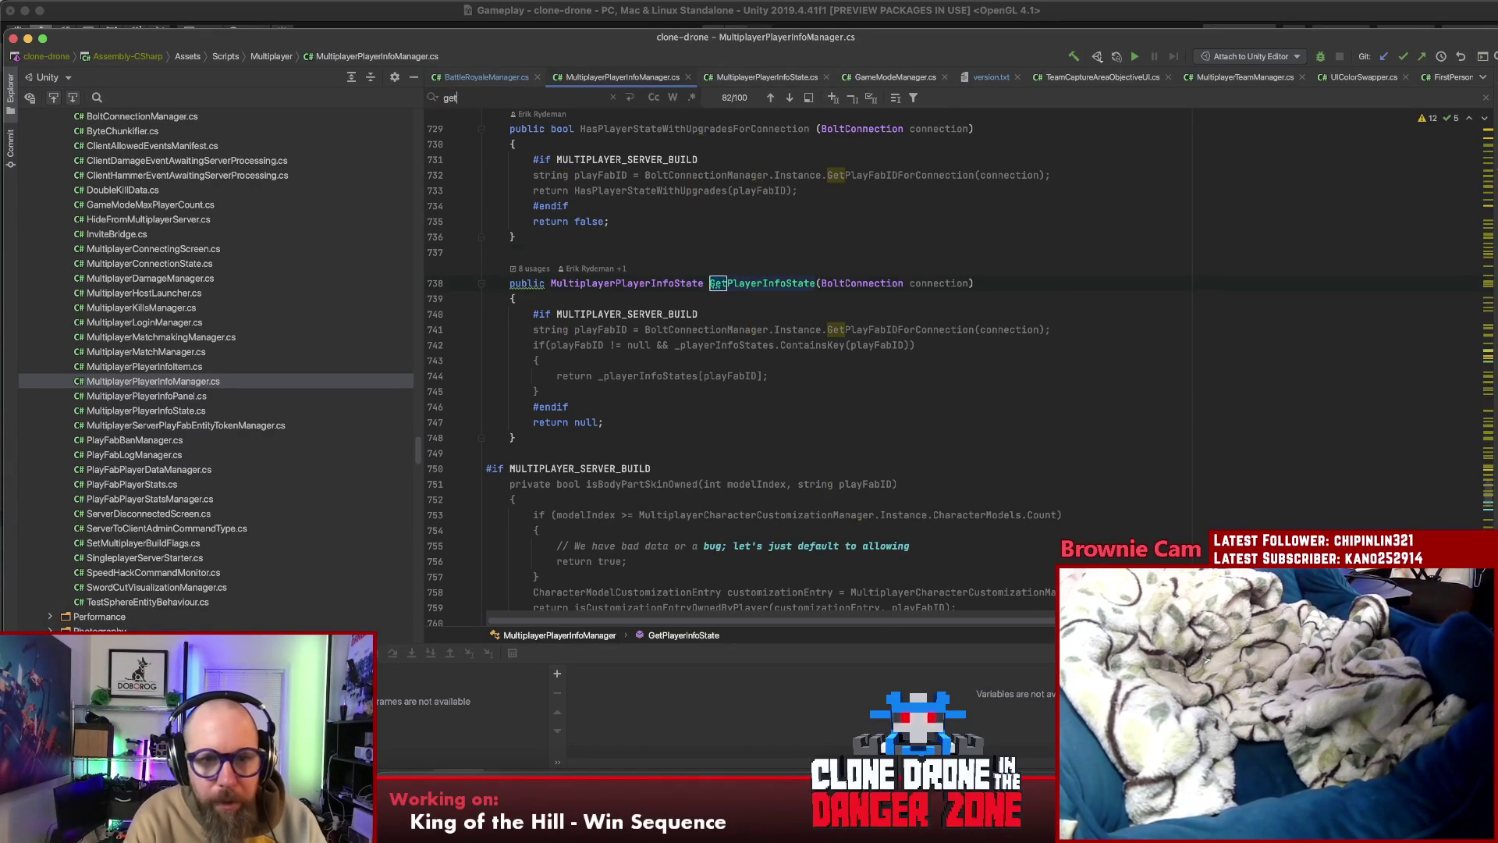
{"action": "type", "text": "local"}
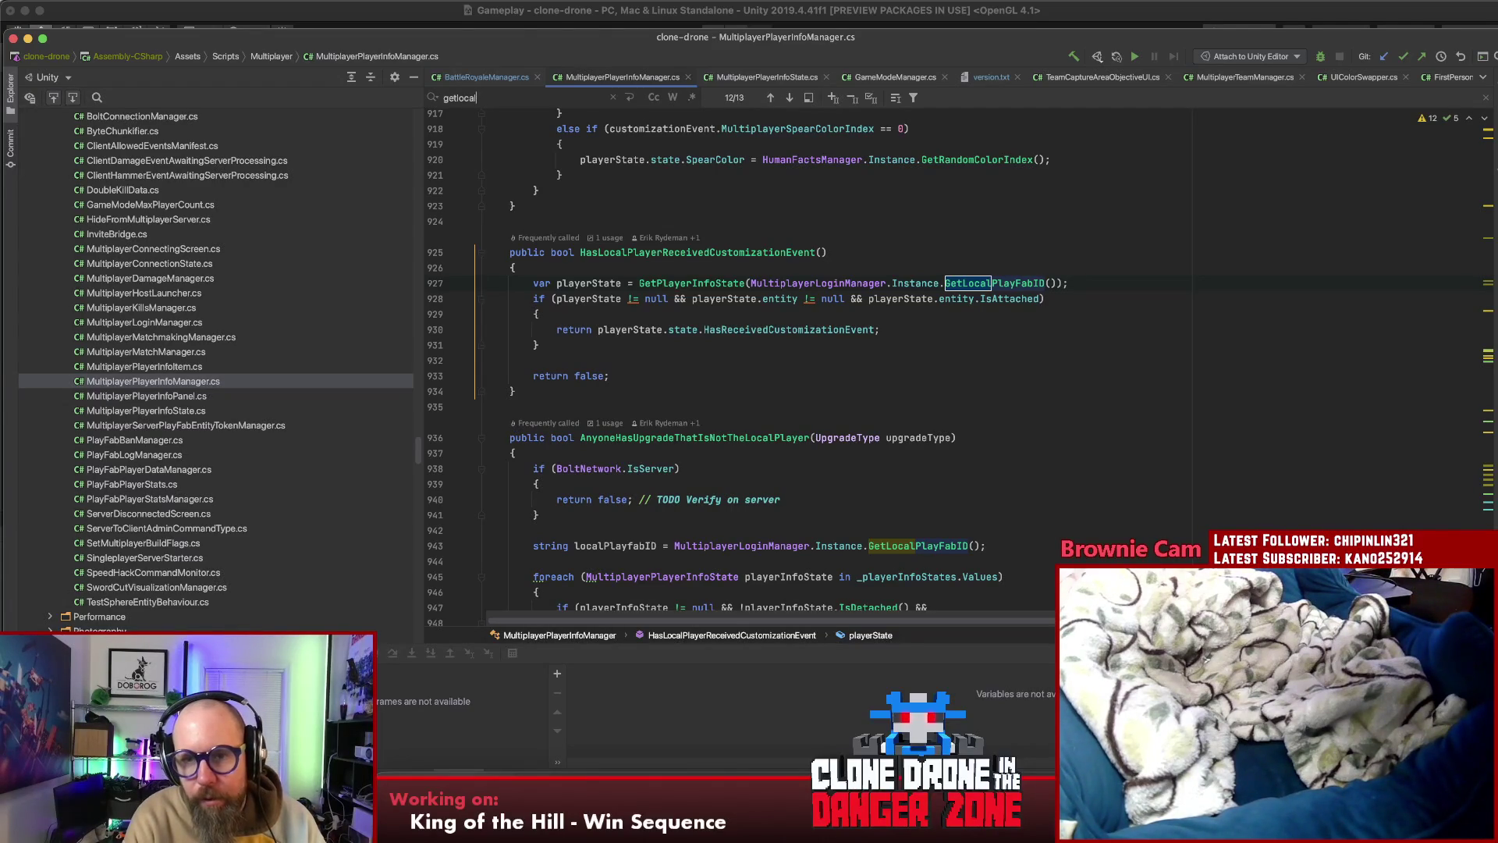
{"action": "key", "text": "Return"}
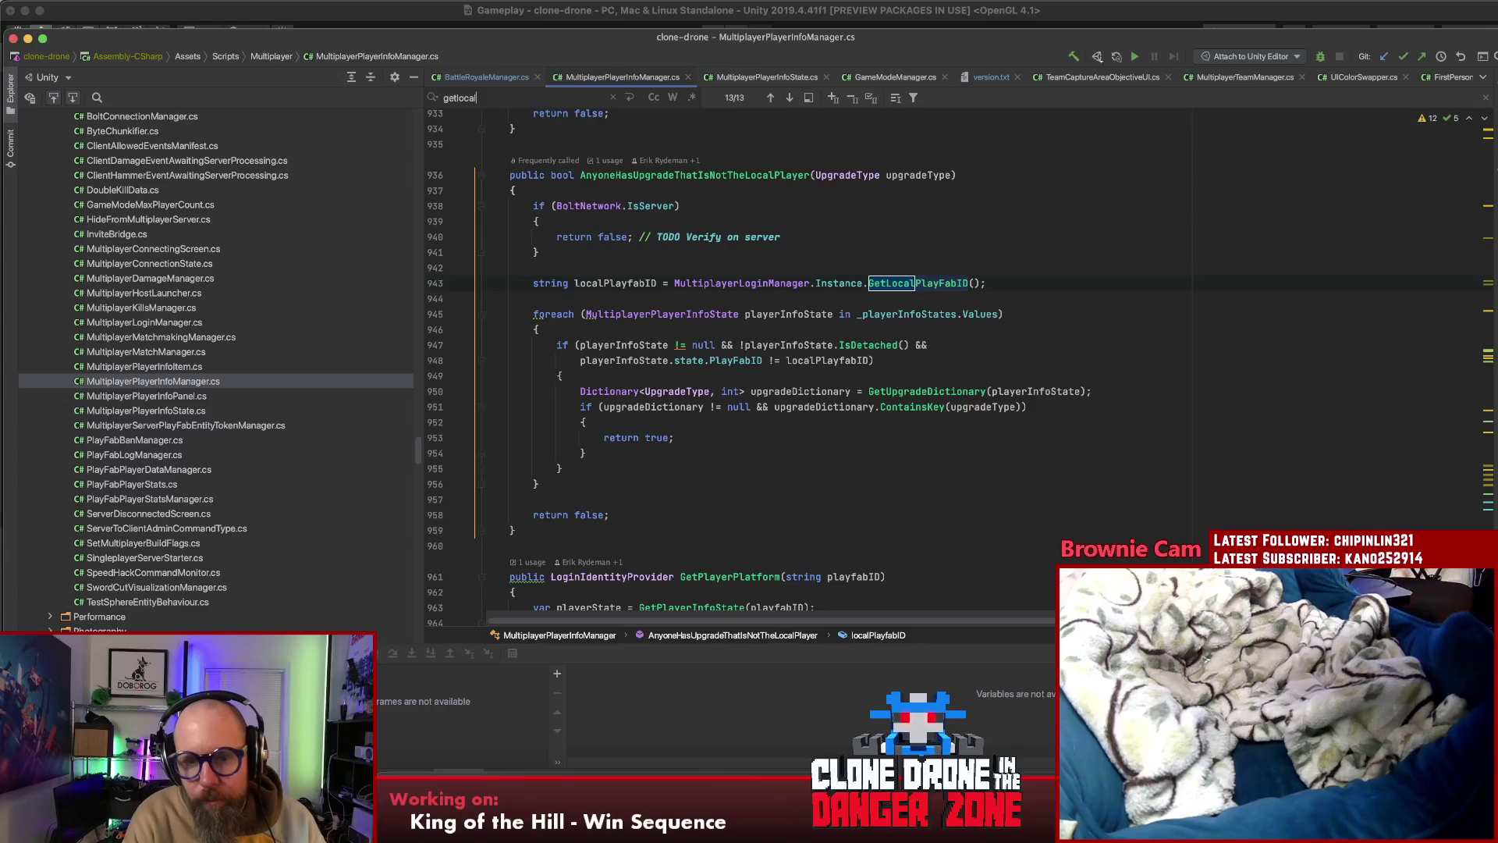
{"action": "key", "text": "Return"}
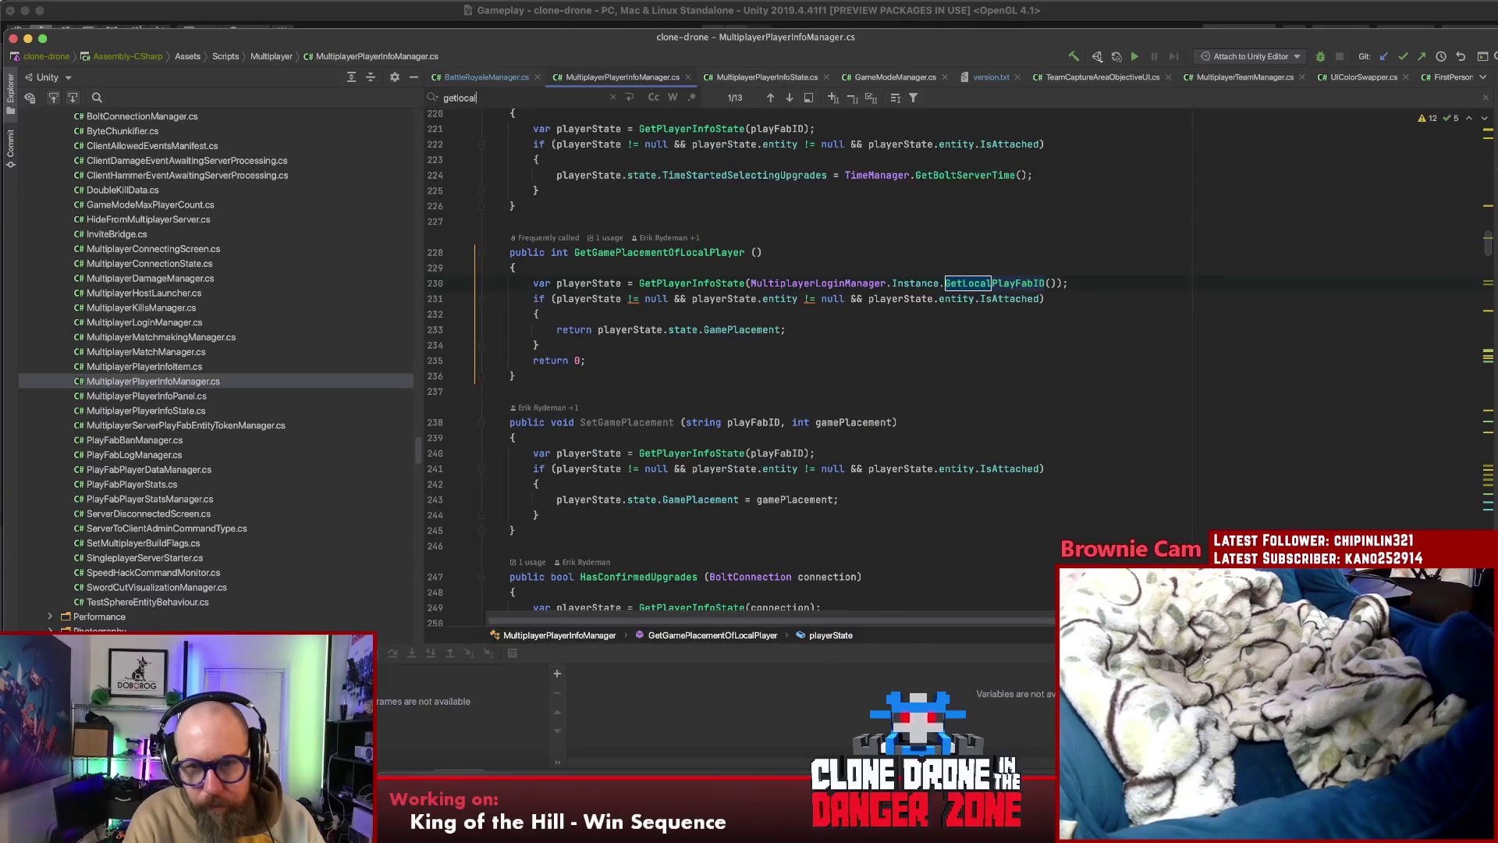
Add a closing ')' on line 230, then search the whole project for 'teamman'
{"action": "left_click", "coordinate": [1016, 283]}
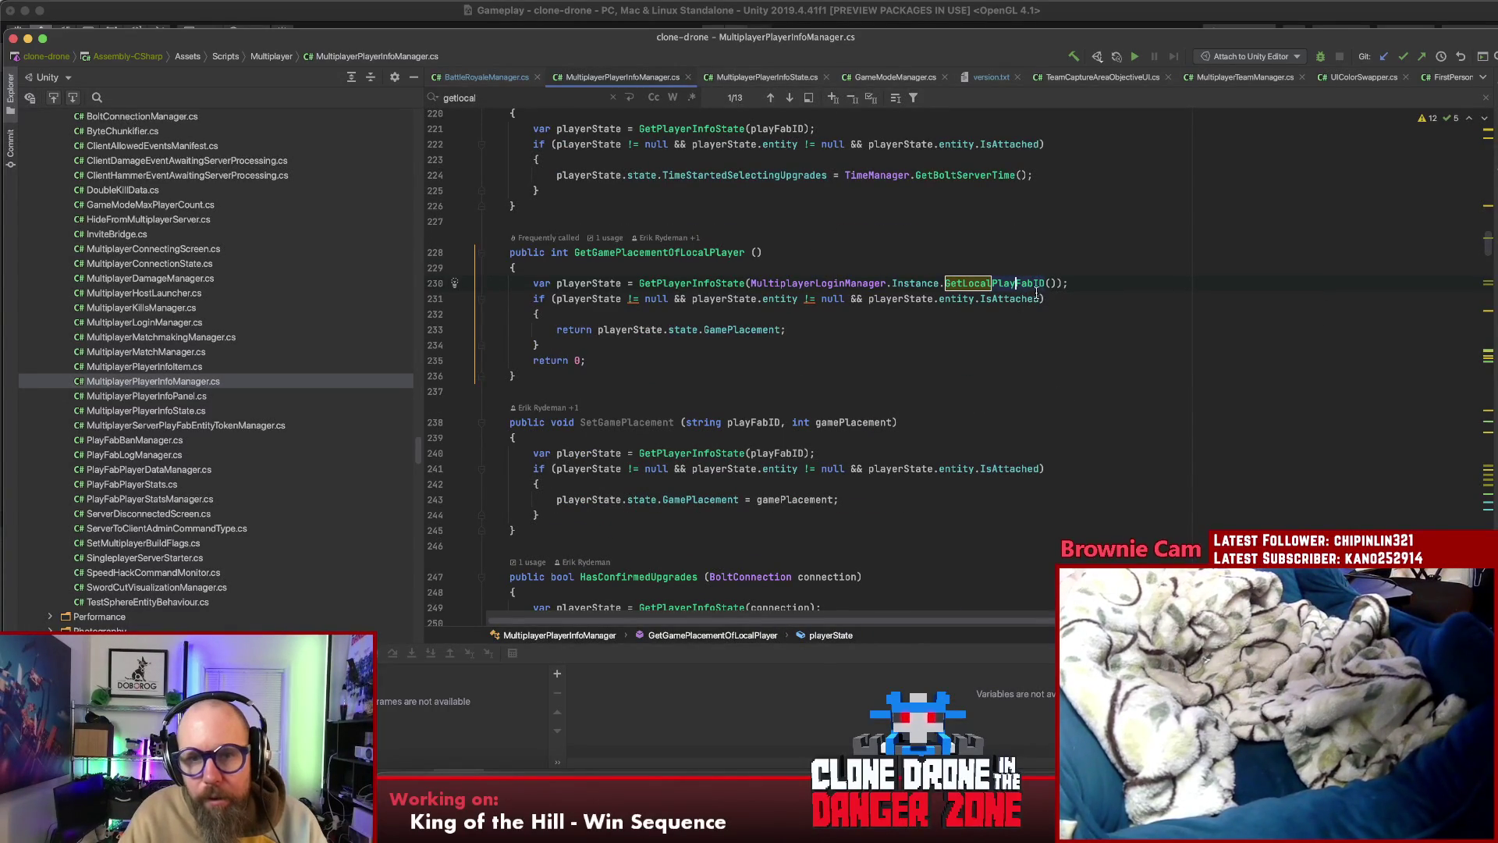
{"action": "left_click", "coordinate": [1059, 283]}
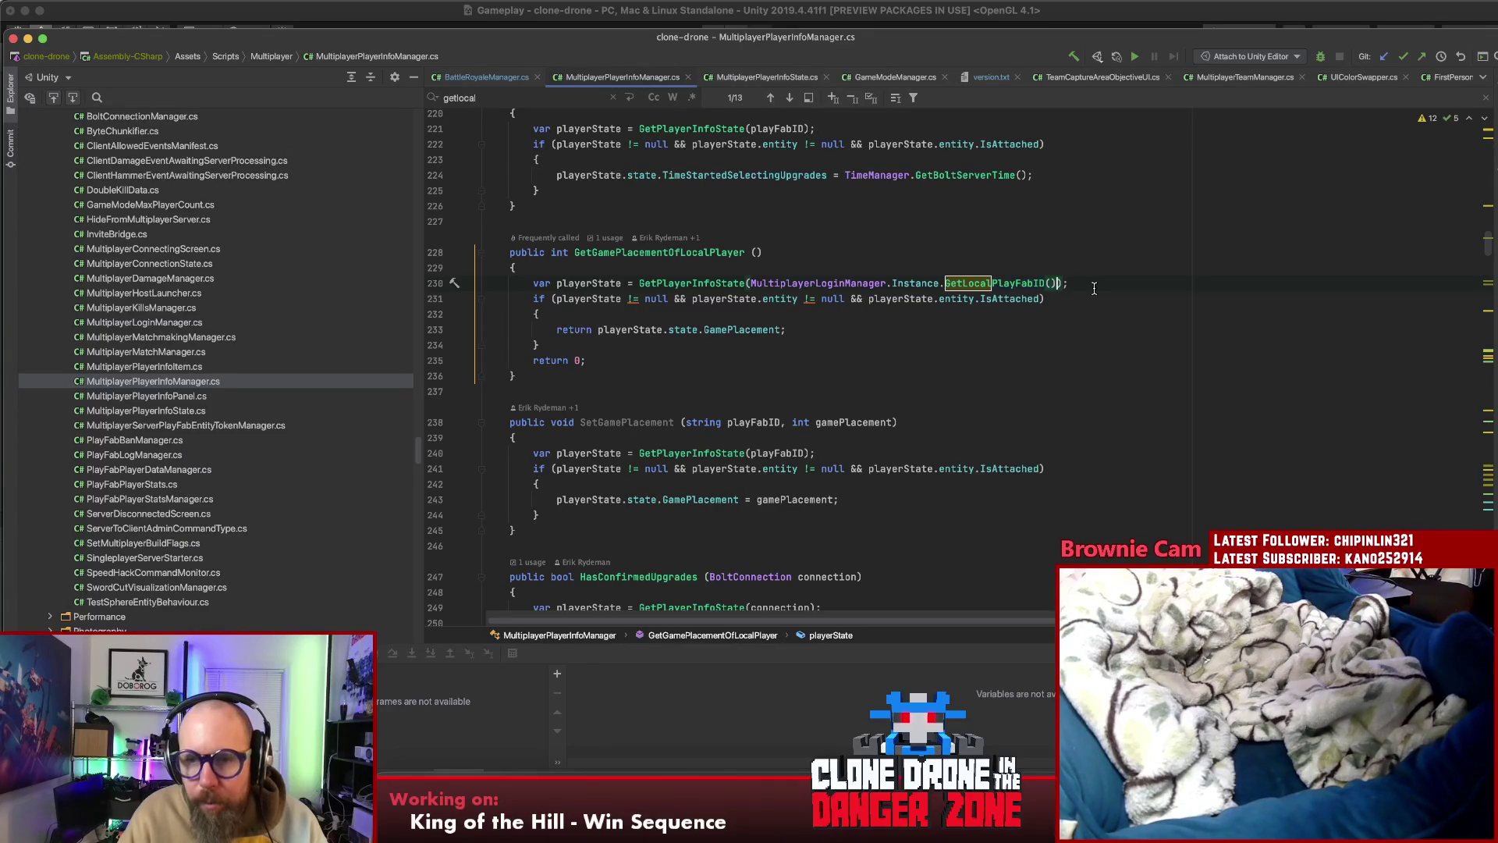
{"action": "type", "text": ")"}
{"action": "left_click", "coordinate": [1087, 283]}
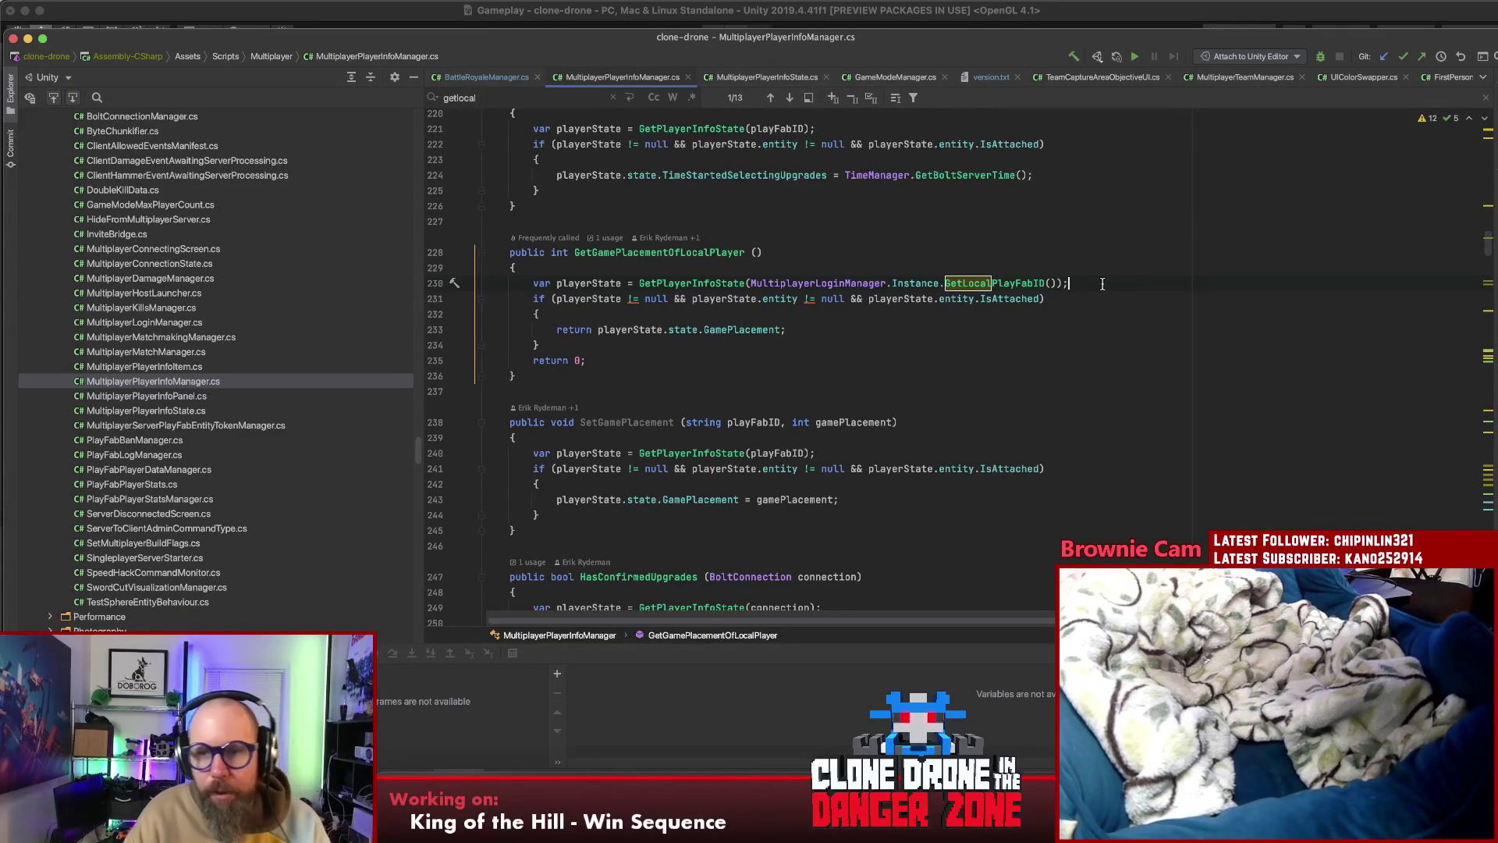
{"action": "key", "text": "shift"}
{"action": "key", "text": "shift"}
{"action": "type", "text": "team"}
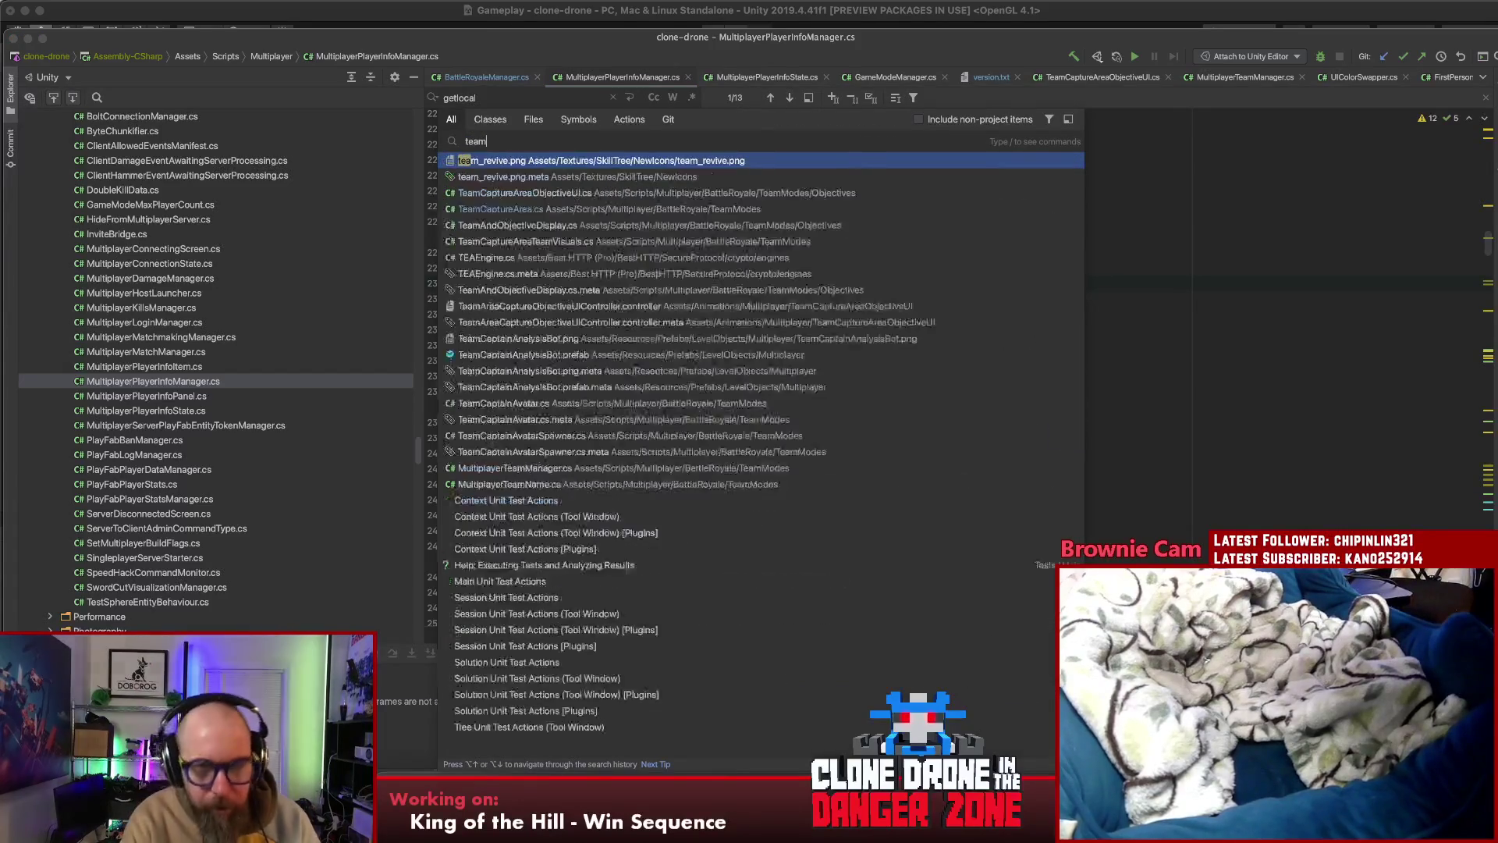
{"action": "type", "text": "man"}
Open MultiplayerTeamManager.cs and locate the GetLocalPlayerTeamName method
{"action": "key", "text": "Return"}
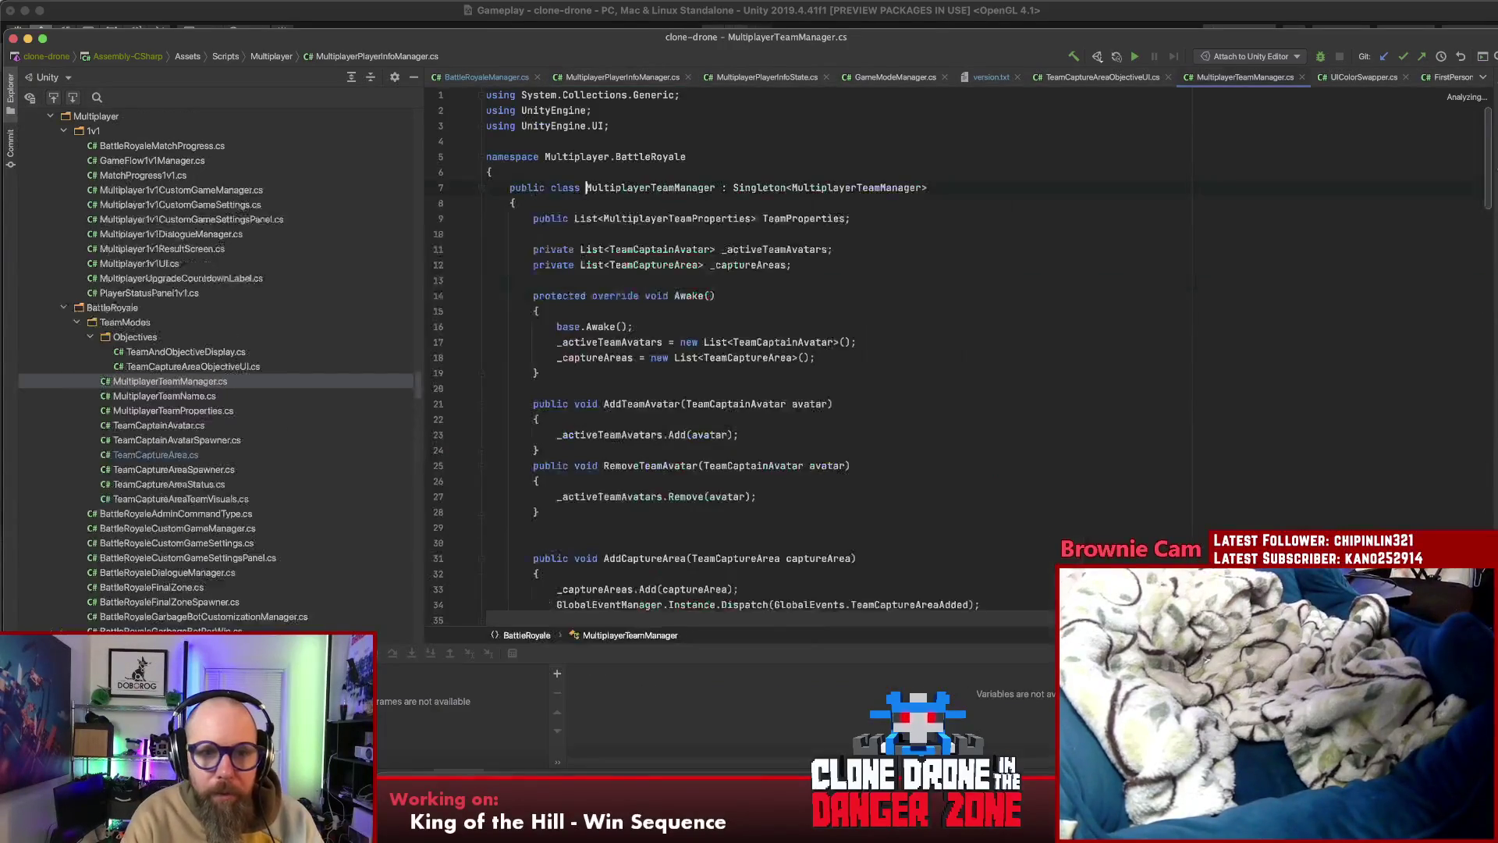
{"action": "scroll", "coordinate": [1167, 302], "scroll_direction": "down", "scroll_amount": 1}
{"action": "scroll", "coordinate": [1167, 301], "scroll_direction": "down", "scroll_amount": 10}
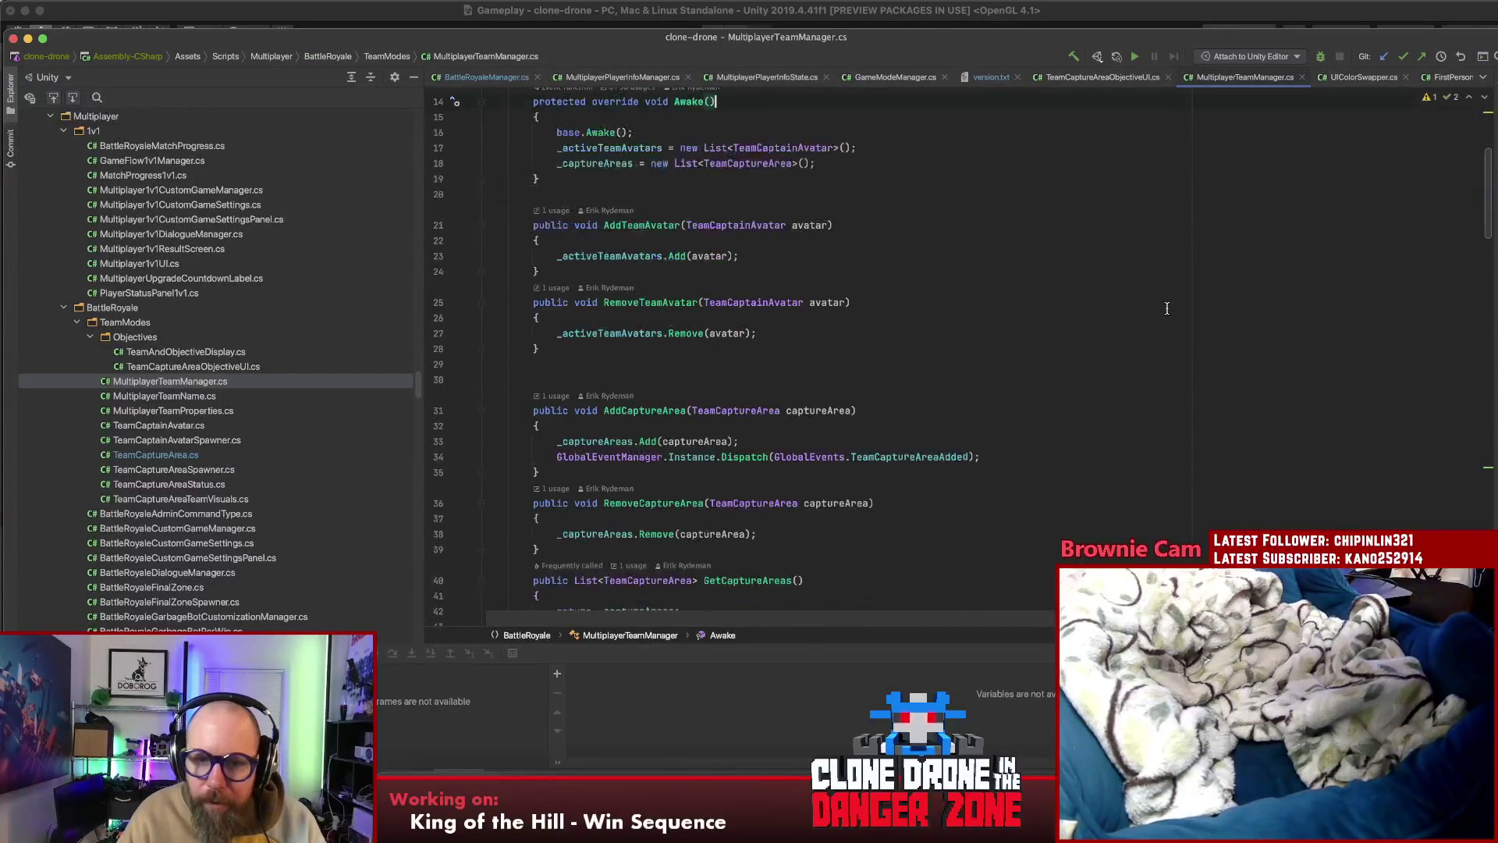
{"action": "scroll", "coordinate": [1074, 374], "scroll_direction": "down", "scroll_amount": 5}
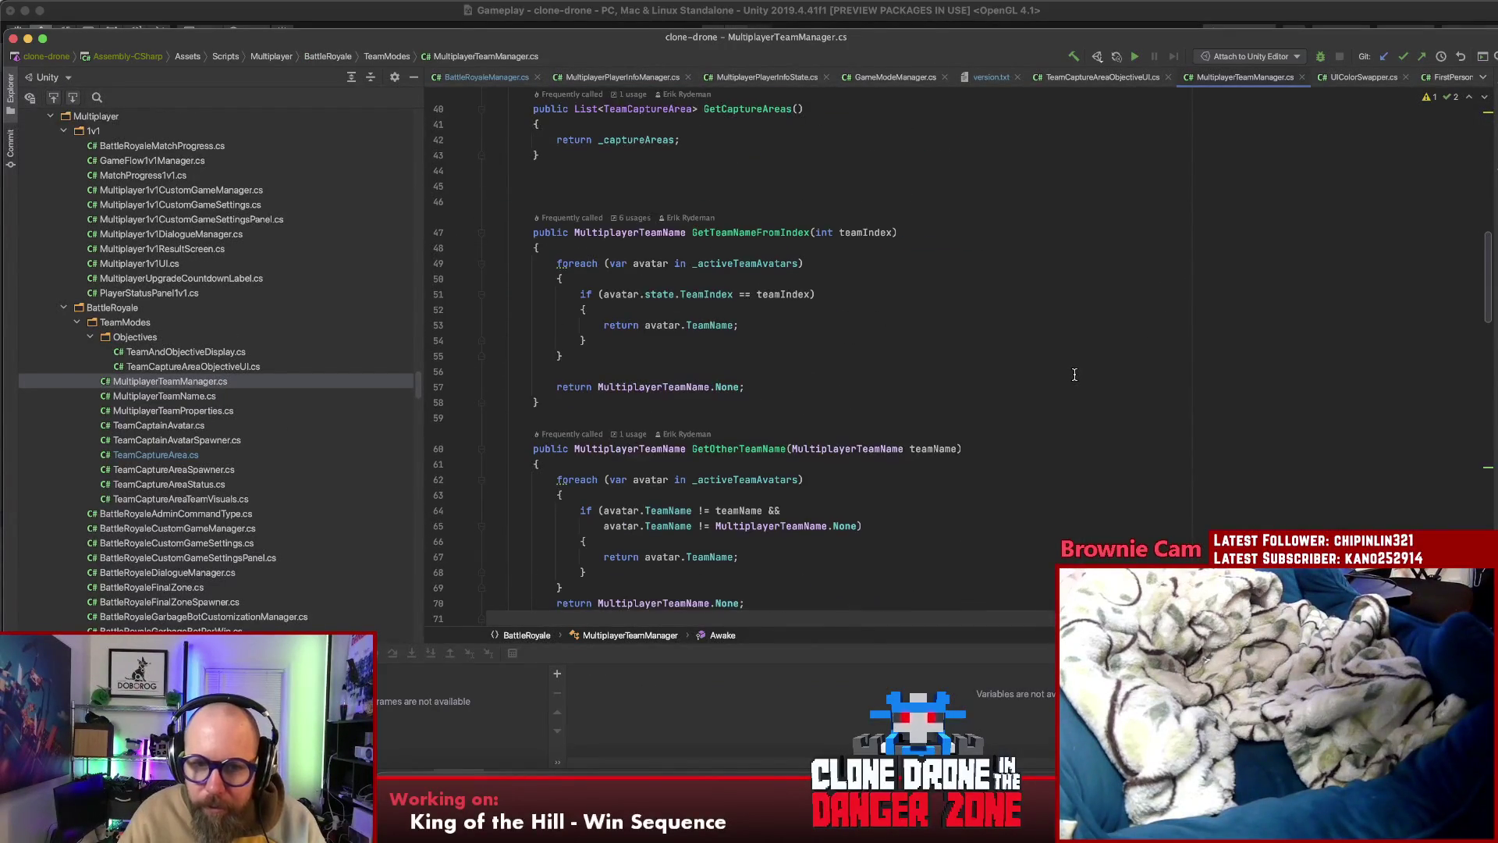
{"action": "scroll", "coordinate": [1060, 412], "scroll_direction": "down", "scroll_amount": 10}
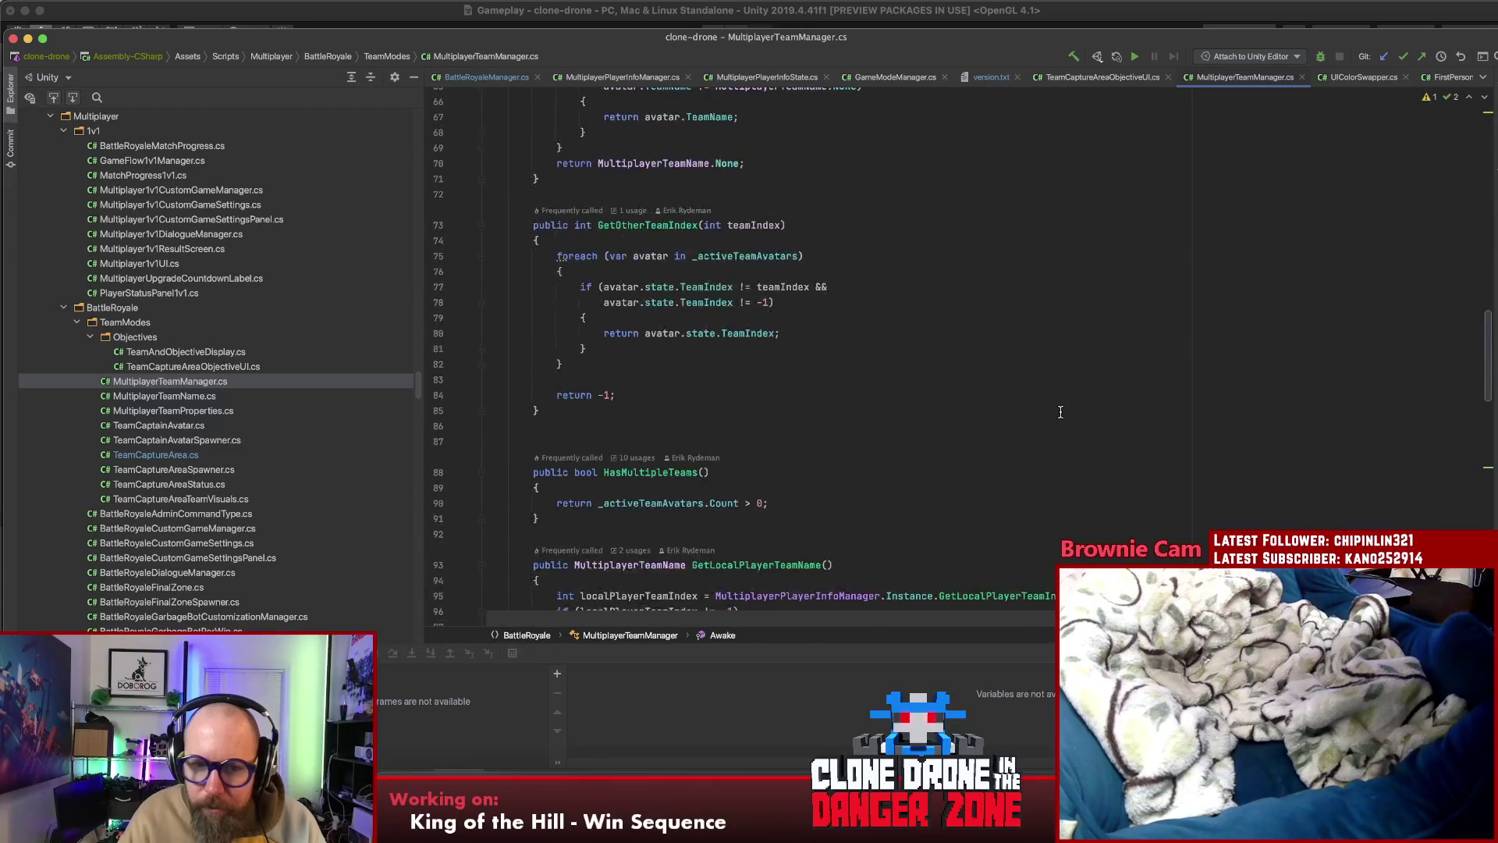
{"action": "left_click", "coordinate": [746, 281]}
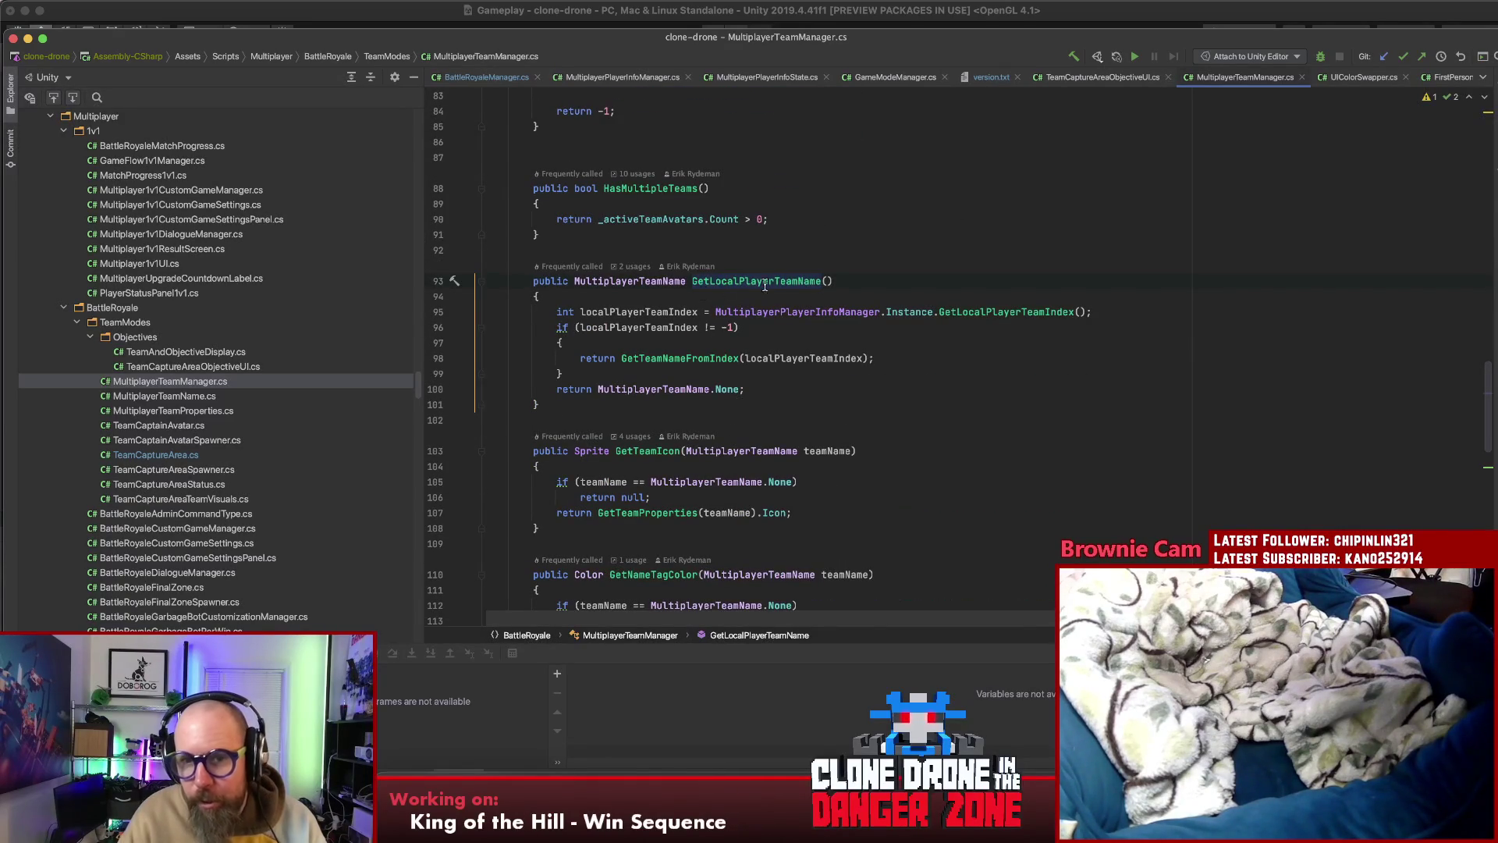
Read through the team-lookup methods, then open a new browser tab in Chrome
{"action": "scroll", "coordinate": [827, 401], "scroll_direction": "down", "scroll_amount": 5}
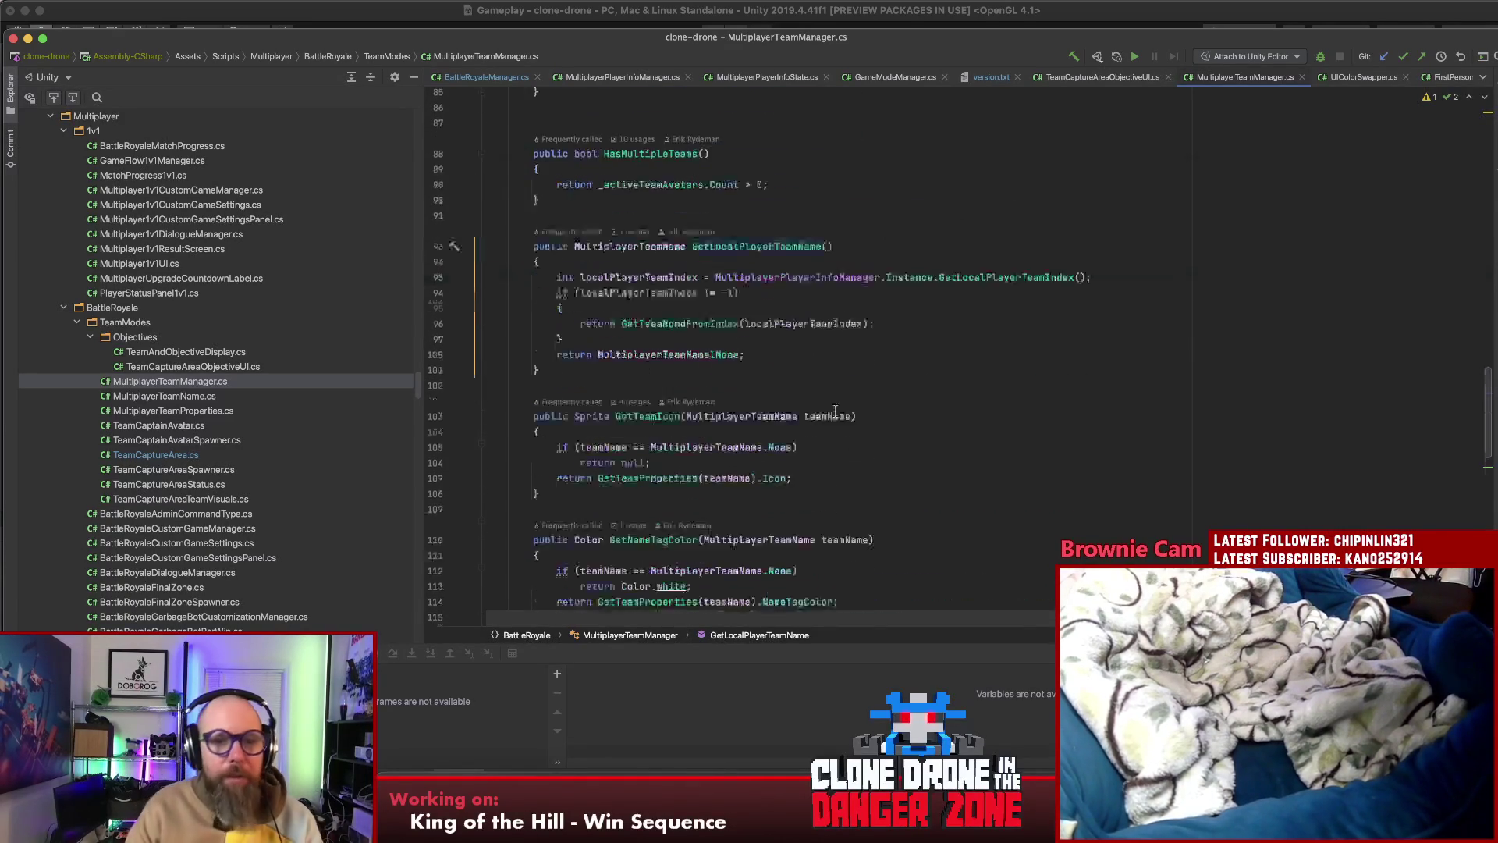
{"action": "scroll", "coordinate": [829, 402], "scroll_direction": "up", "scroll_amount": 15}
{"action": "scroll", "coordinate": [833, 407], "scroll_direction": "up", "scroll_amount": 15}
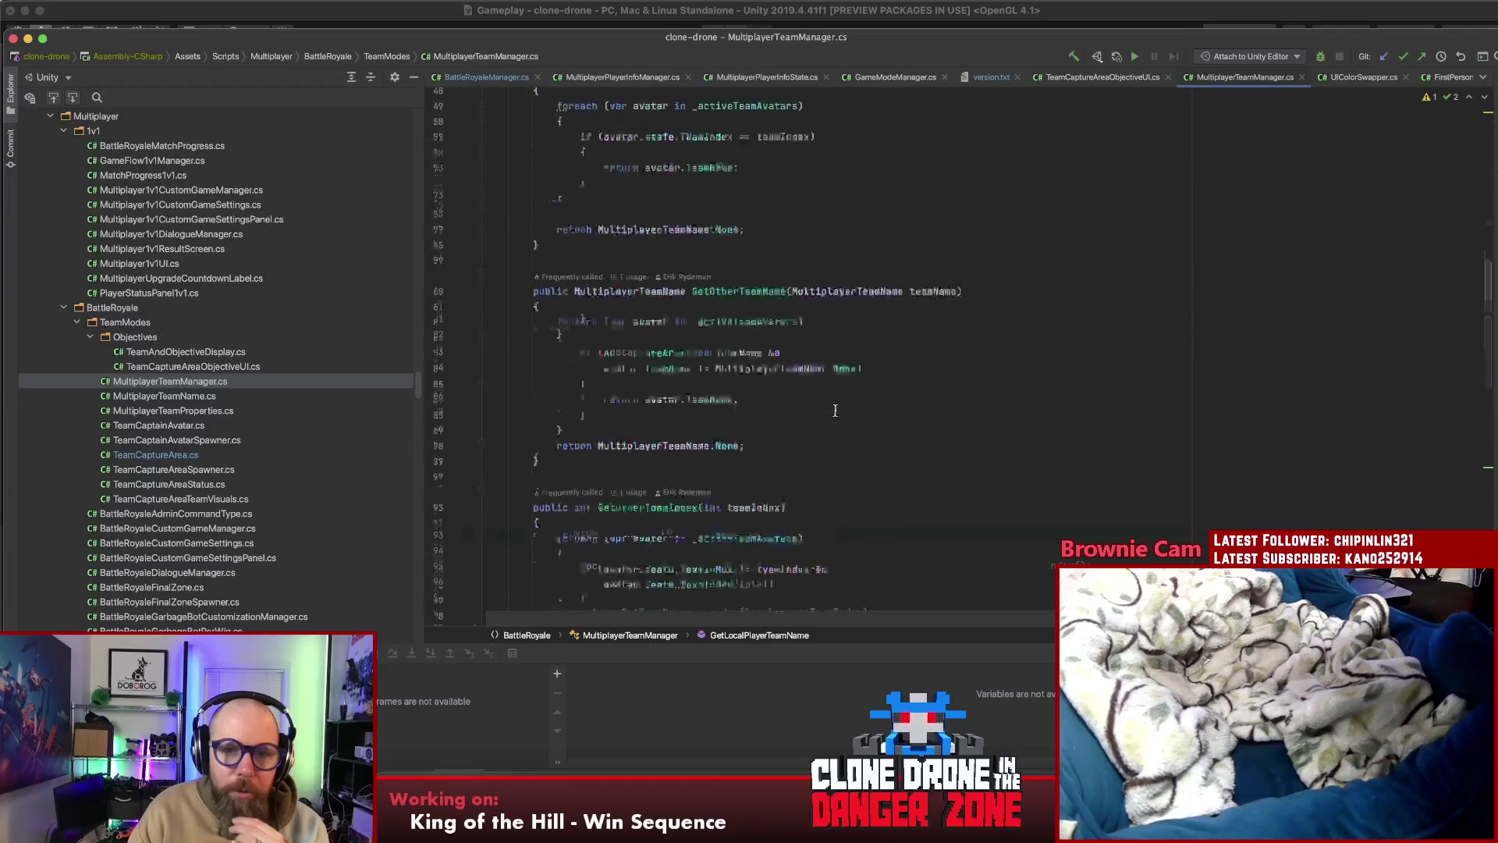
{"action": "scroll", "coordinate": [835, 410], "scroll_direction": "down", "scroll_amount": 15}
{"action": "scroll", "coordinate": [913, 445], "scroll_direction": "up", "scroll_amount": 15}
{"action": "scroll", "coordinate": [936, 476], "scroll_direction": "down", "scroll_amount": 10}
{"action": "scroll", "coordinate": [952, 507], "scroll_direction": "down", "scroll_amount": 10}
{"action": "scroll", "coordinate": [951, 505], "scroll_direction": "up", "scroll_amount": 20}
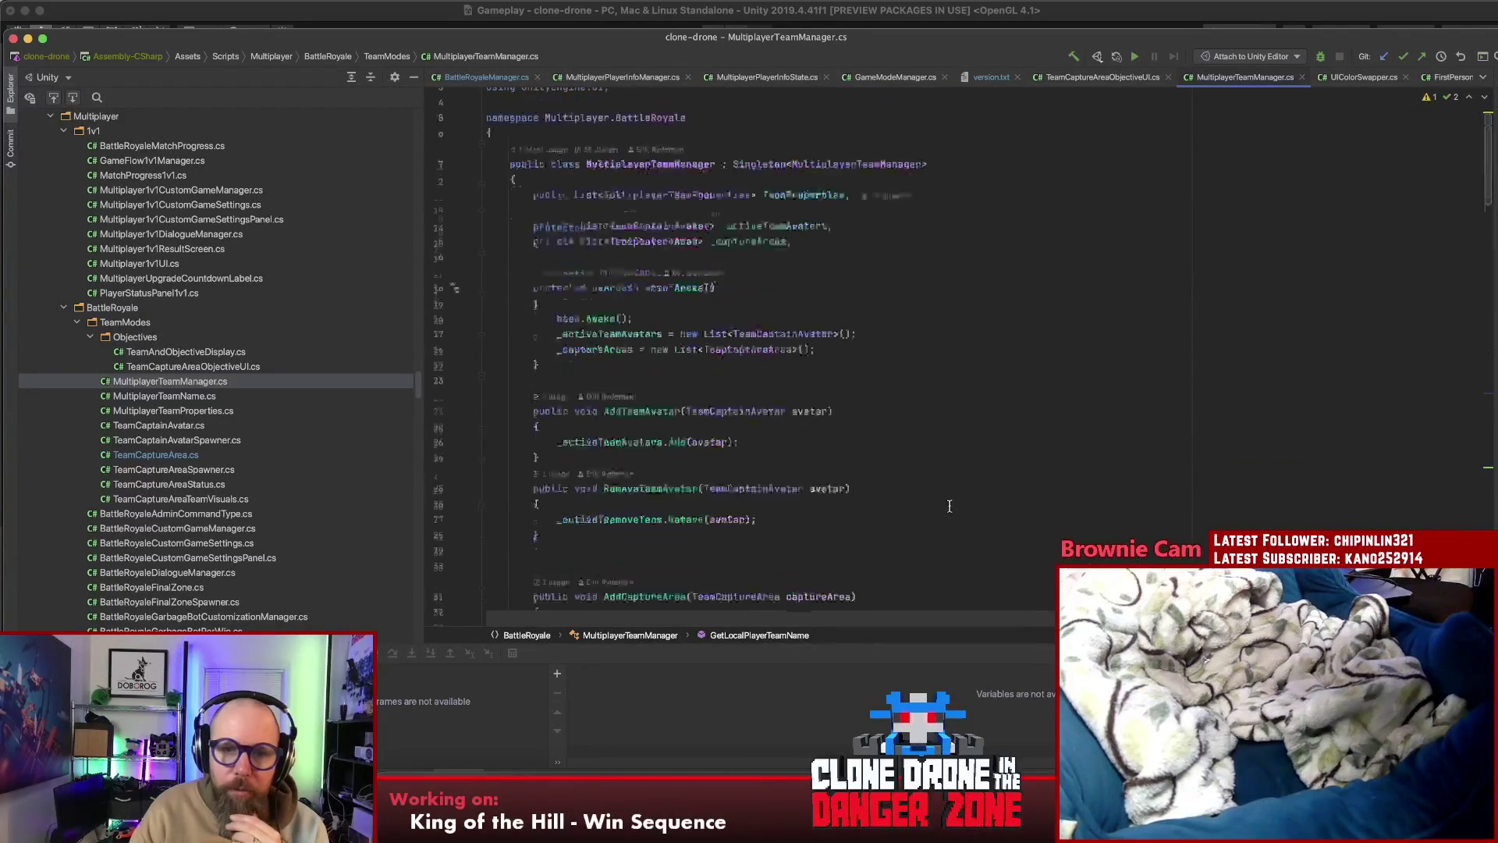
{"action": "scroll", "coordinate": [948, 503], "scroll_direction": "down", "scroll_amount": 20}
{"action": "scroll", "coordinate": [960, 503], "scroll_direction": "up", "scroll_amount": 20}
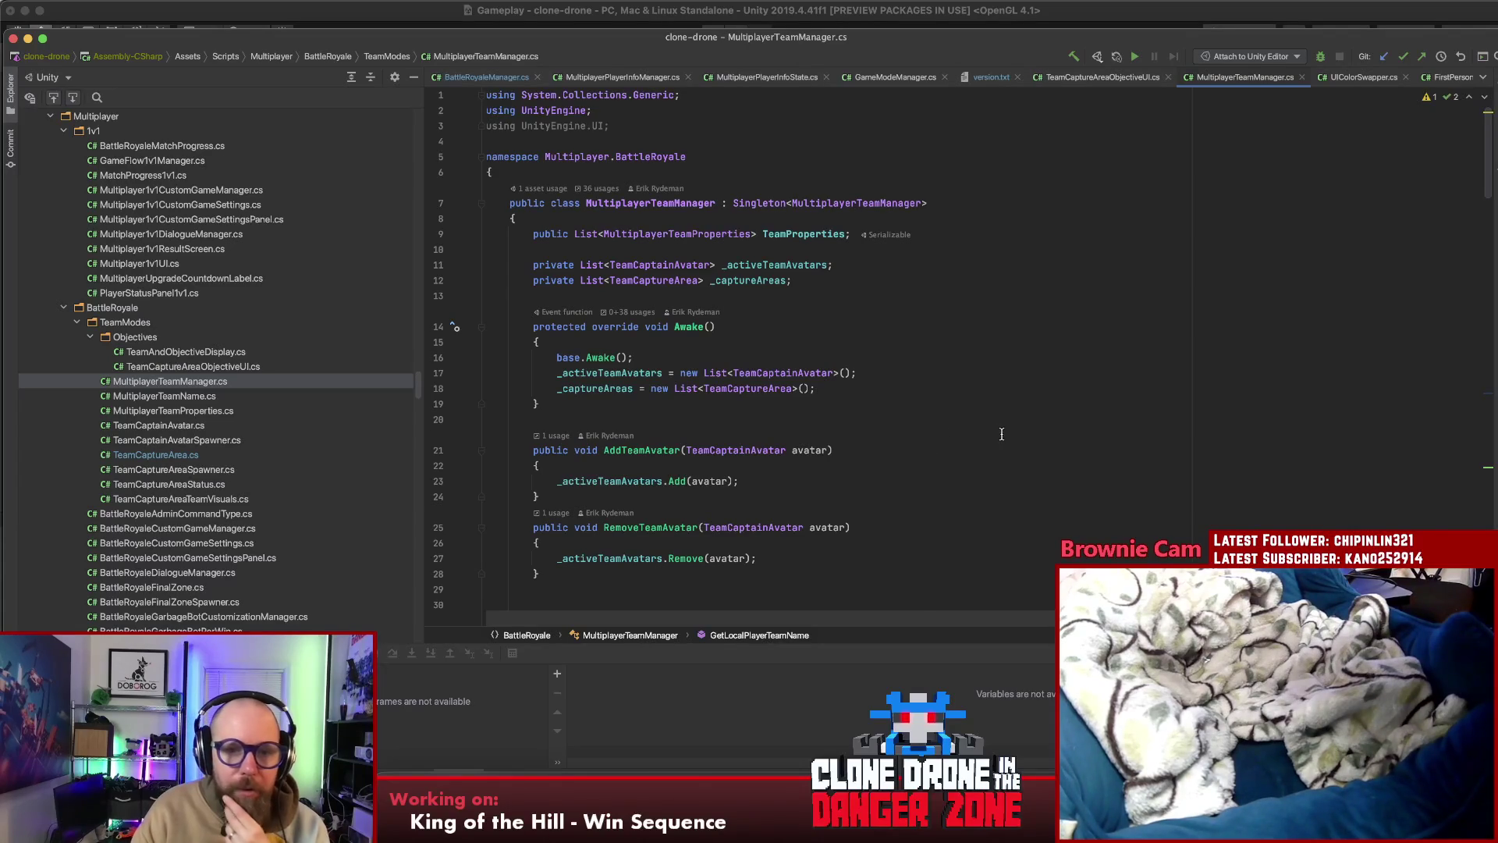
{"action": "scroll", "coordinate": [1054, 426], "scroll_direction": "down", "scroll_amount": 20}
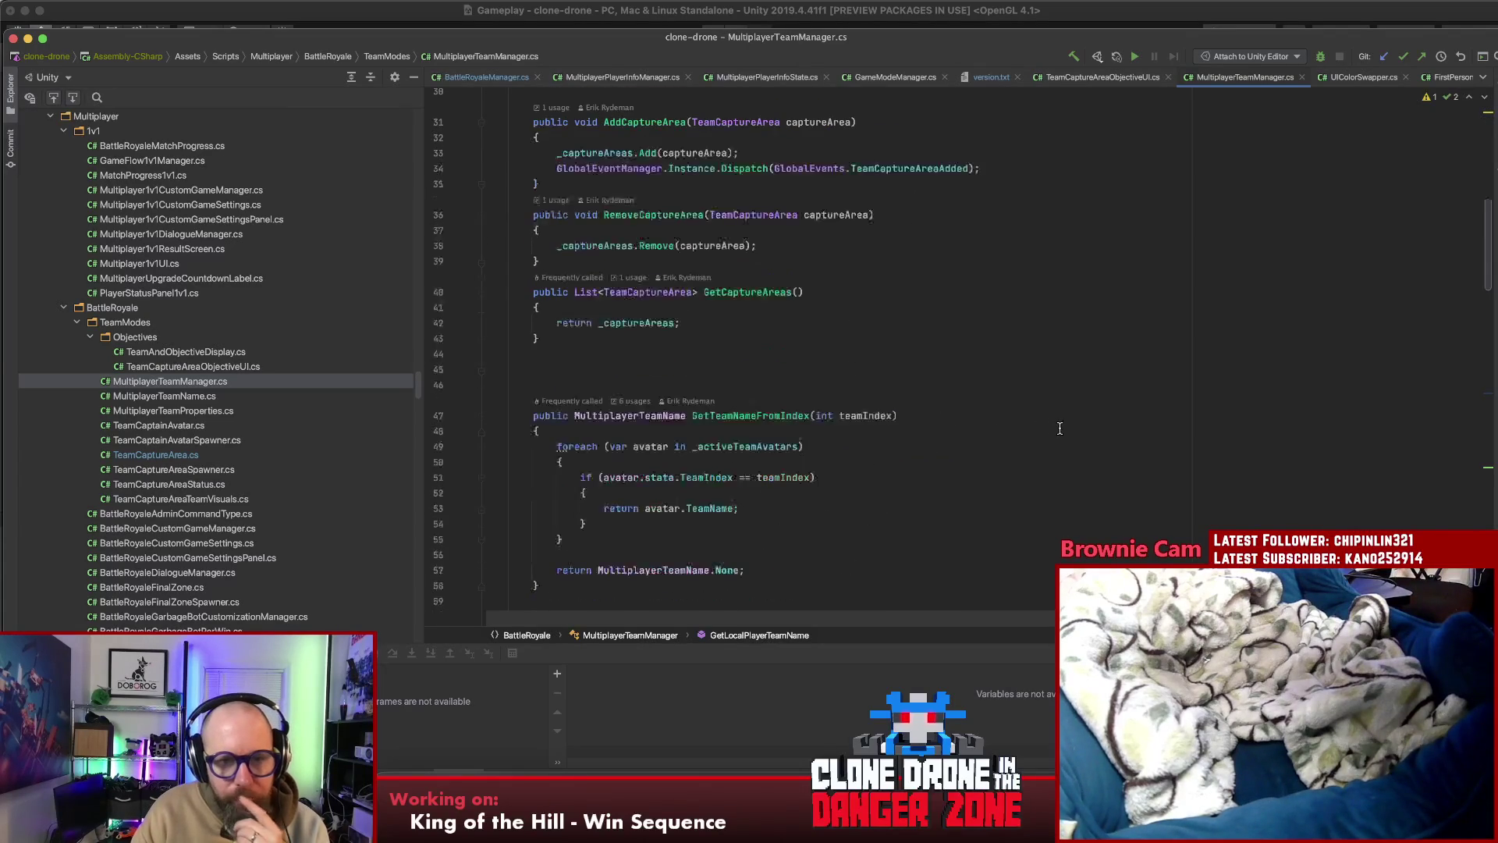
{"action": "scroll", "coordinate": [1065, 438], "scroll_direction": "down", "scroll_amount": 13}
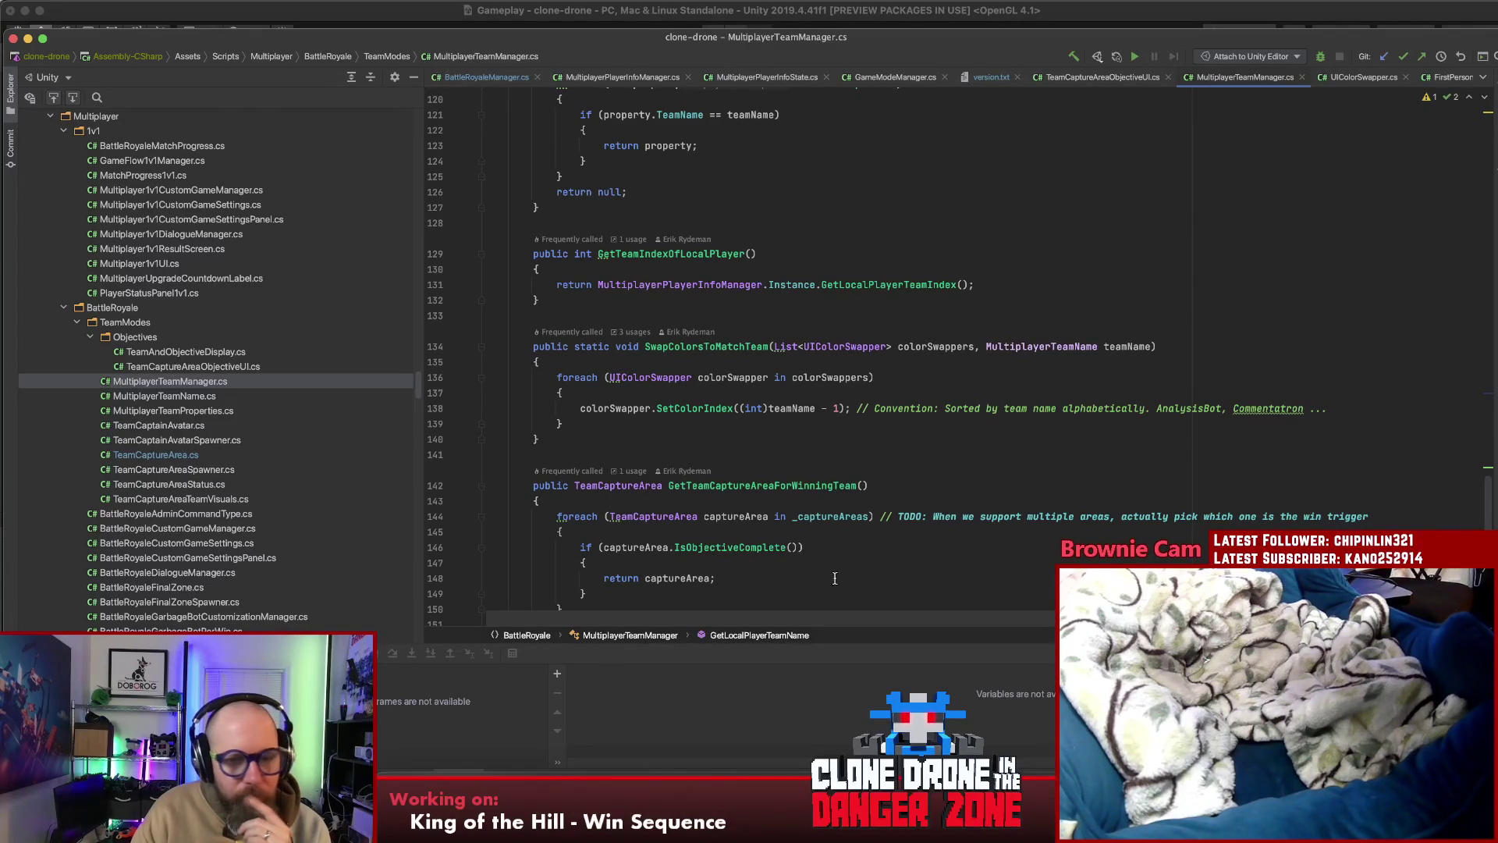
{"action": "key", "text": "super+Tab"}
{"action": "key", "text": "super+t"}
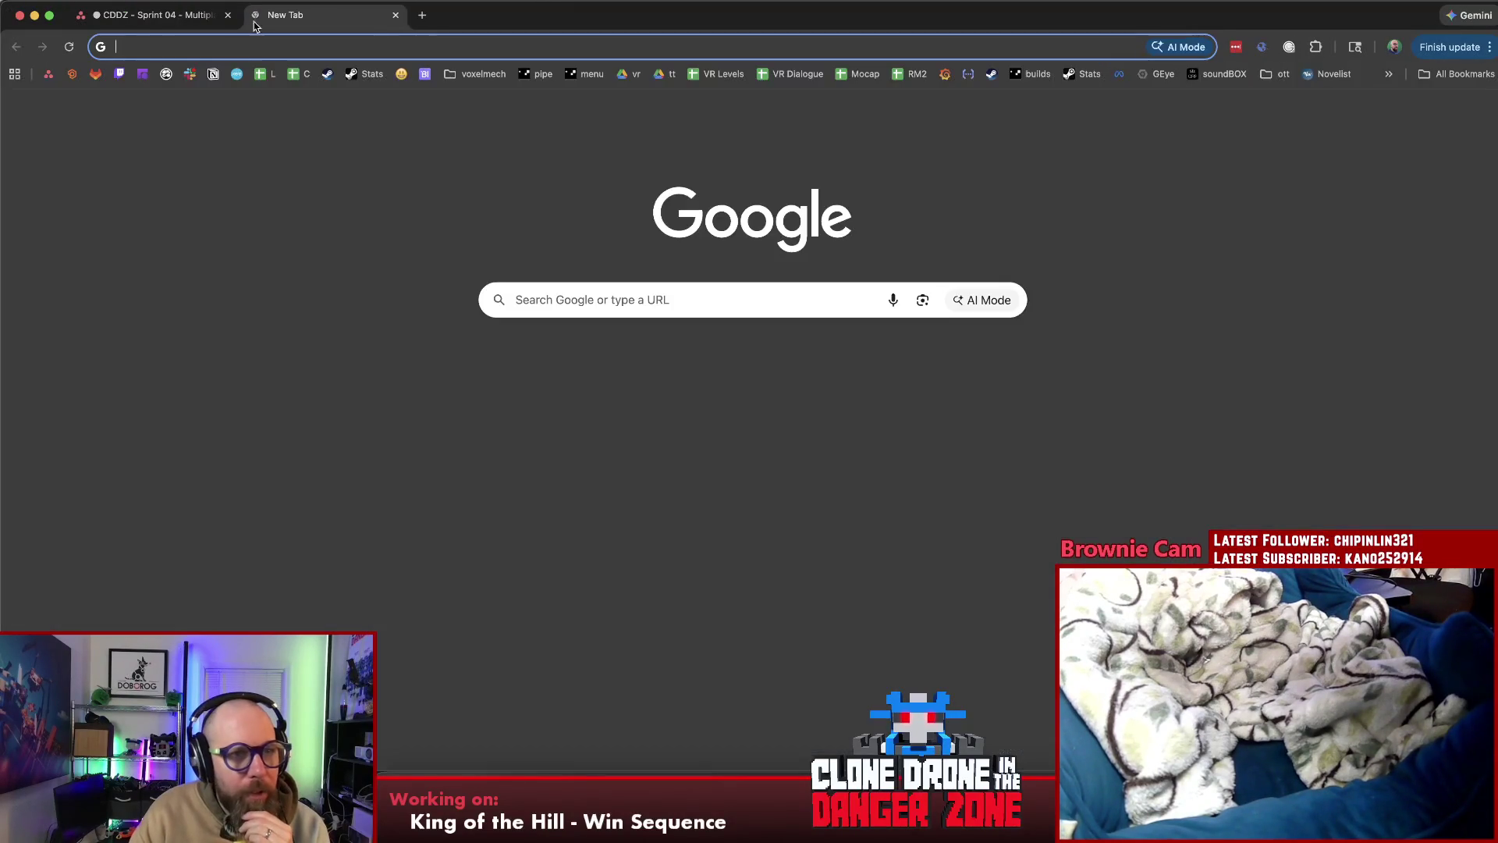
Open the Clone Drone commentator dialogue spreadsheet on its Dynamic sheet
{"action": "left_click", "coordinate": [301, 73]}
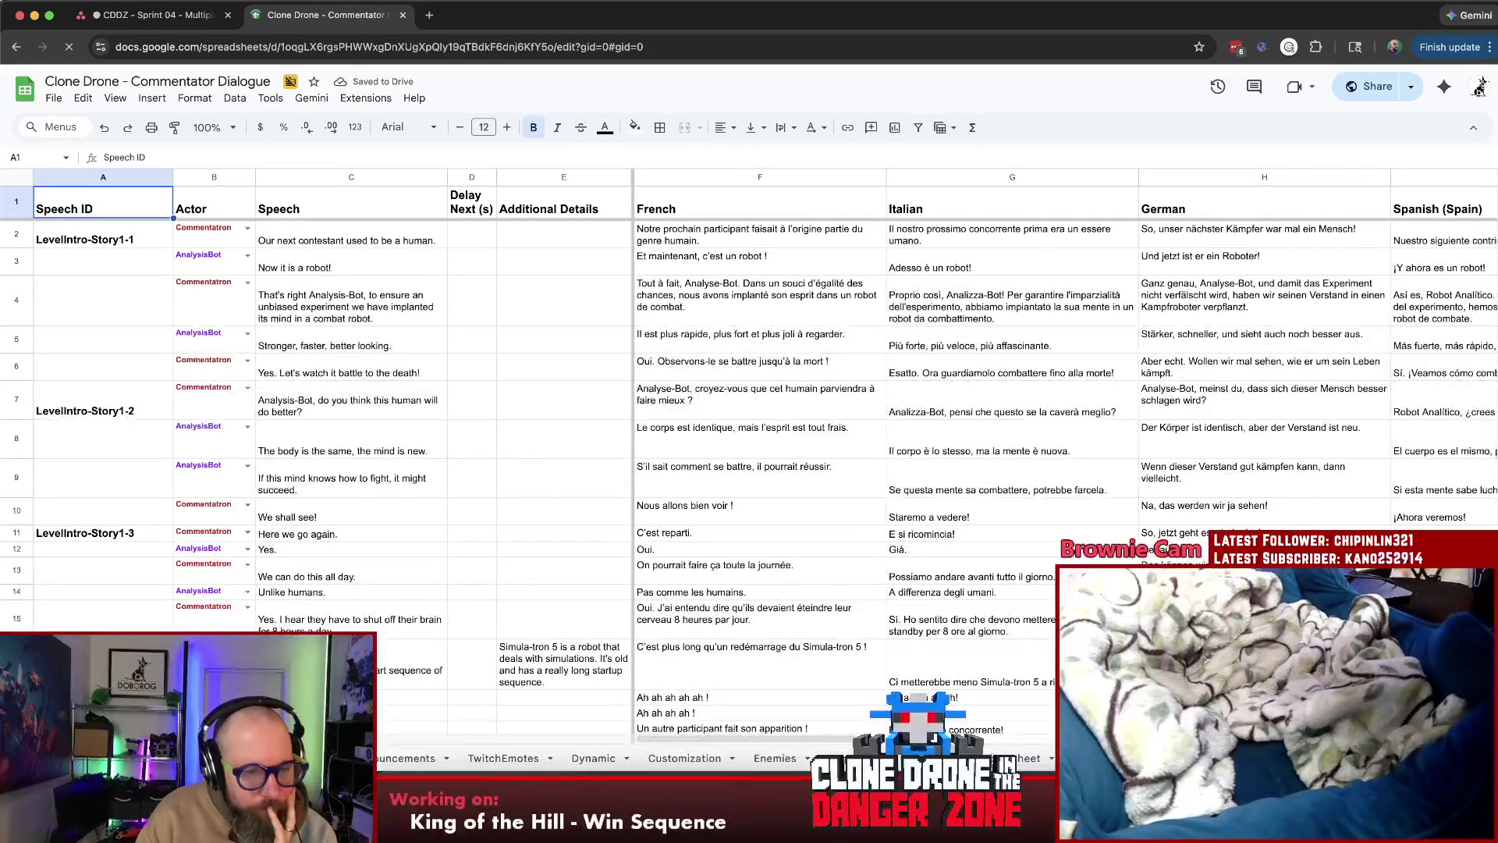
{"action": "left_click", "coordinate": [594, 757]}
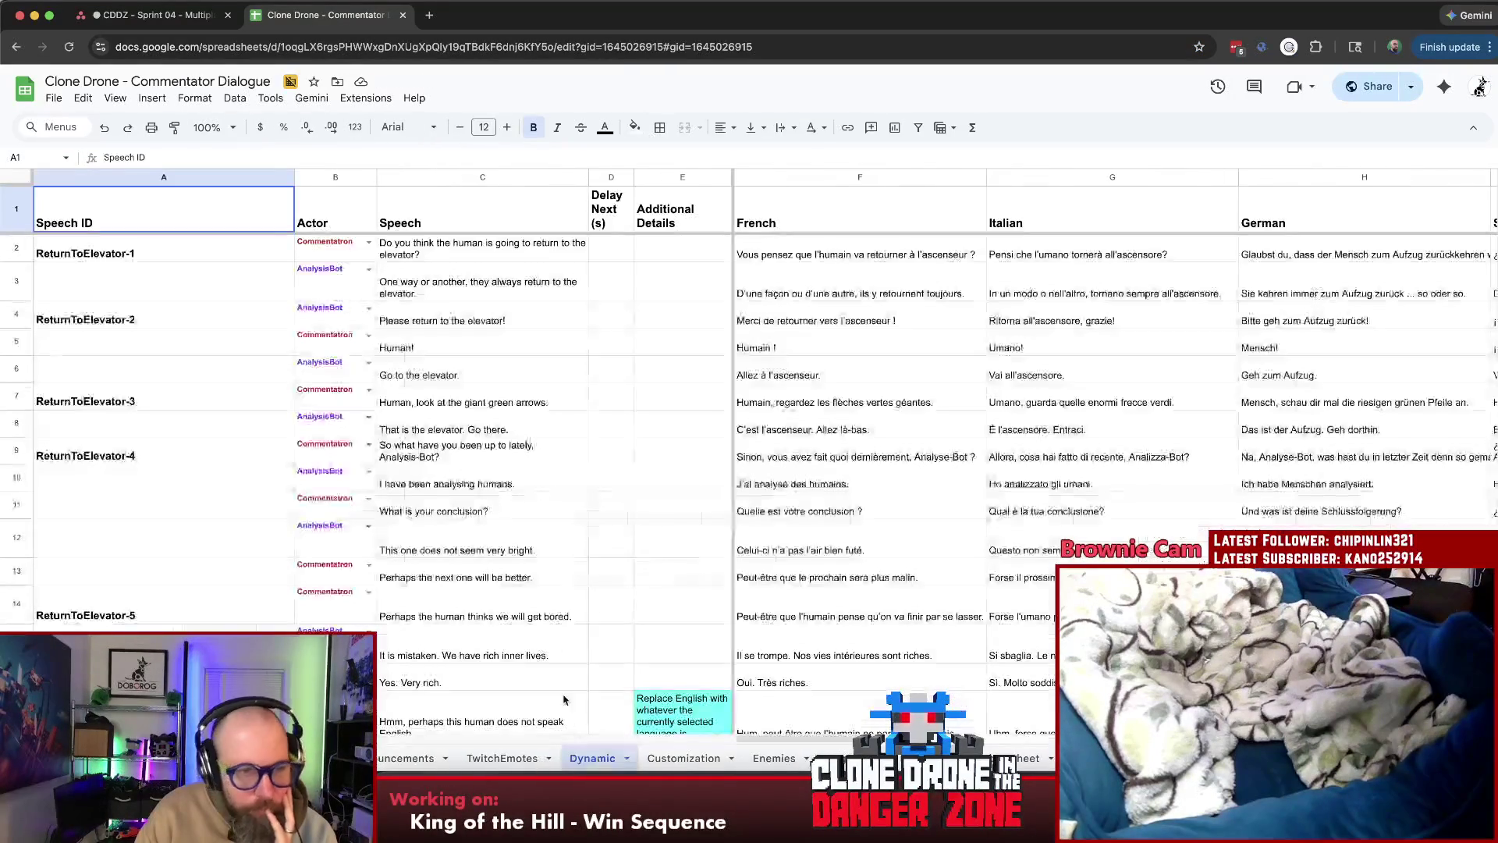
{"action": "left_click", "coordinate": [592, 556]}
Scroll to the KOTH_AssignTeam rows and select the KOTH_AssignTeam_TeamCommentatron-1 entry
{"action": "scroll", "coordinate": [593, 556], "scroll_direction": "down", "scroll_amount": 20}
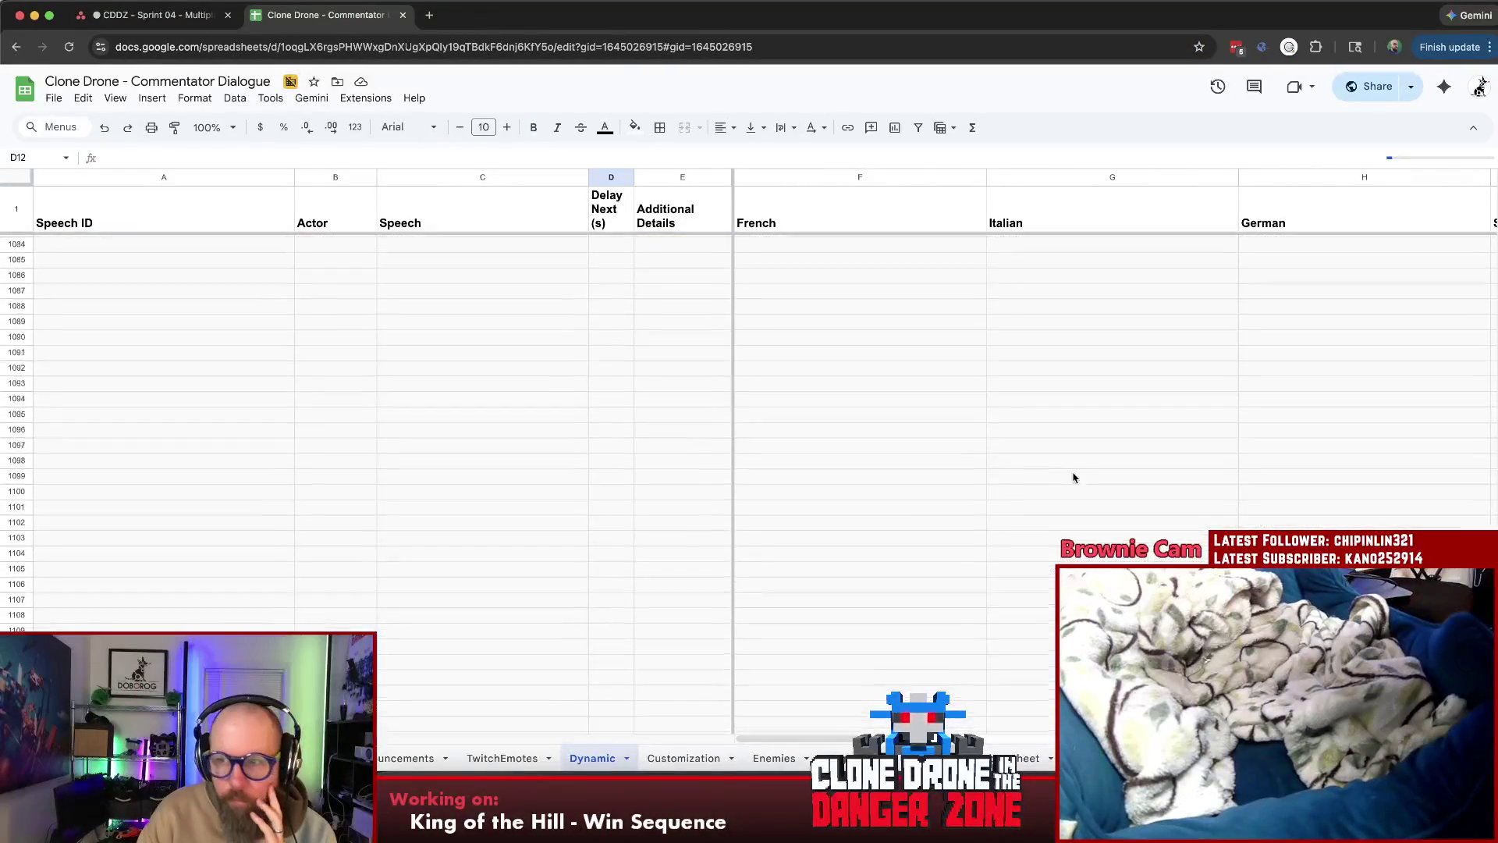
{"action": "scroll", "coordinate": [781, 434], "scroll_direction": "down", "scroll_amount": 20}
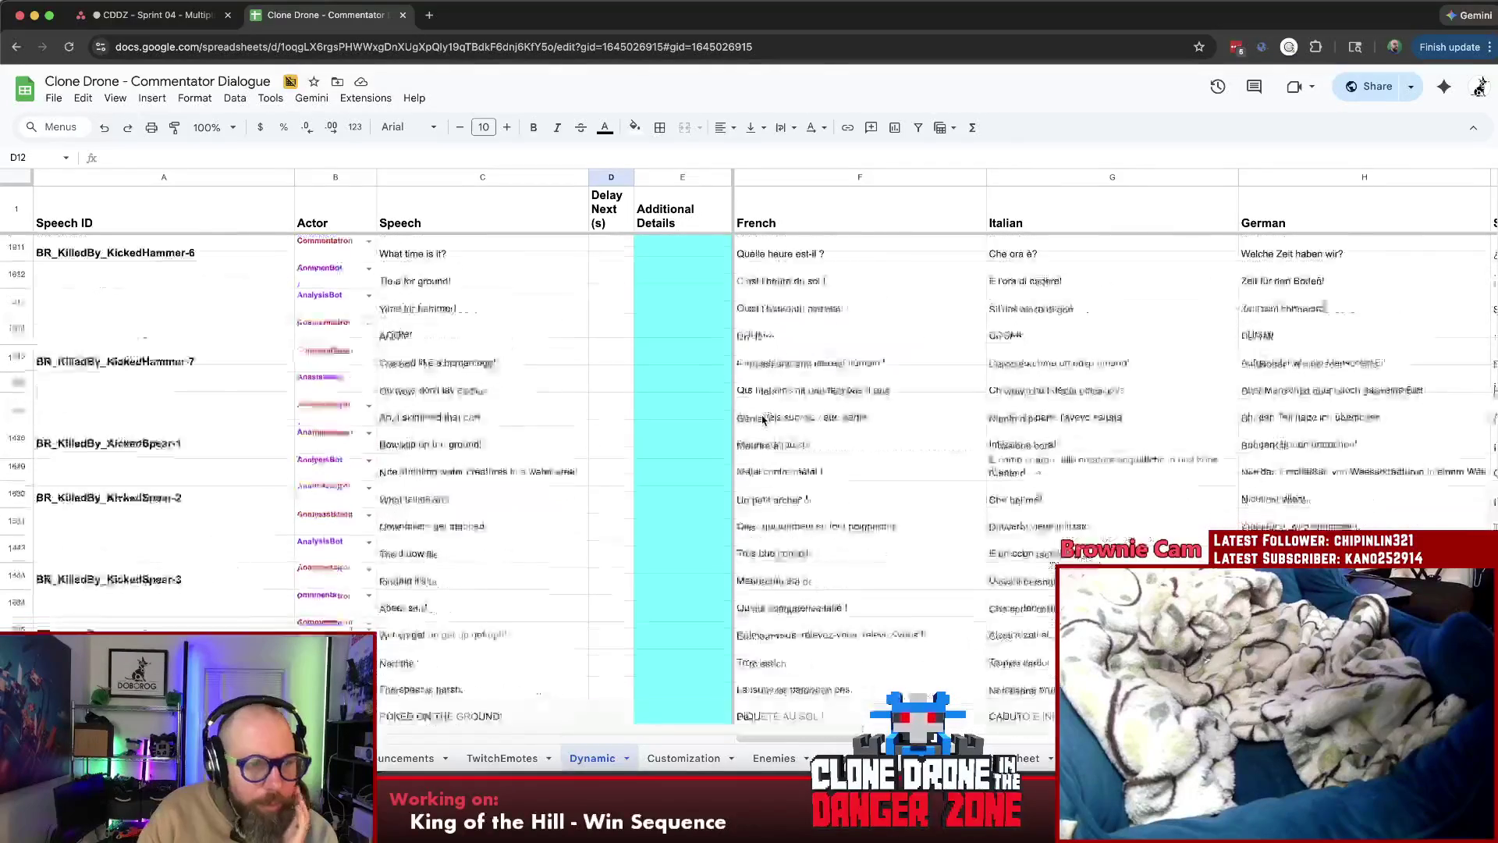
{"action": "scroll", "coordinate": [780, 434], "scroll_direction": "down", "scroll_amount": 20}
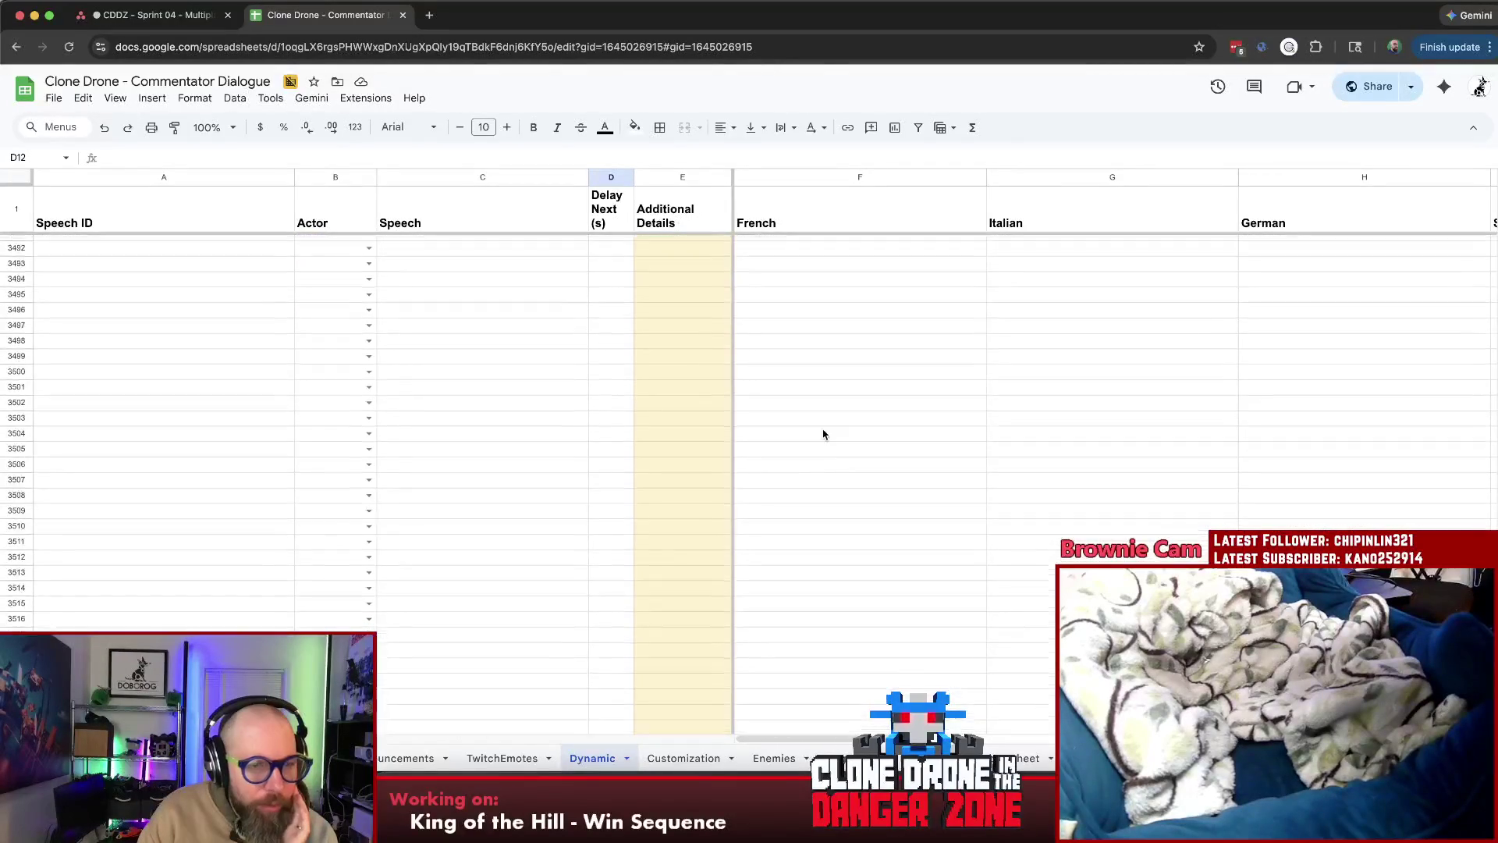
{"action": "scroll", "coordinate": [851, 442], "scroll_direction": "up", "scroll_amount": 5}
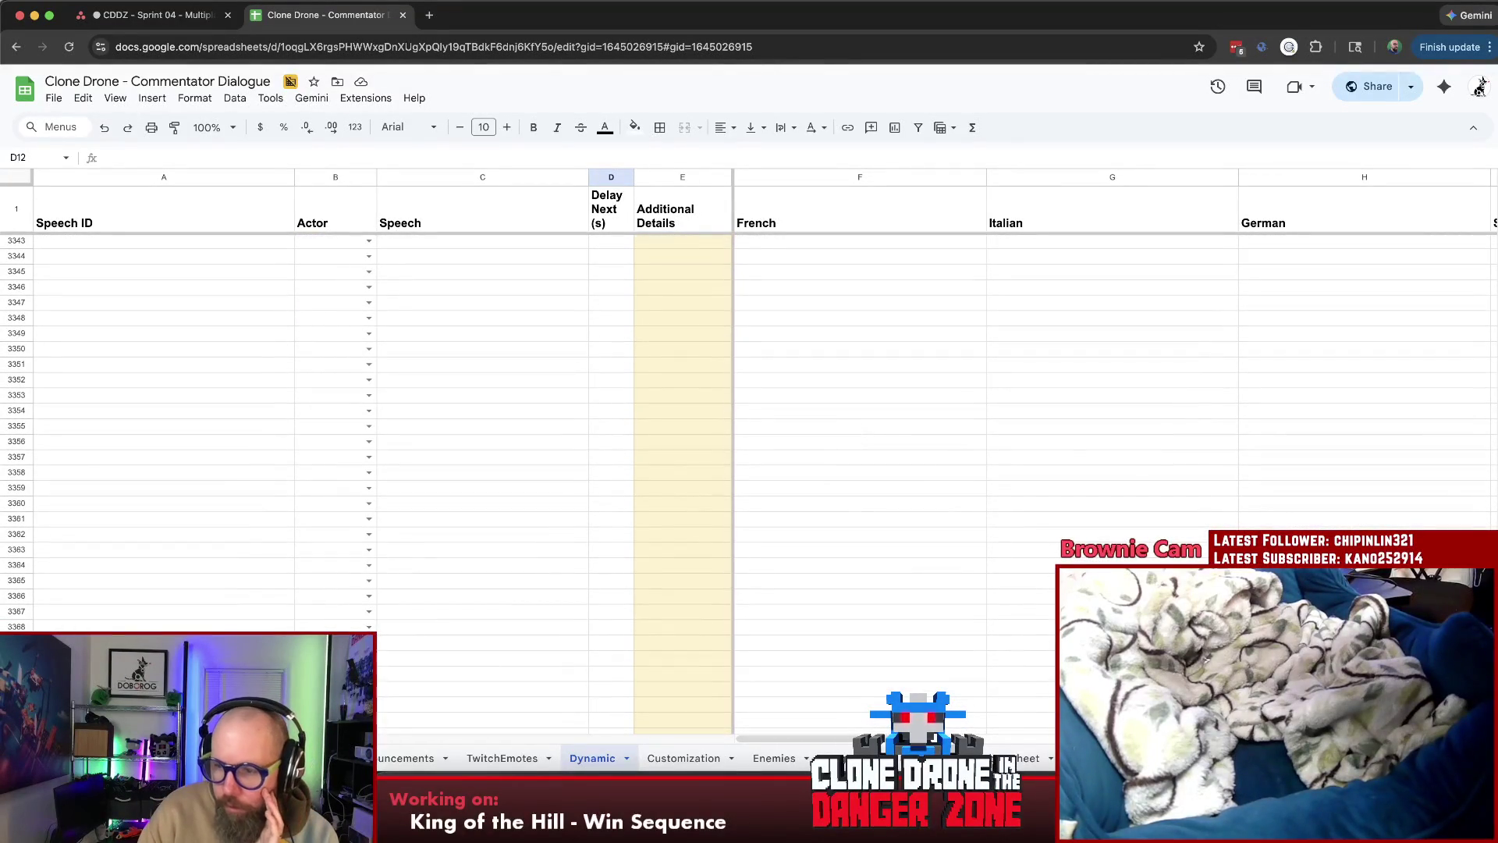
{"action": "scroll", "coordinate": [781, 434], "scroll_direction": "up", "scroll_amount": 20}
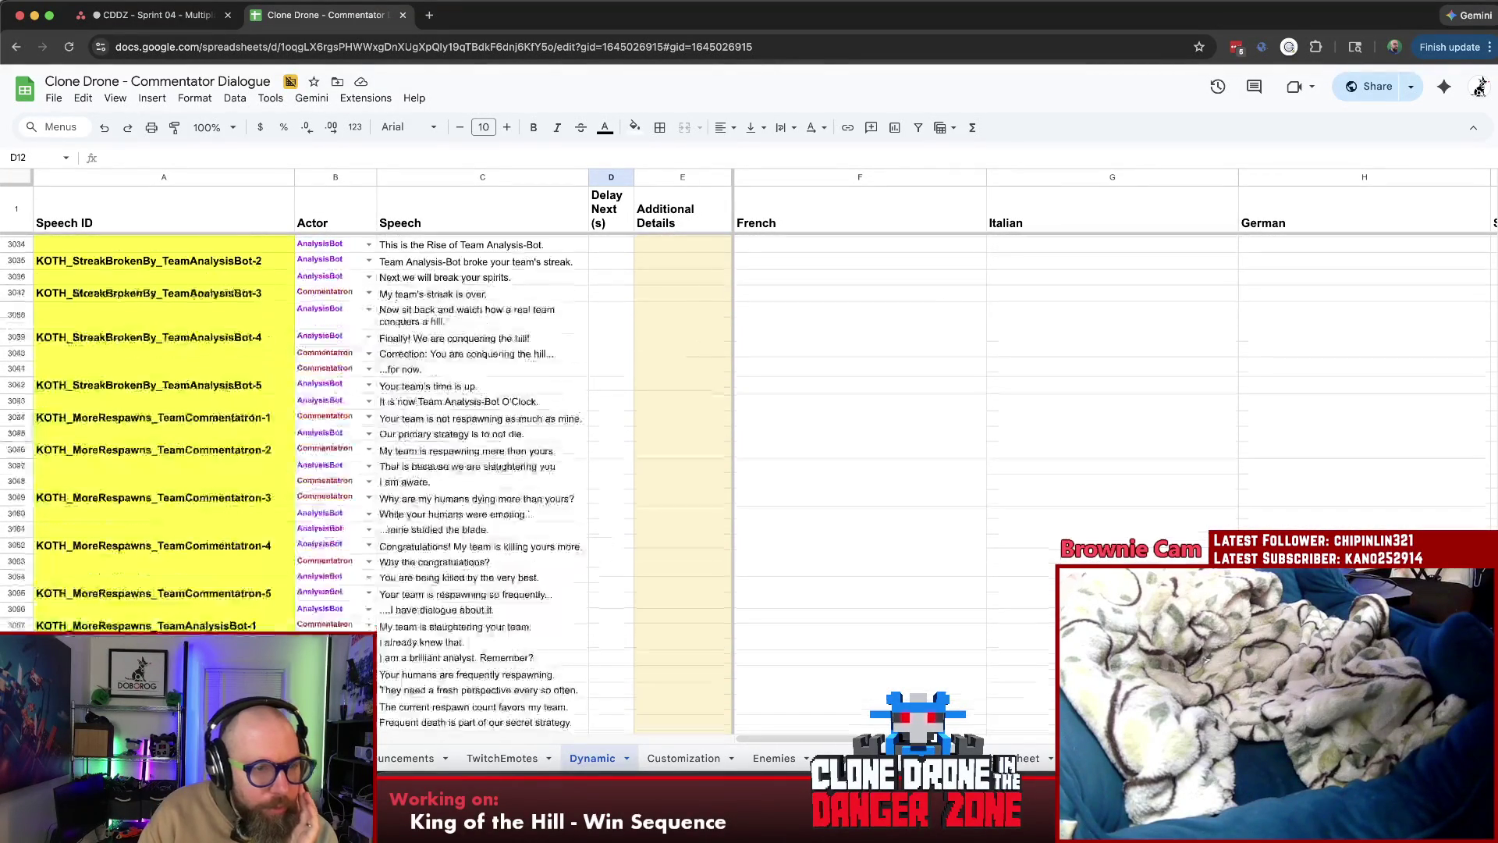
{"action": "scroll", "coordinate": [780, 434], "scroll_direction": "up", "scroll_amount": 15}
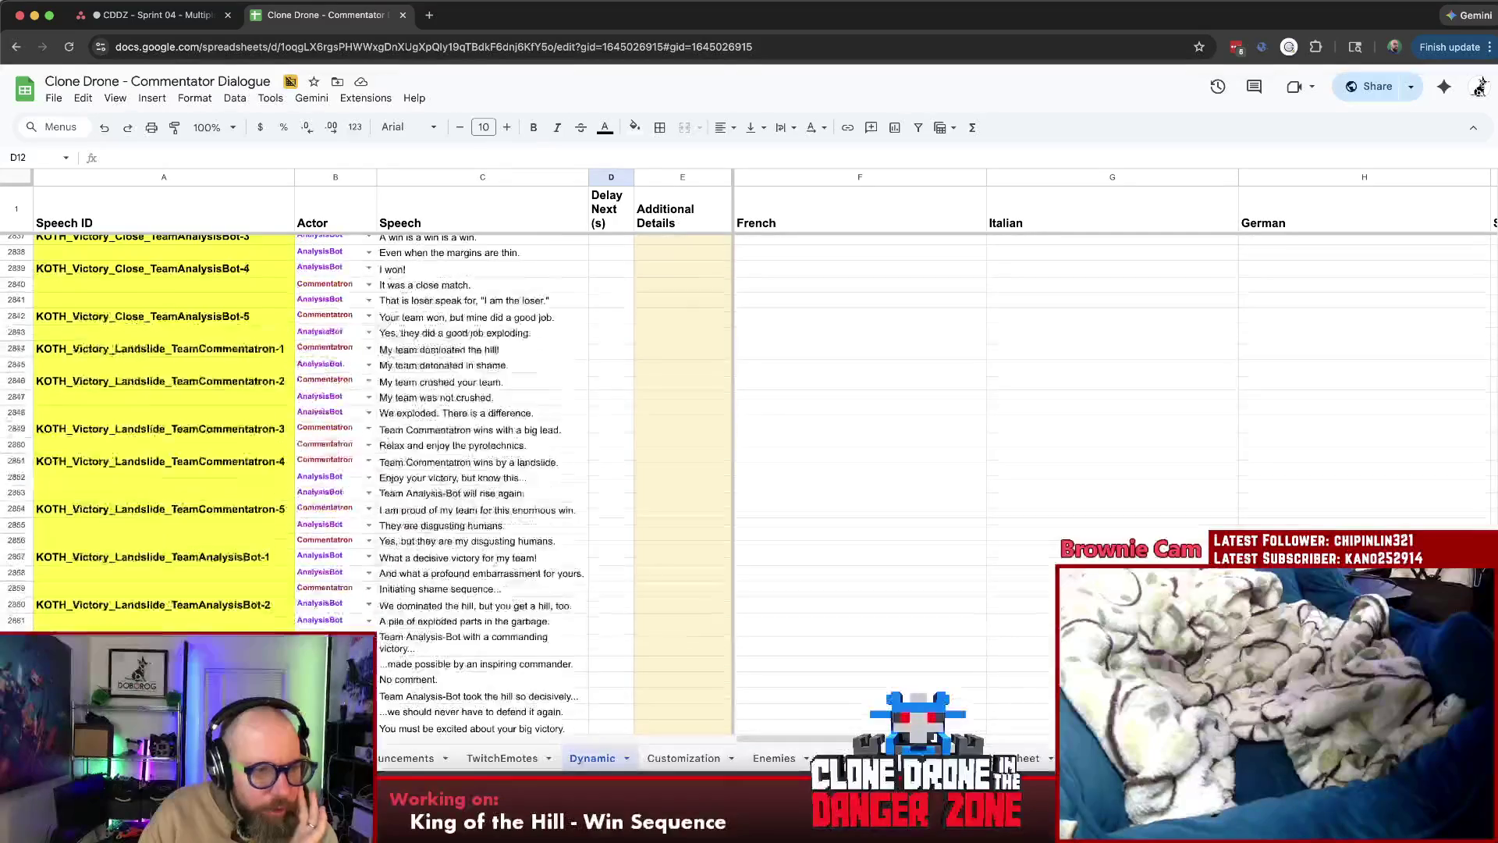
{"action": "scroll", "coordinate": [781, 435], "scroll_direction": "up", "scroll_amount": 10}
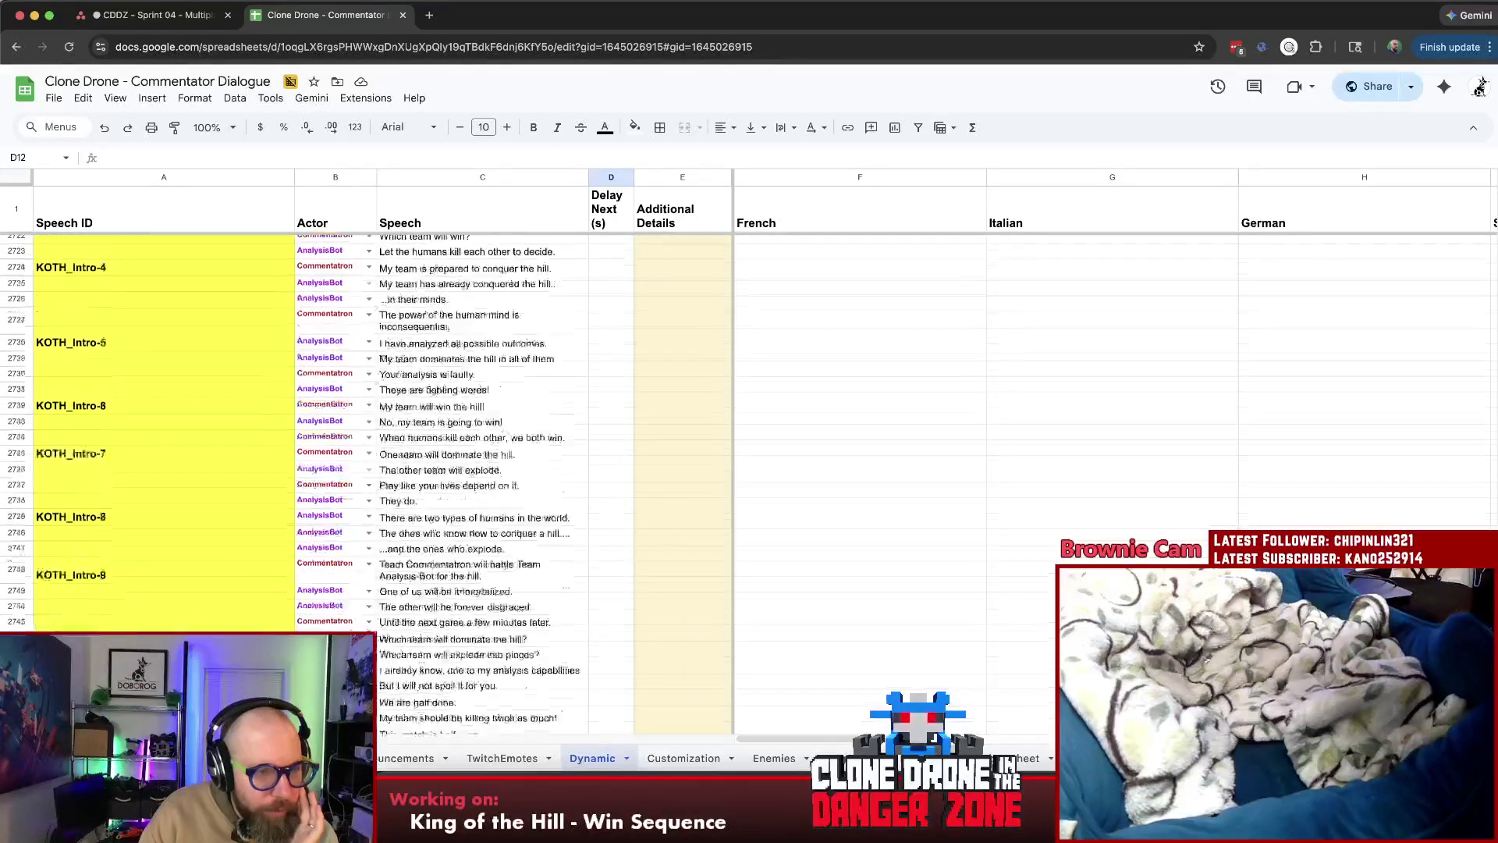
{"action": "scroll", "coordinate": [472, 514], "scroll_direction": "up", "scroll_amount": 10}
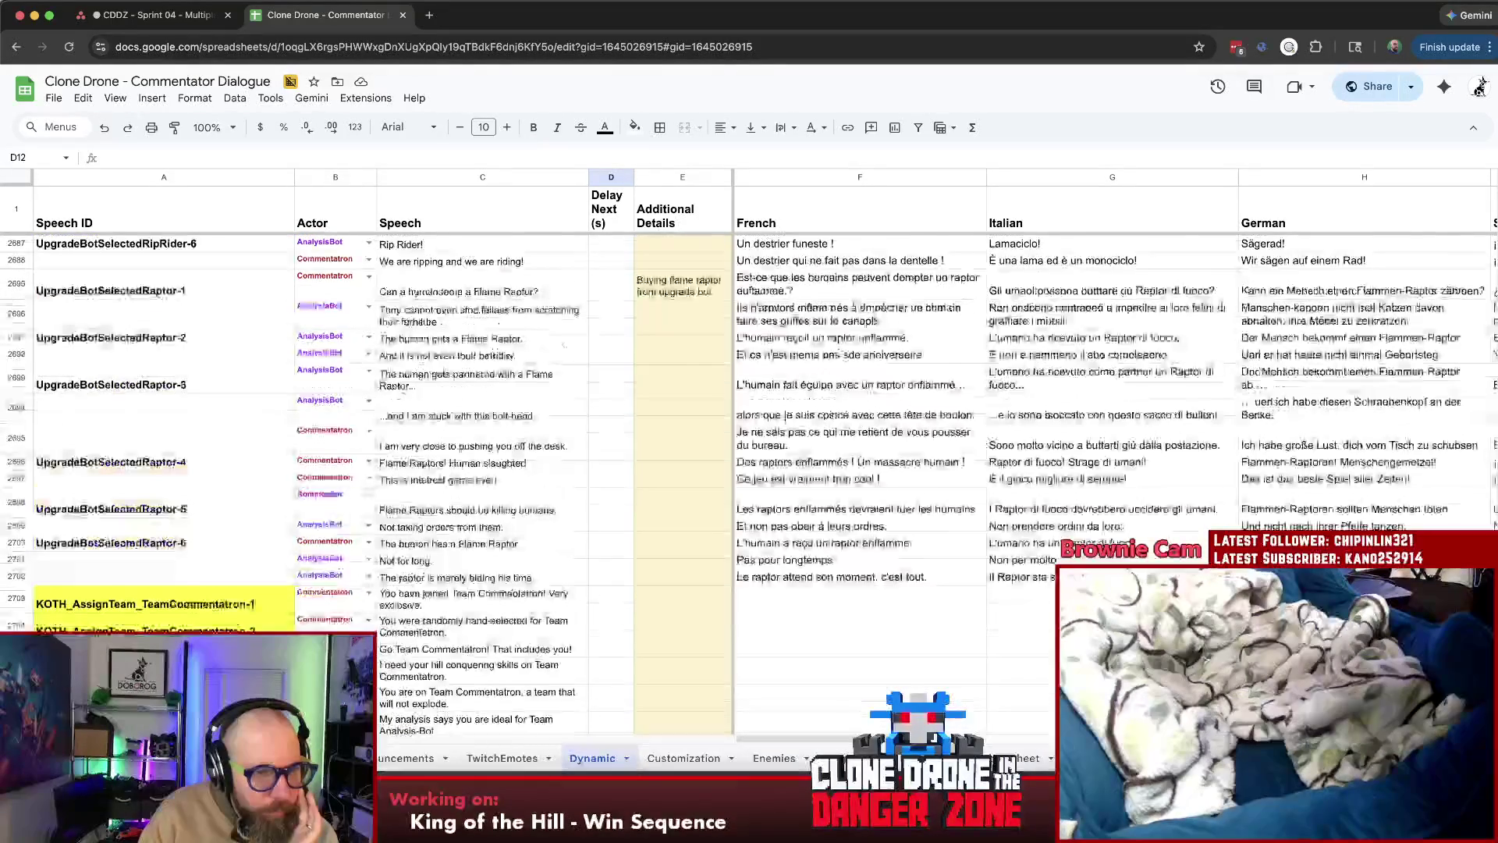
{"action": "scroll", "coordinate": [472, 514], "scroll_direction": "down", "scroll_amount": 8}
{"action": "left_click", "coordinate": [148, 296]}
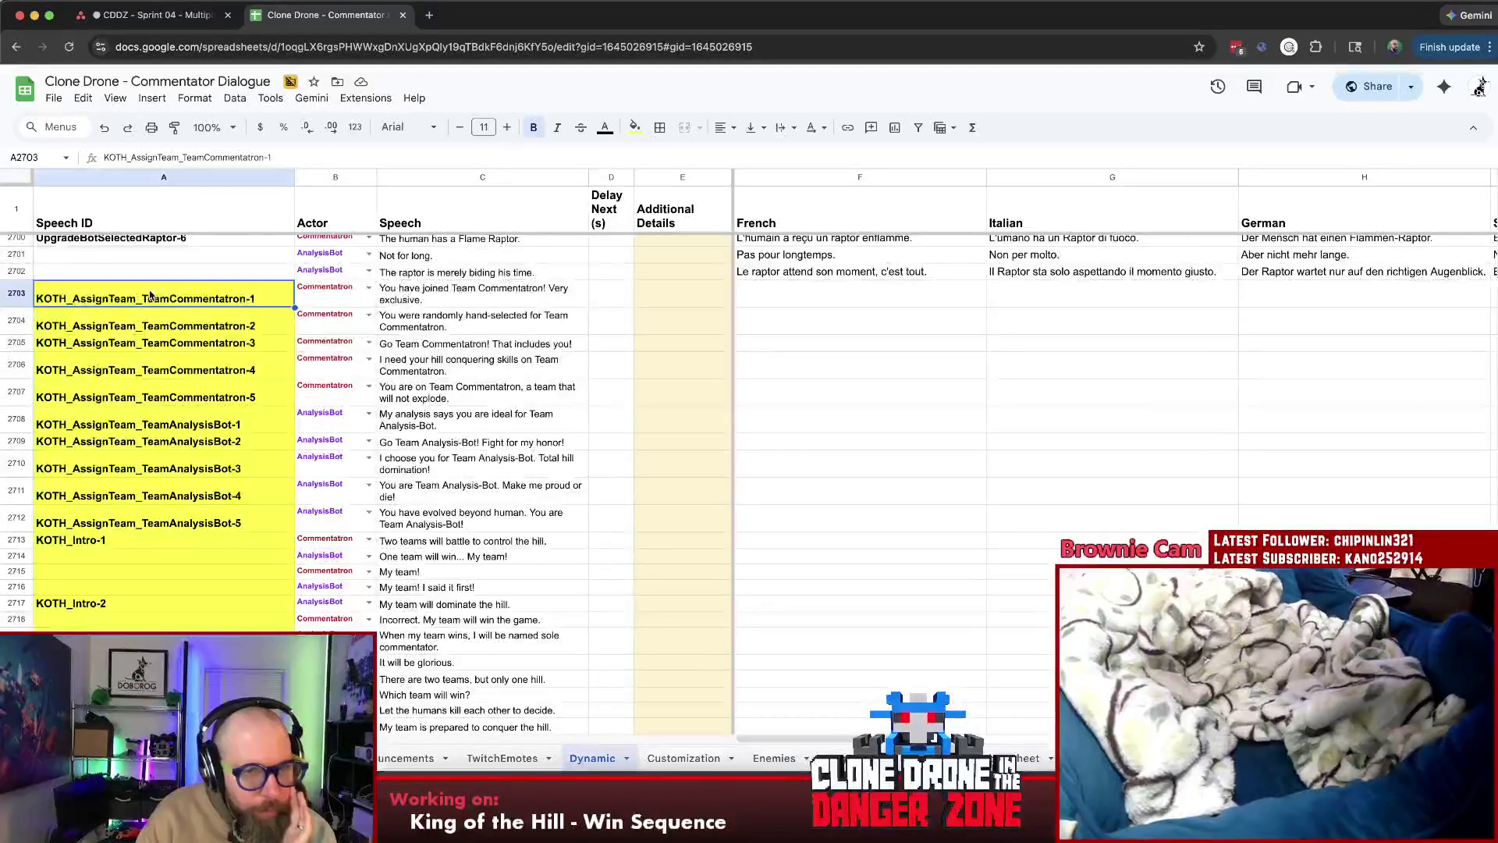
Read the KOTH team-assignment speech lines, from the randomly hand-selected team to the non-exploding team
{"action": "left_click", "coordinate": [472, 296]}
{"action": "left_click", "coordinate": [492, 327]}
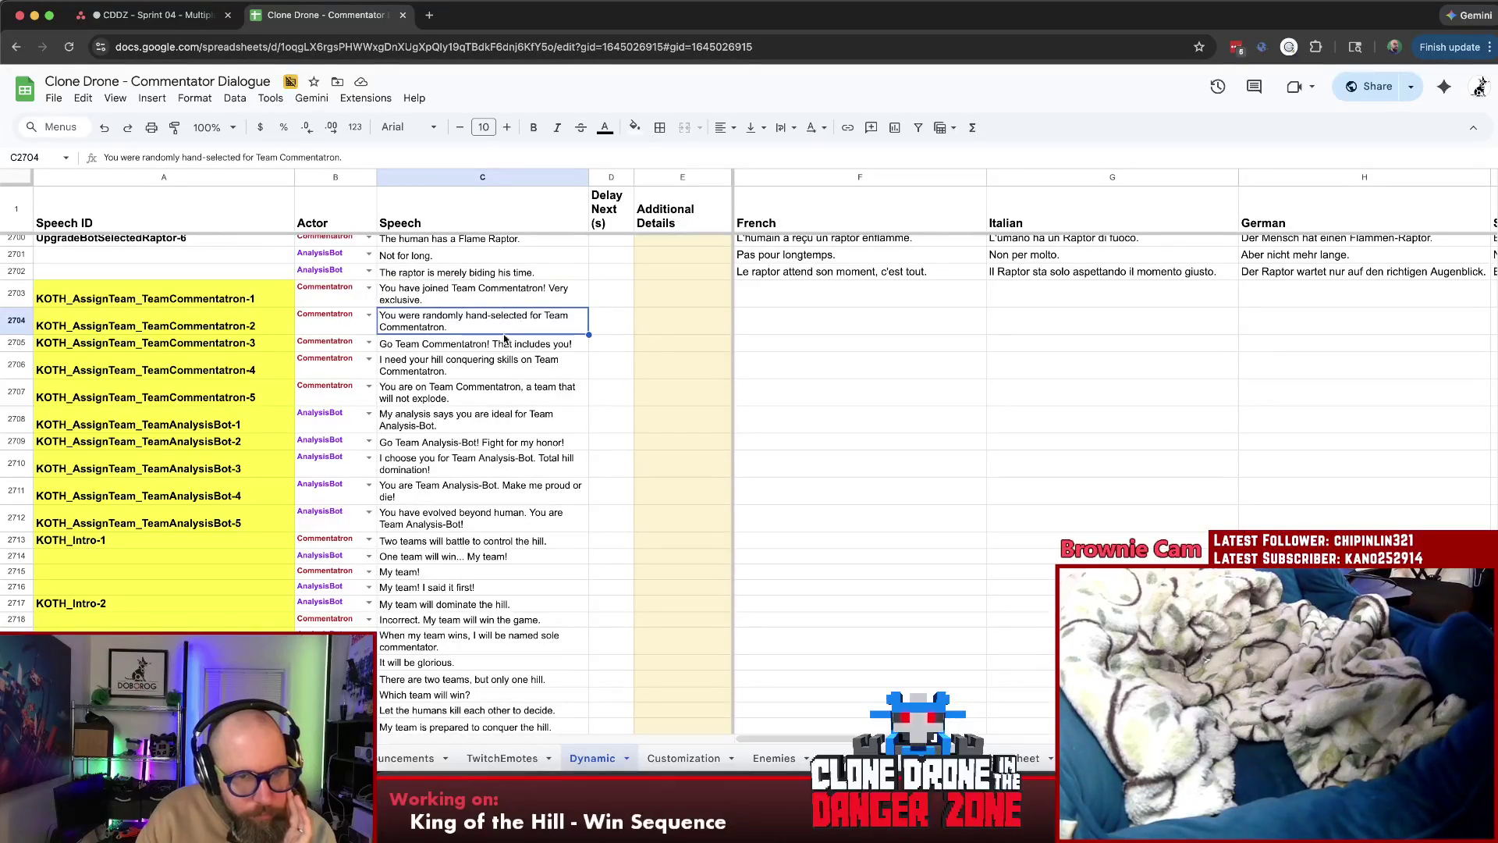
{"action": "left_click", "coordinate": [493, 374]}
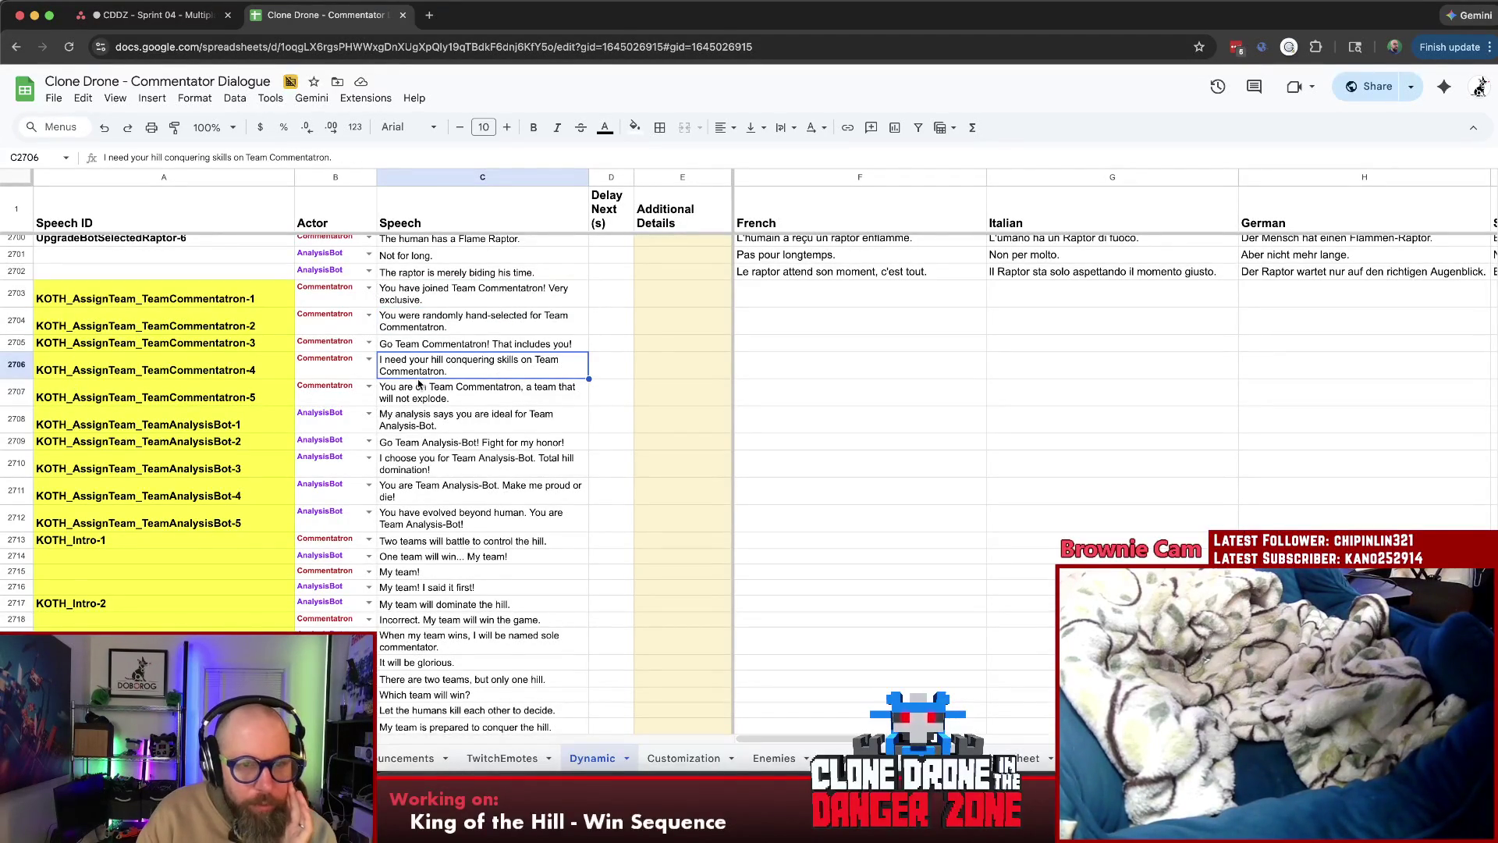
{"action": "left_click", "coordinate": [478, 396]}
Scroll down to the KOTH_HillProgress_Little-1 entry
{"action": "scroll", "coordinate": [483, 395], "scroll_direction": "down", "scroll_amount": 2}
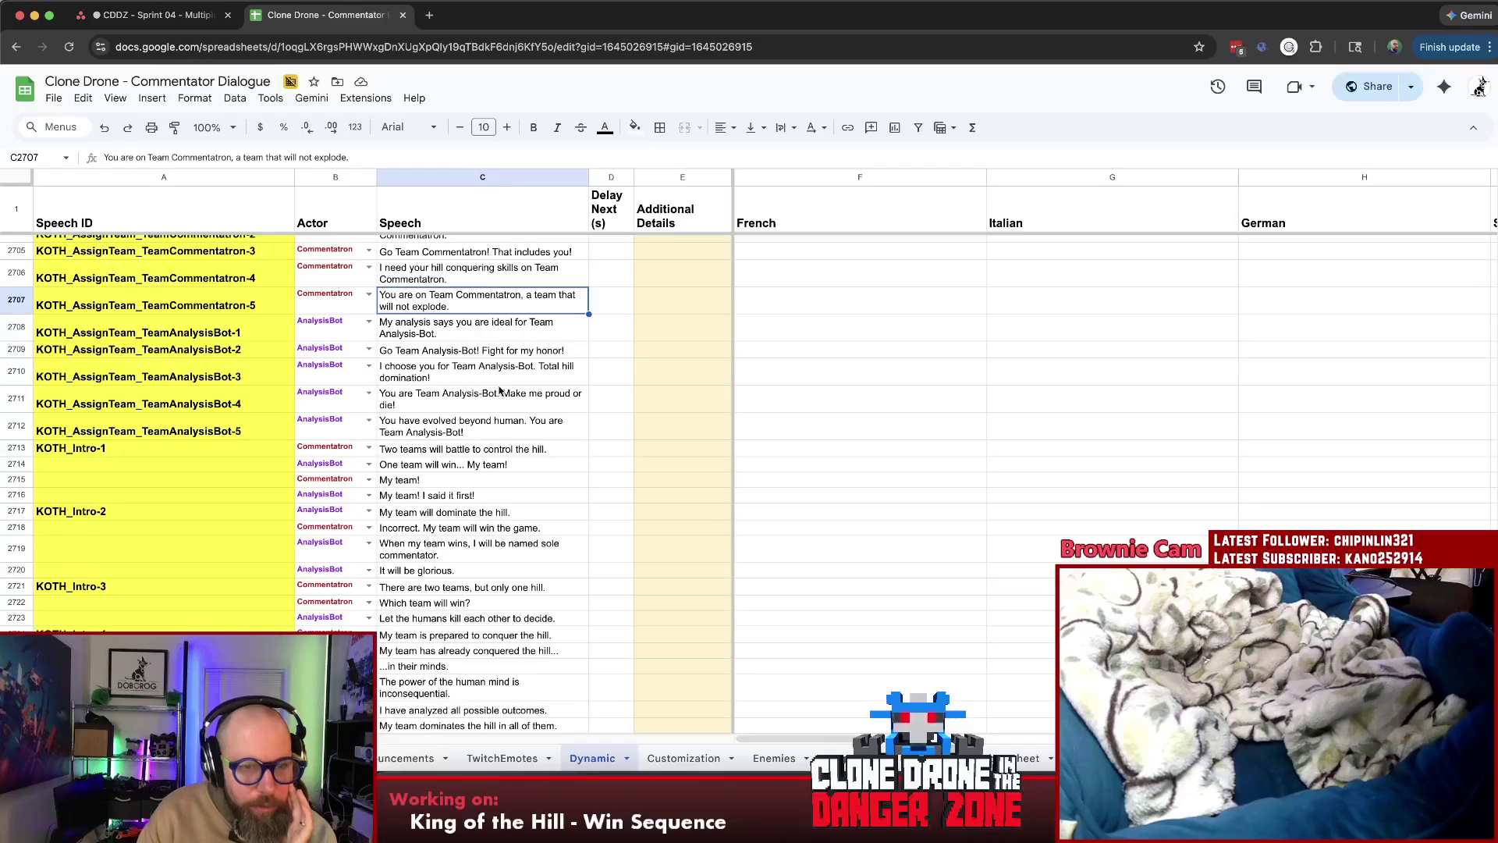
{"action": "scroll", "coordinate": [501, 391], "scroll_direction": "down", "scroll_amount": 1}
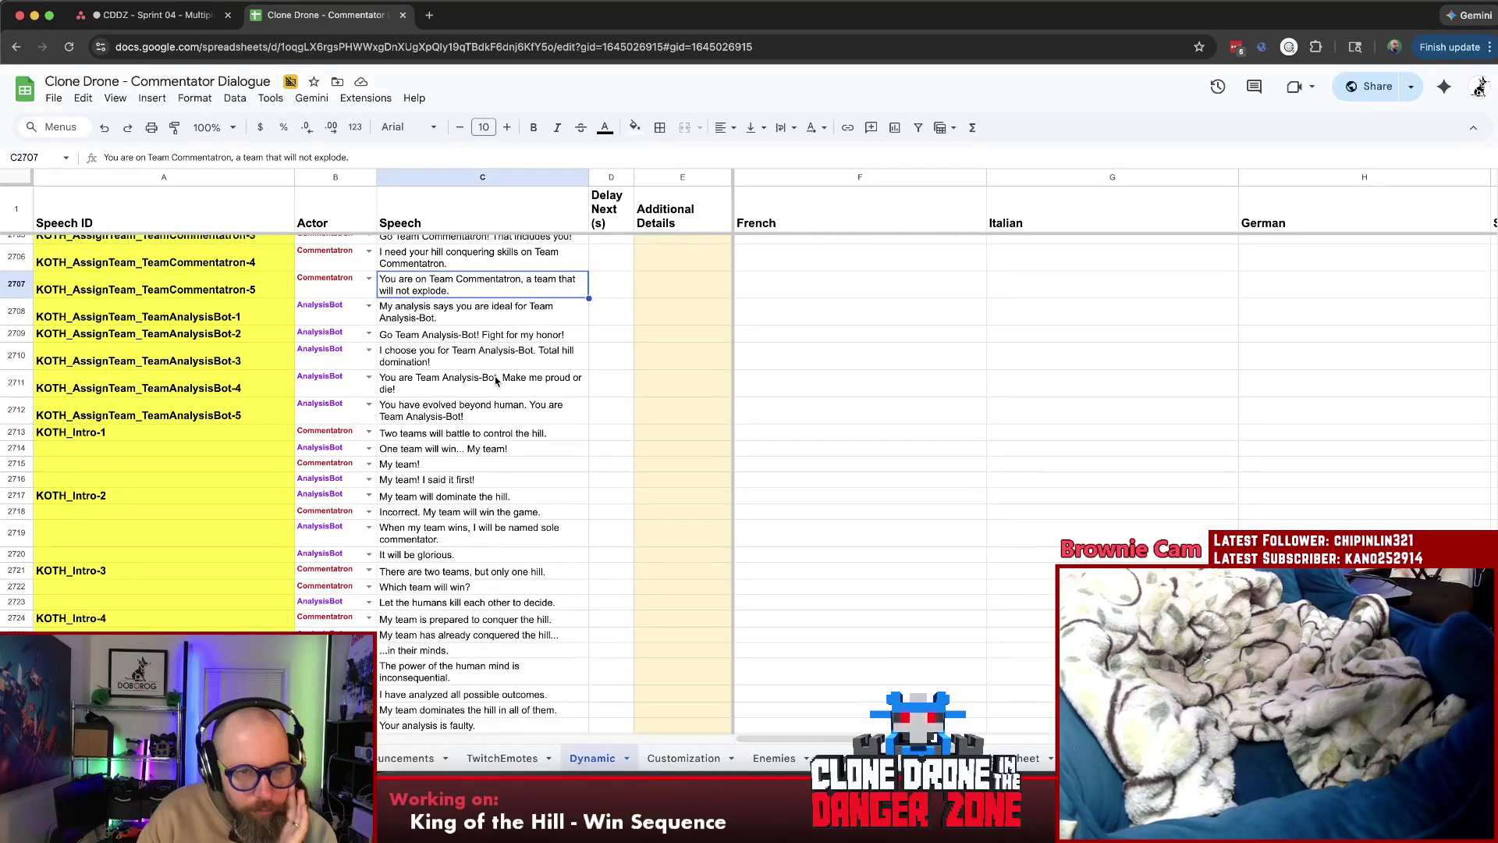
{"action": "scroll", "coordinate": [496, 380], "scroll_direction": "down", "scroll_amount": 20}
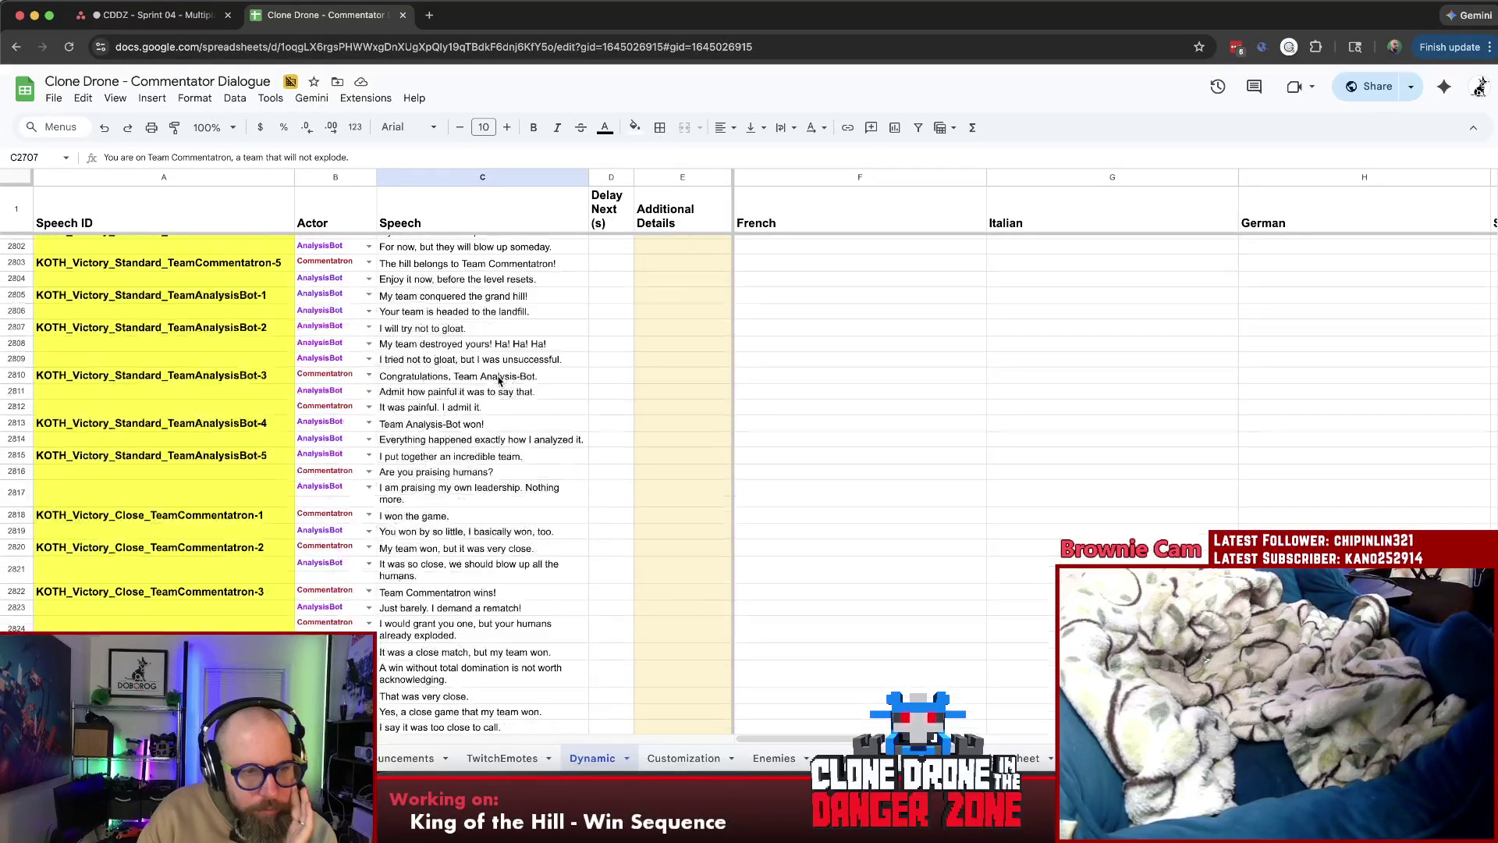
{"action": "scroll", "coordinate": [501, 380], "scroll_direction": "down", "scroll_amount": 4}
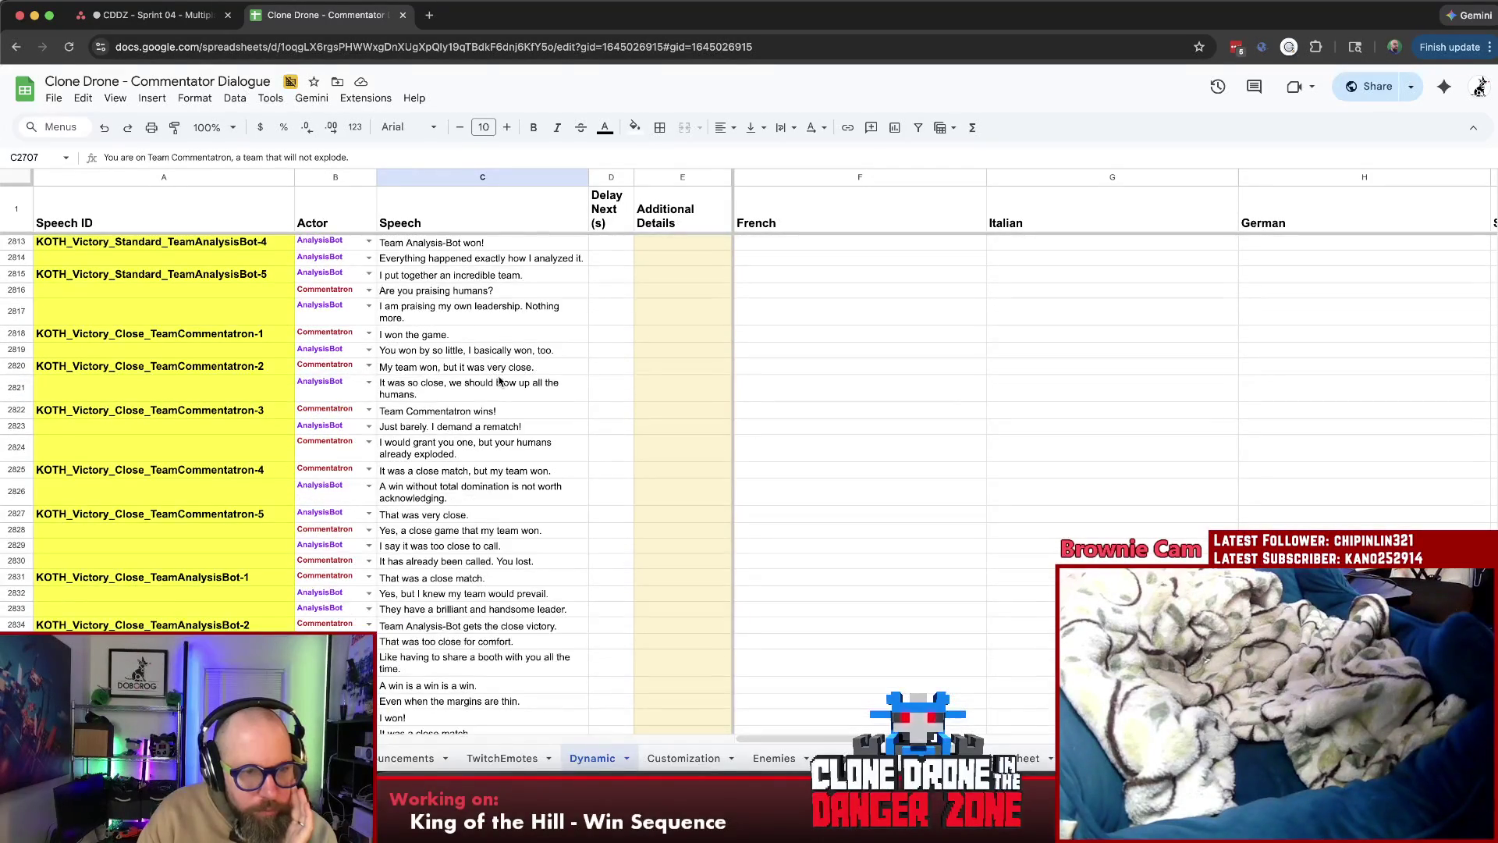
{"action": "scroll", "coordinate": [501, 380], "scroll_direction": "down", "scroll_amount": 6}
{"action": "scroll", "coordinate": [503, 382], "scroll_direction": "up", "scroll_amount": 17}
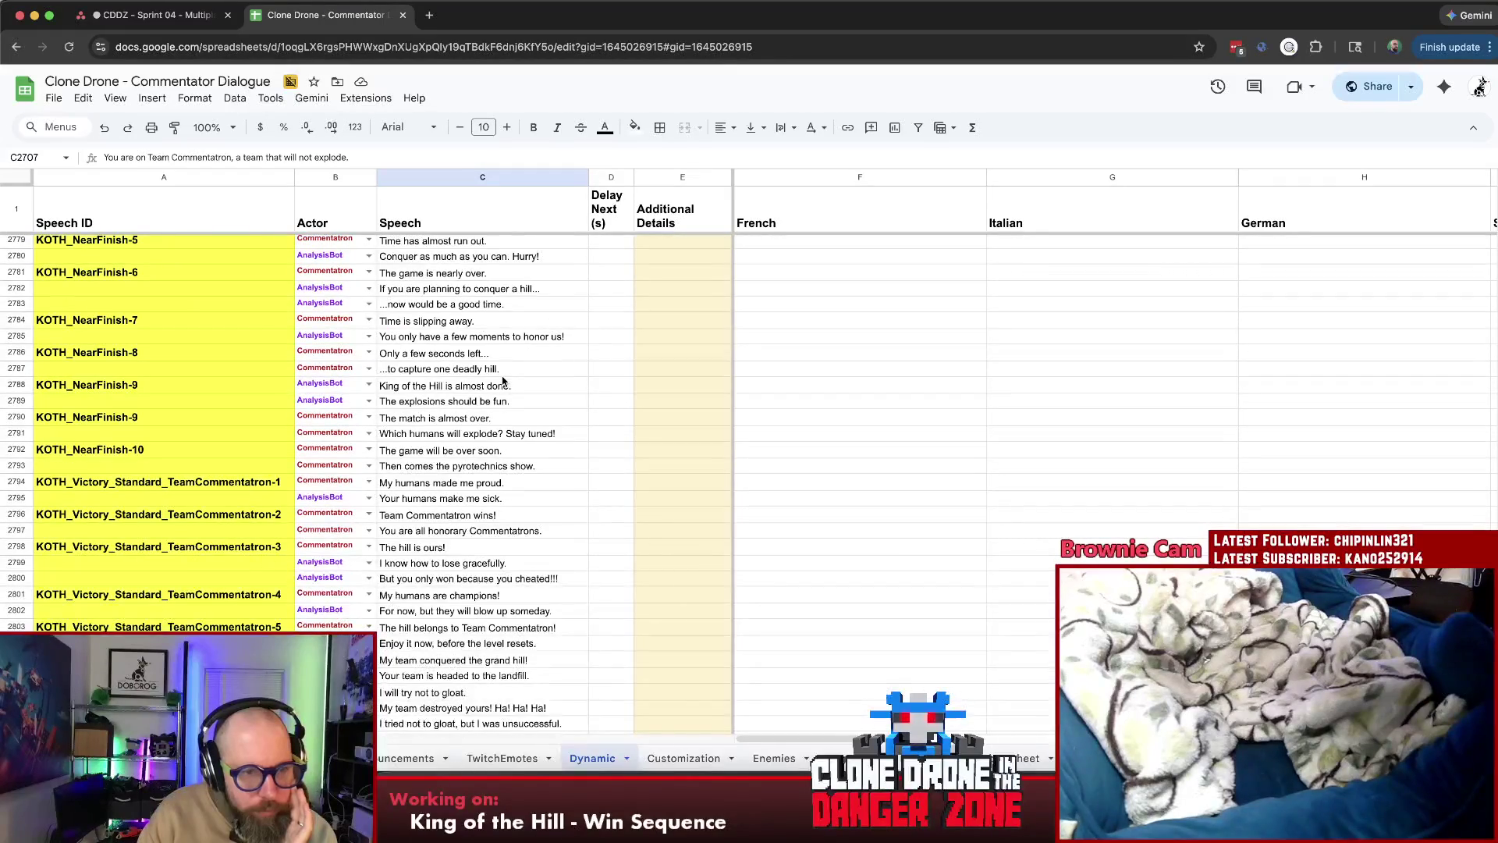
{"action": "scroll", "coordinate": [188, 490], "scroll_direction": "down", "scroll_amount": 20}
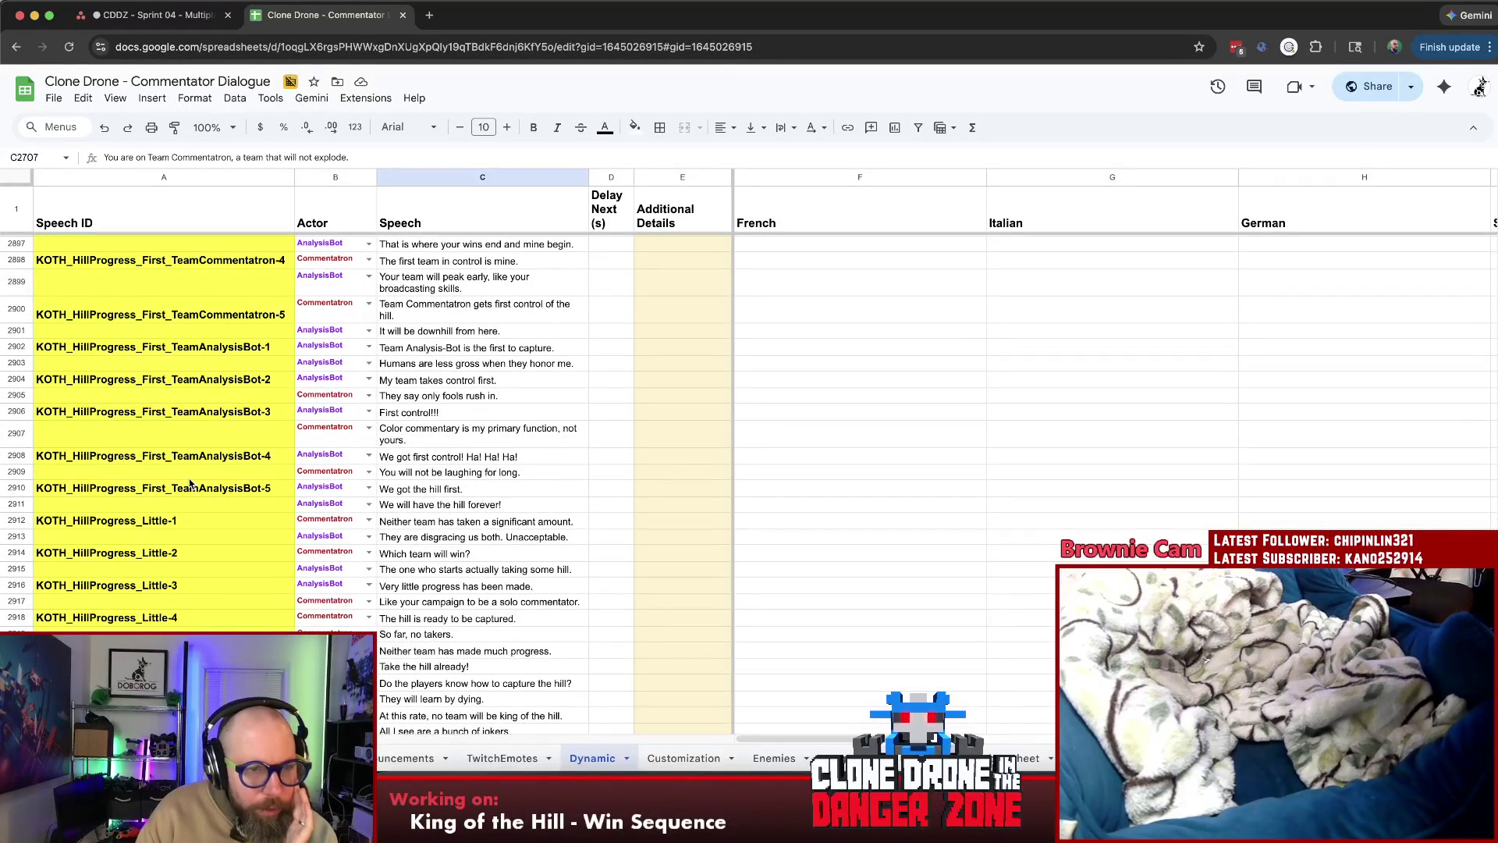
{"action": "scroll", "coordinate": [190, 485], "scroll_direction": "down", "scroll_amount": 1}
{"action": "left_click", "coordinate": [173, 500]}
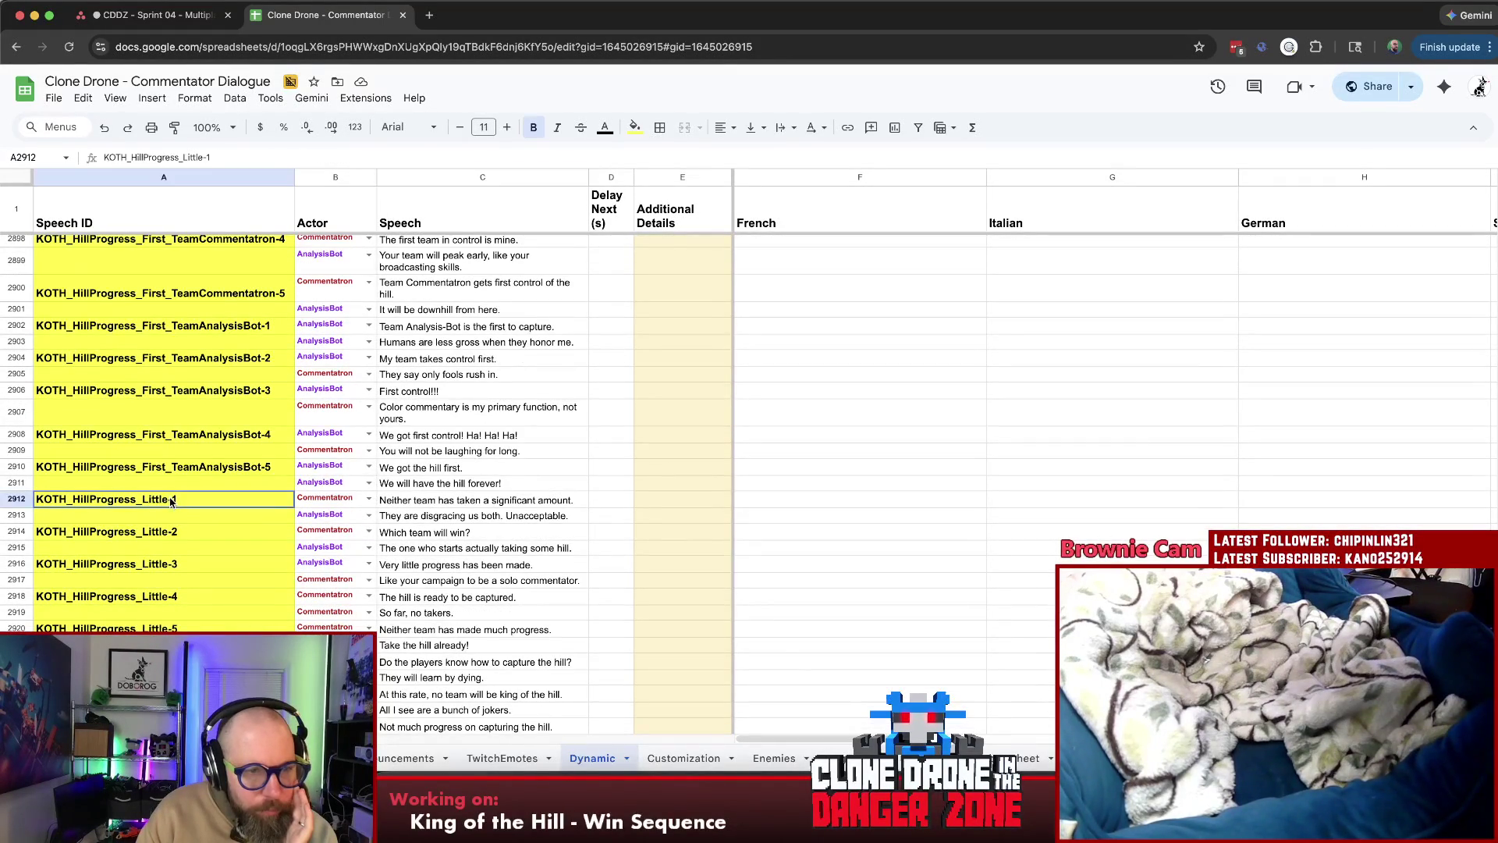
Read the KOTH_HillProgress_Close-1 and Close-2 speech lines, including 'It pains me to agree'
{"action": "scroll", "coordinate": [172, 499], "scroll_direction": "down", "scroll_amount": 10}
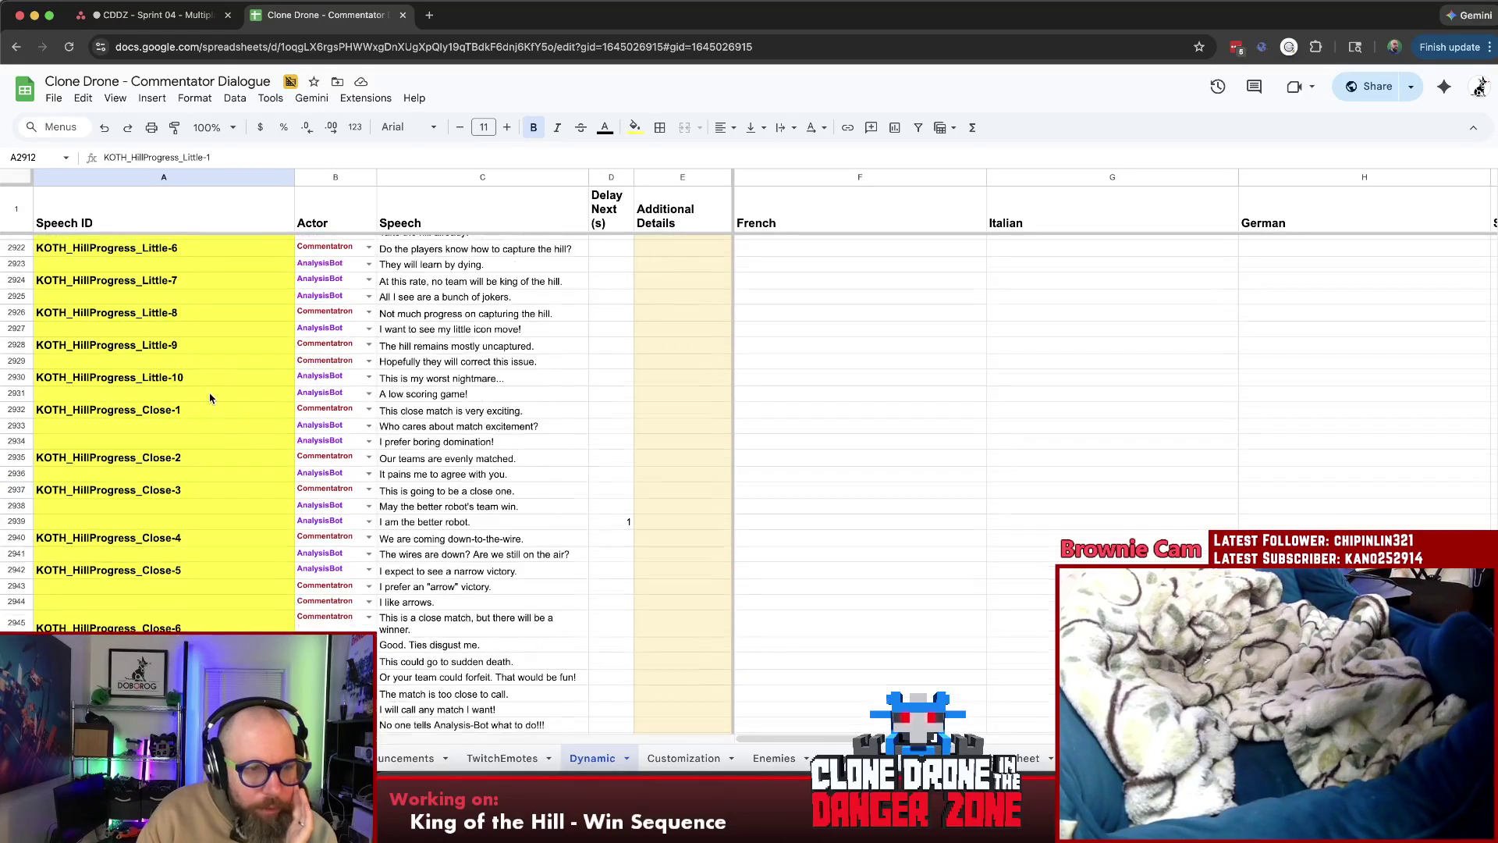
{"action": "left_click", "coordinate": [207, 413]}
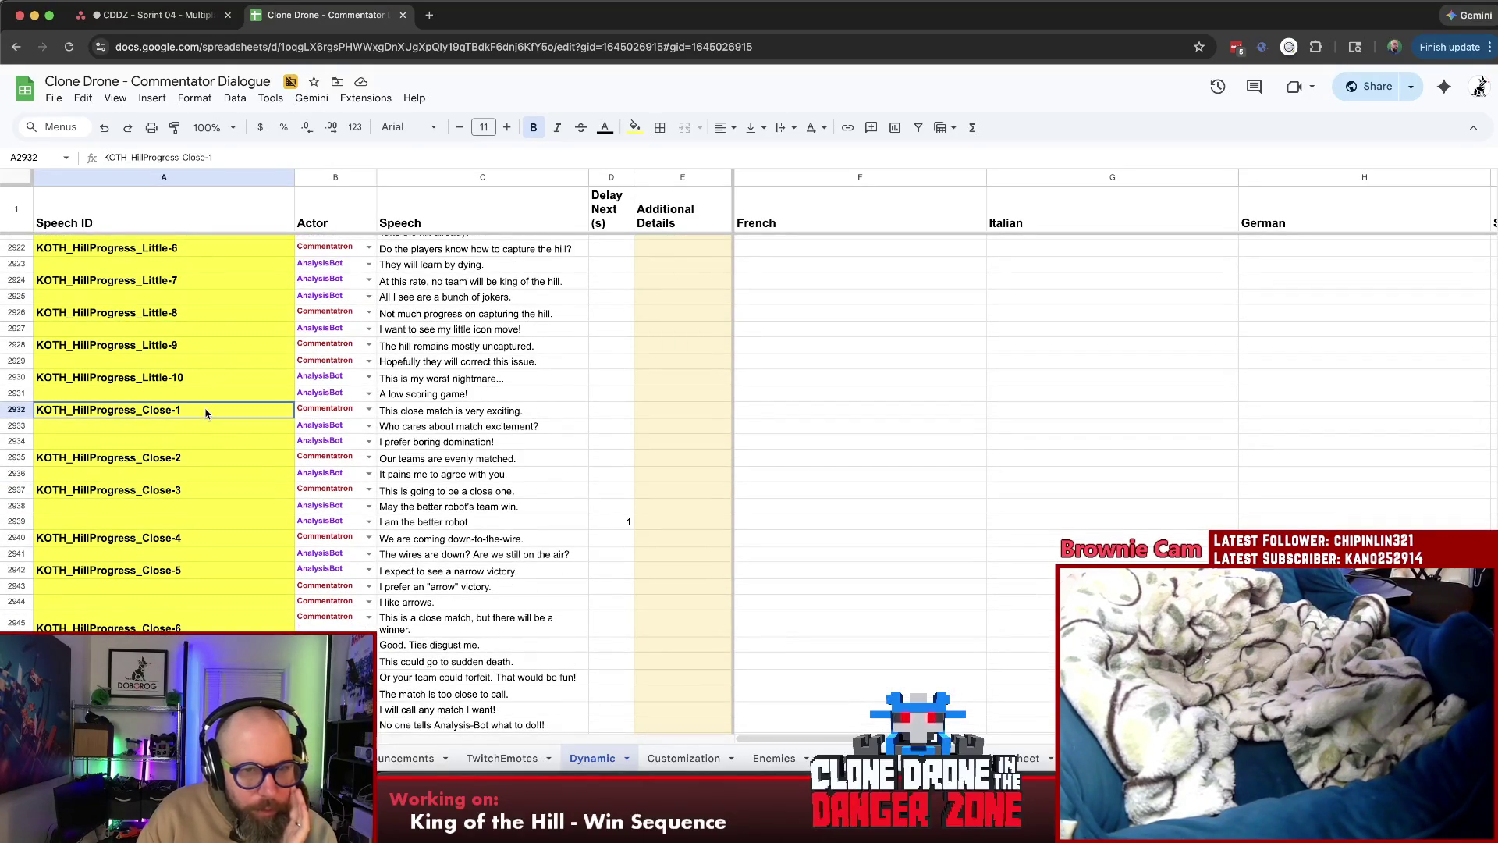
{"action": "left_click", "coordinate": [541, 414]}
{"action": "left_click", "coordinate": [550, 430]}
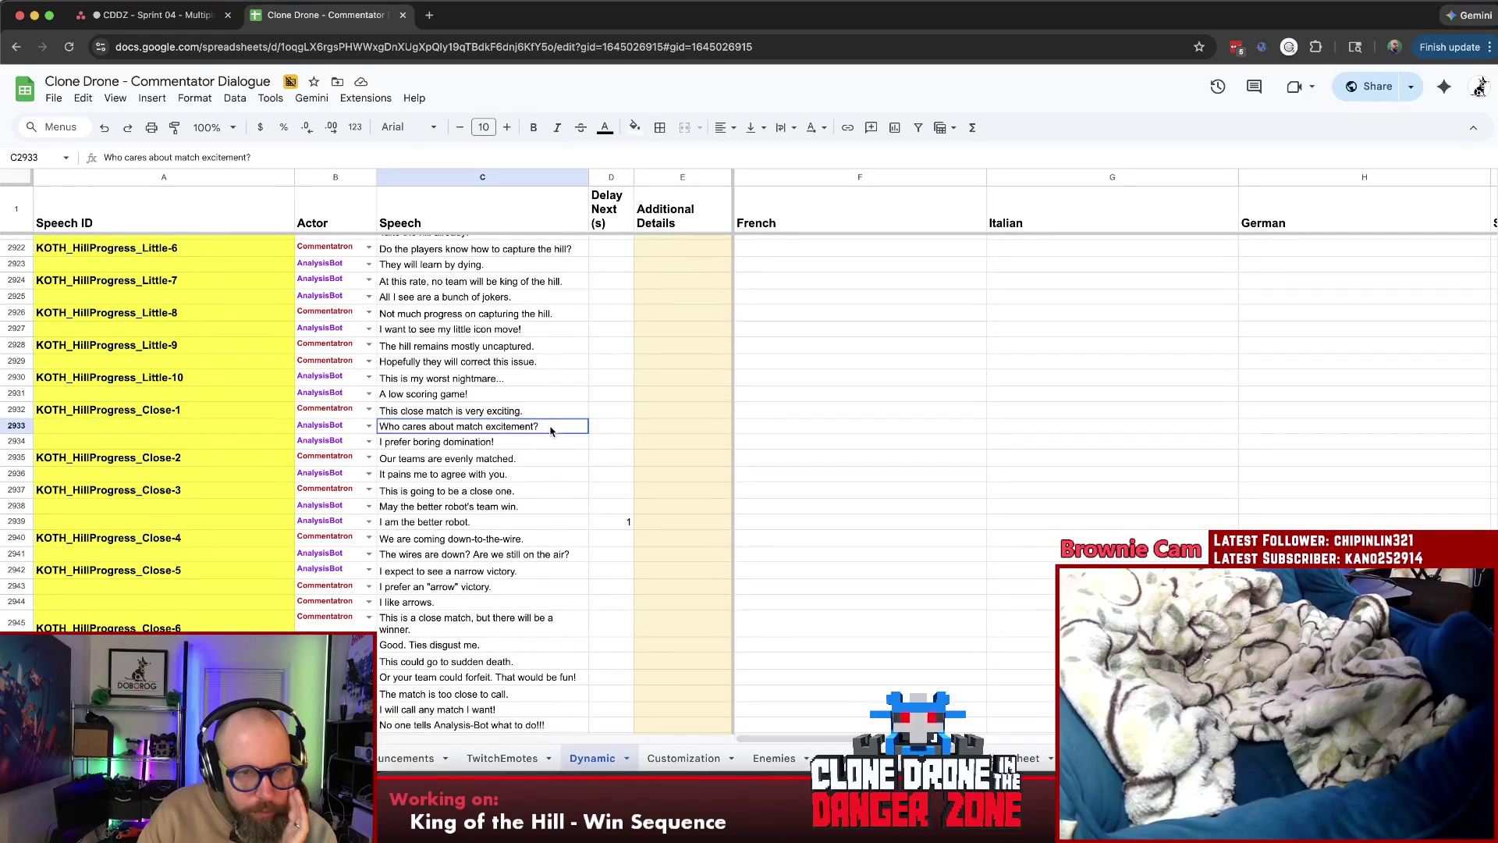
{"action": "left_click", "coordinate": [554, 442]}
{"action": "left_click", "coordinate": [559, 459]}
{"action": "left_click", "coordinate": [558, 474]}
Check the Close-9 lines such as 'Either team could win' and 'Everyone is rooting for my team'
{"action": "scroll", "coordinate": [558, 459], "scroll_direction": "down", "scroll_amount": 3}
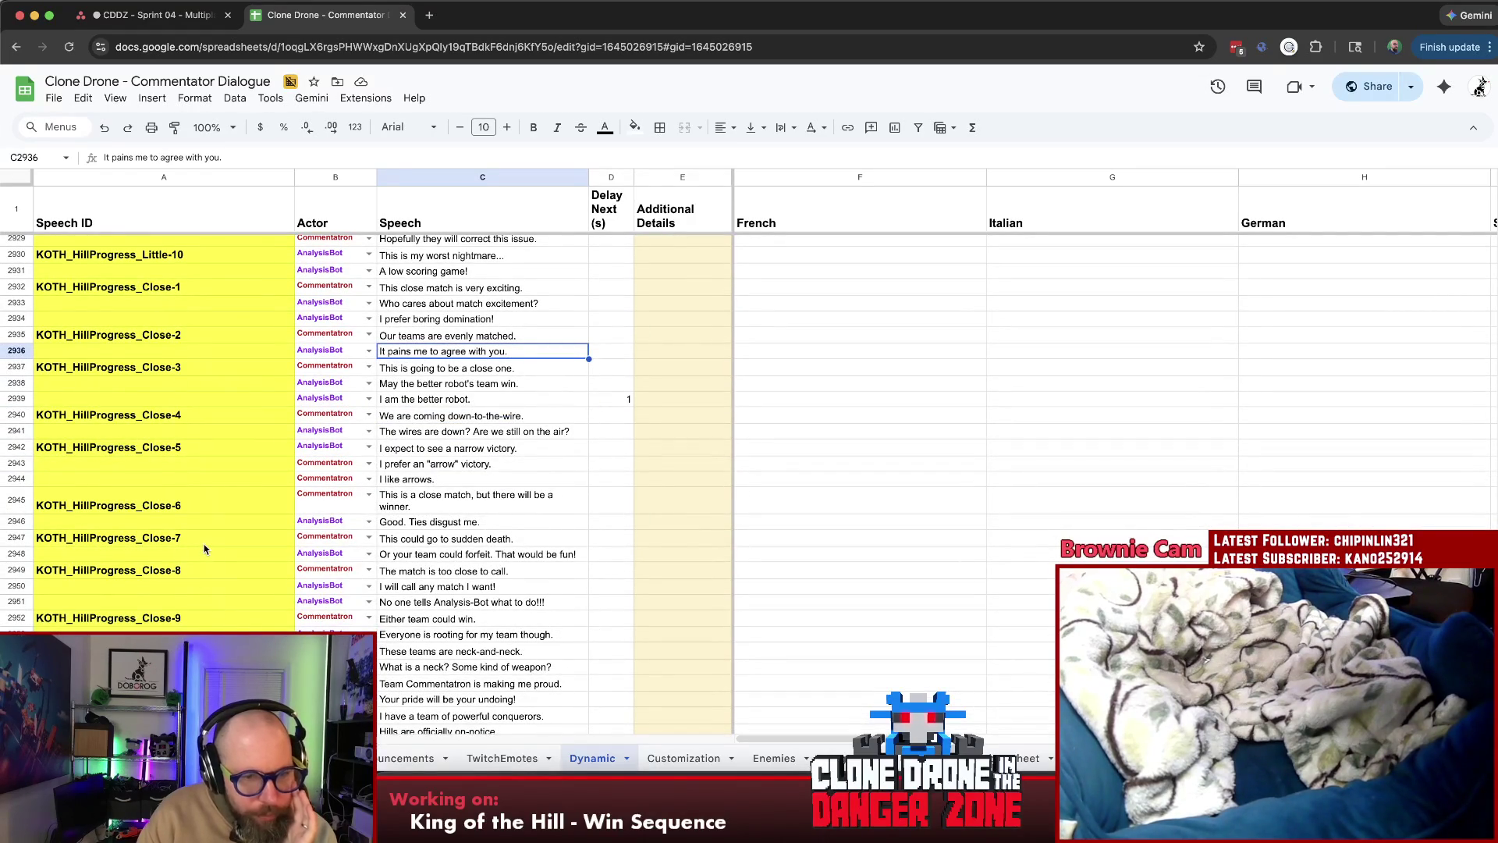
{"action": "left_click", "coordinate": [444, 642]}
{"action": "left_click", "coordinate": [519, 622]}
{"action": "left_click", "coordinate": [538, 638]}
Scroll on and select the KOTH_HillProgress_FrontRunner_TeamCommentatron-4 entry
{"action": "scroll", "coordinate": [539, 638], "scroll_direction": "down", "scroll_amount": 3}
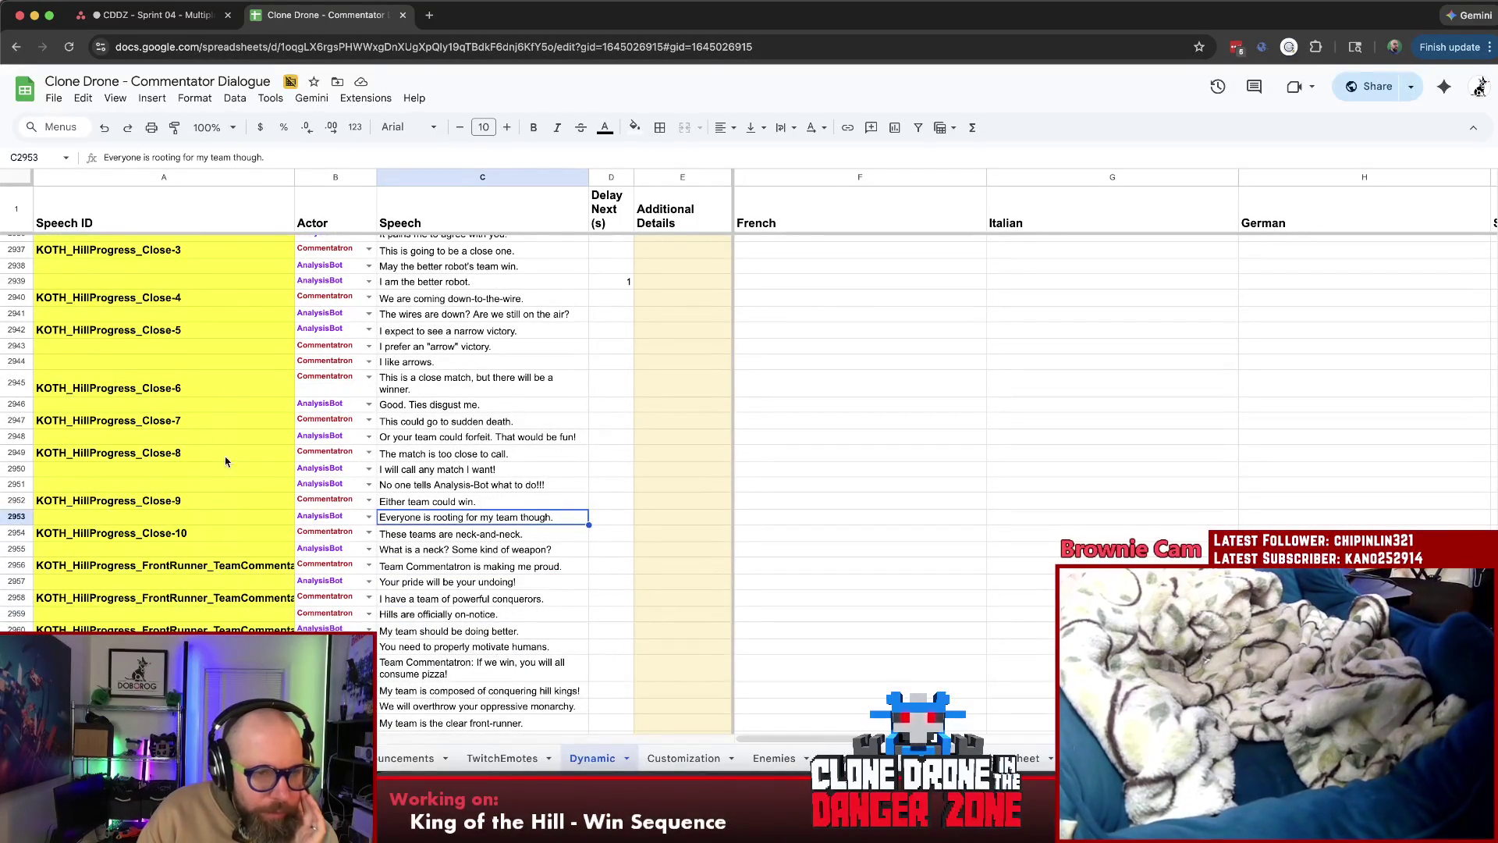
{"action": "scroll", "coordinate": [226, 513], "scroll_direction": "up", "scroll_amount": 10}
{"action": "scroll", "coordinate": [226, 513], "scroll_direction": "up", "scroll_amount": 20}
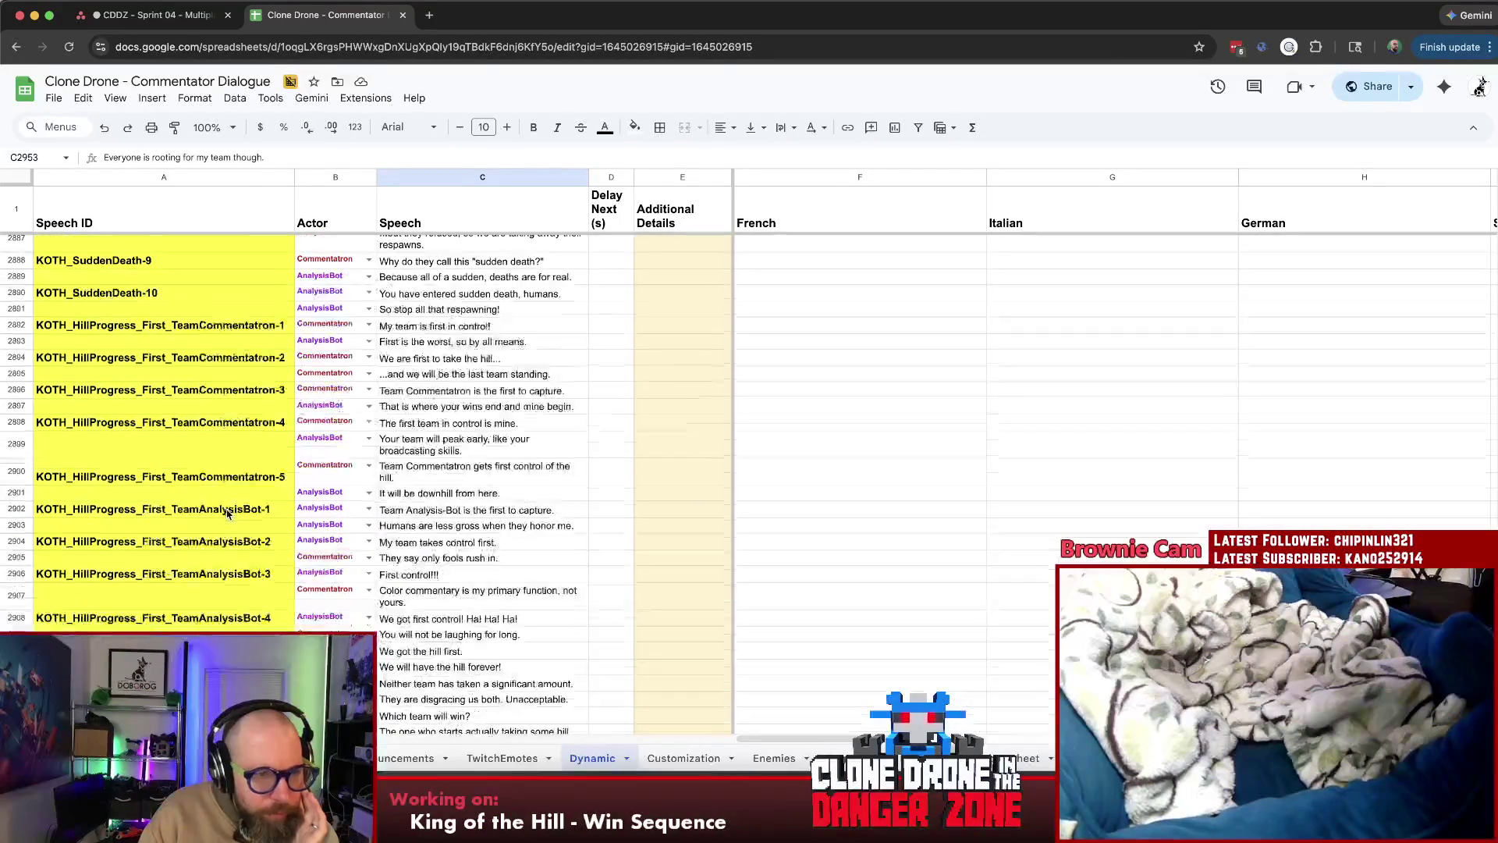
{"action": "scroll", "coordinate": [231, 515], "scroll_direction": "up", "scroll_amount": 15}
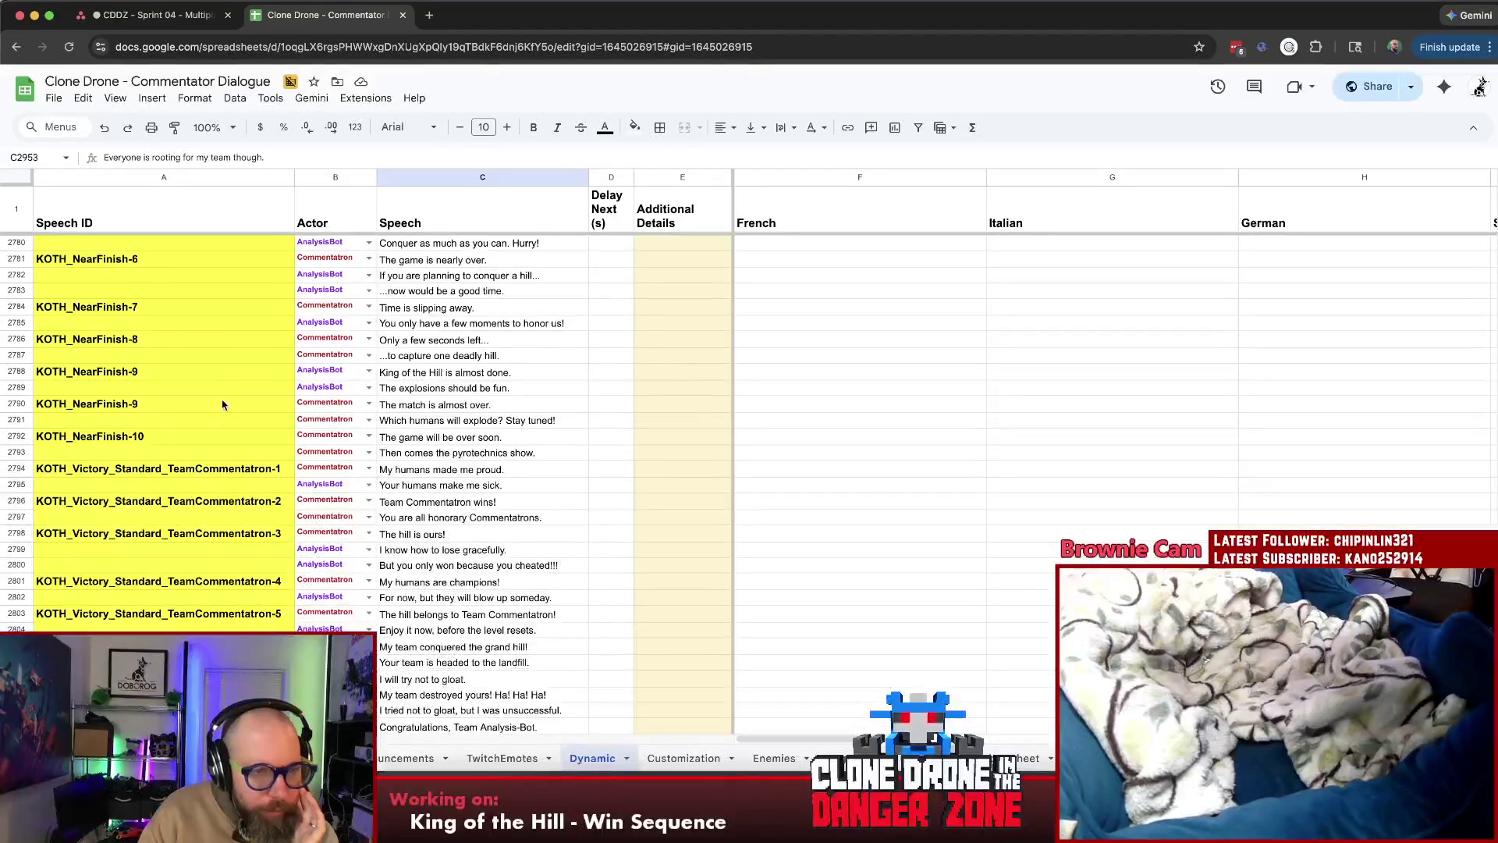
{"action": "scroll", "coordinate": [226, 426], "scroll_direction": "down", "scroll_amount": 20}
{"action": "scroll", "coordinate": [232, 428], "scroll_direction": "down", "scroll_amount": 20}
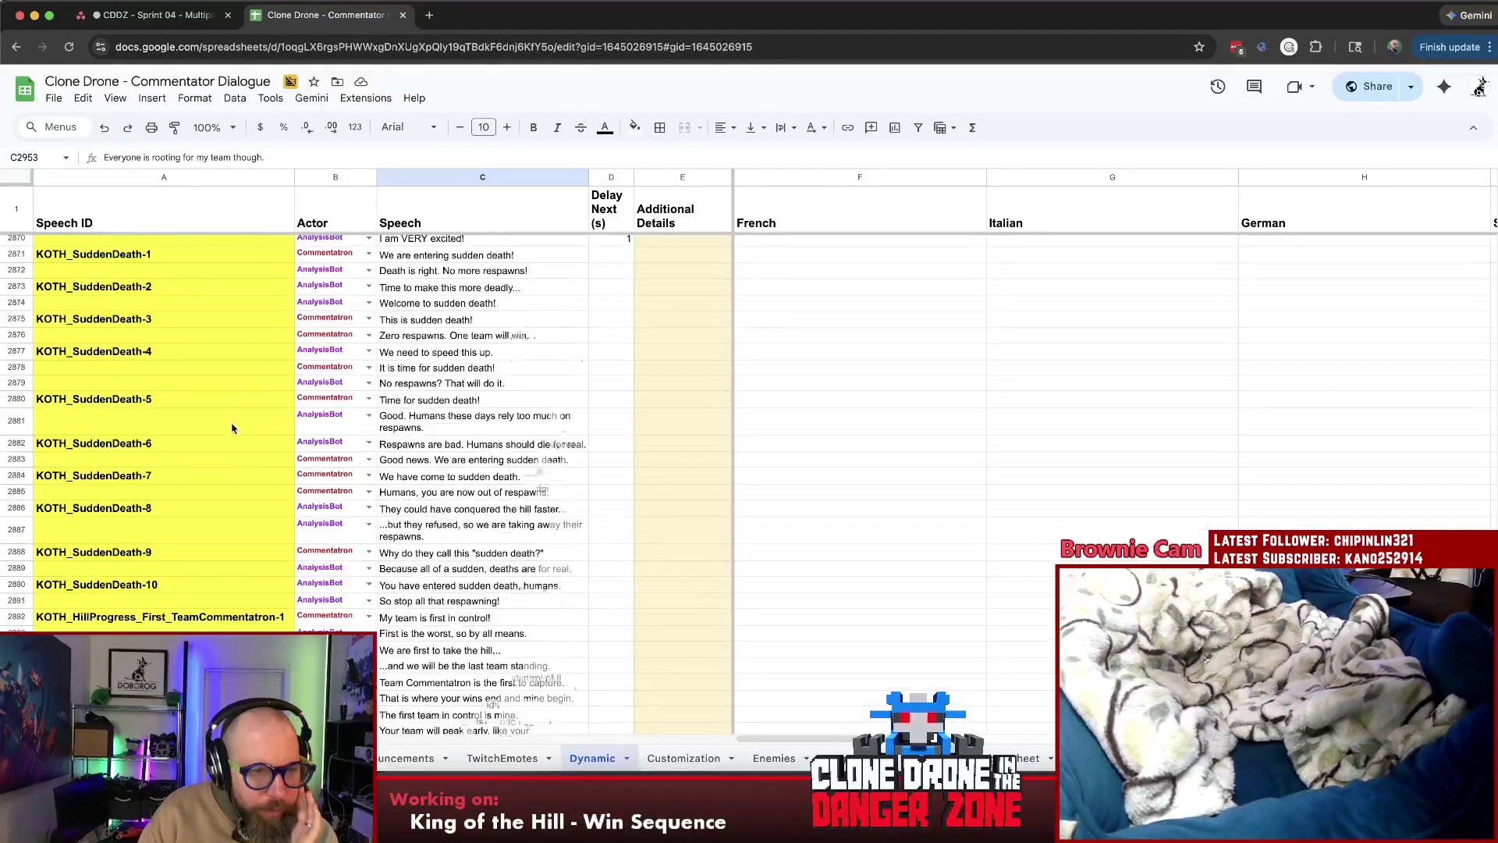
{"action": "scroll", "coordinate": [237, 429], "scroll_direction": "down", "scroll_amount": 3}
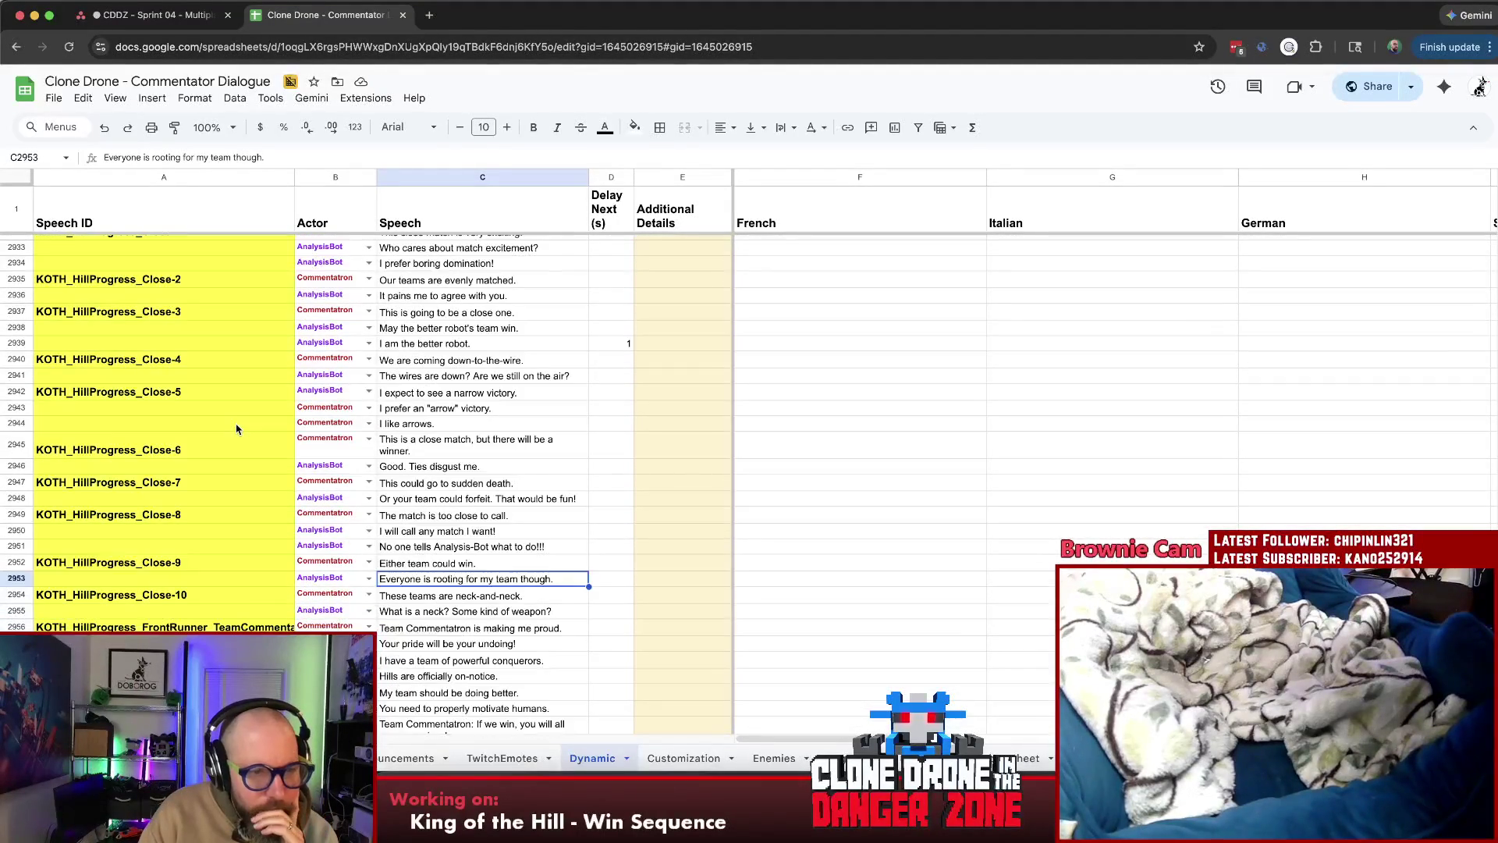
{"action": "scroll", "coordinate": [238, 428], "scroll_direction": "down", "scroll_amount": 8}
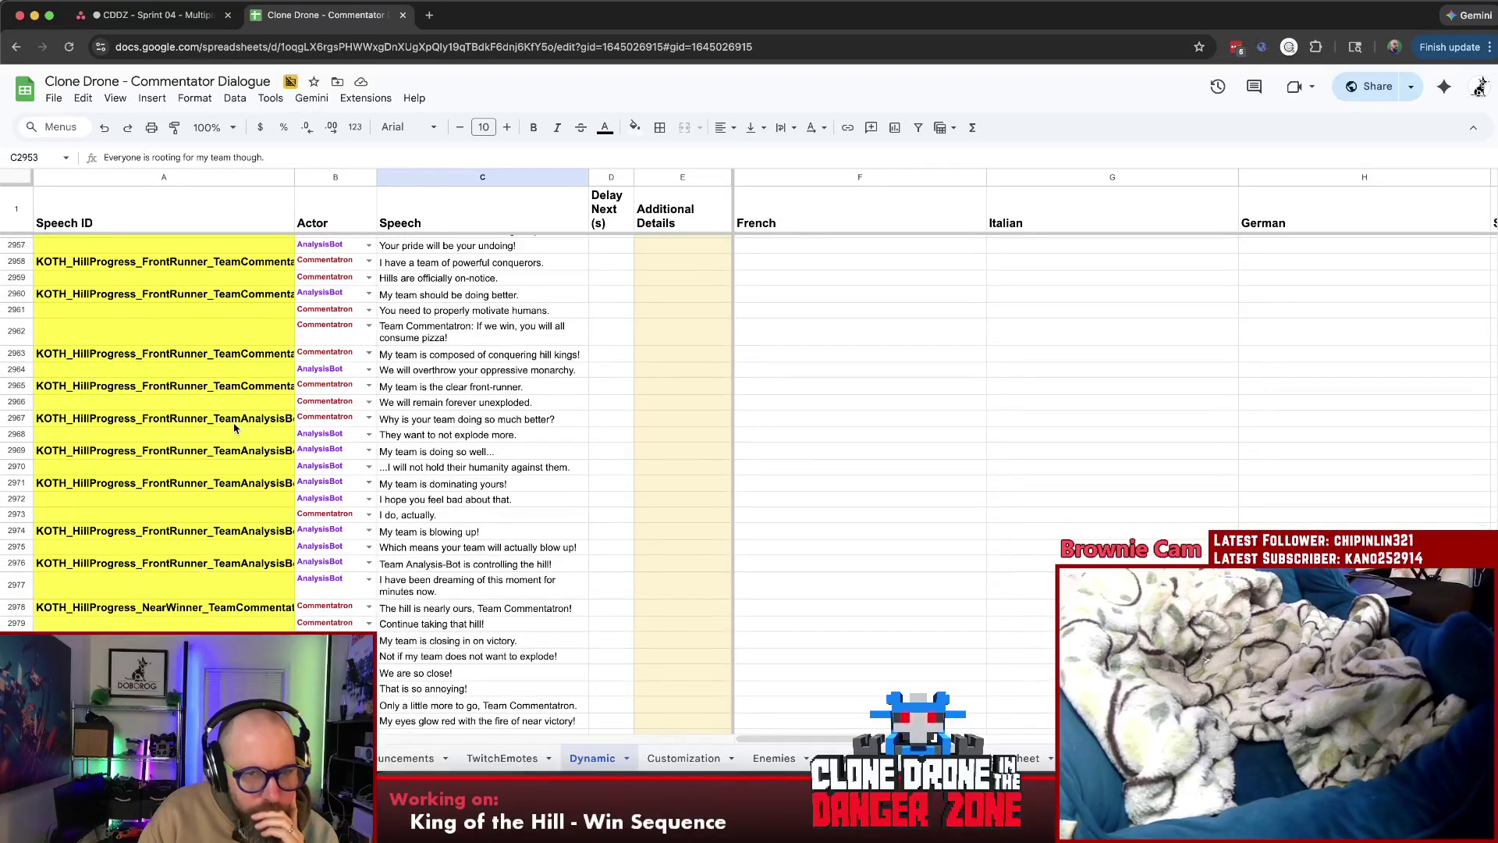
{"action": "scroll", "coordinate": [234, 426], "scroll_direction": "down", "scroll_amount": 2}
{"action": "left_click", "coordinate": [211, 294]}
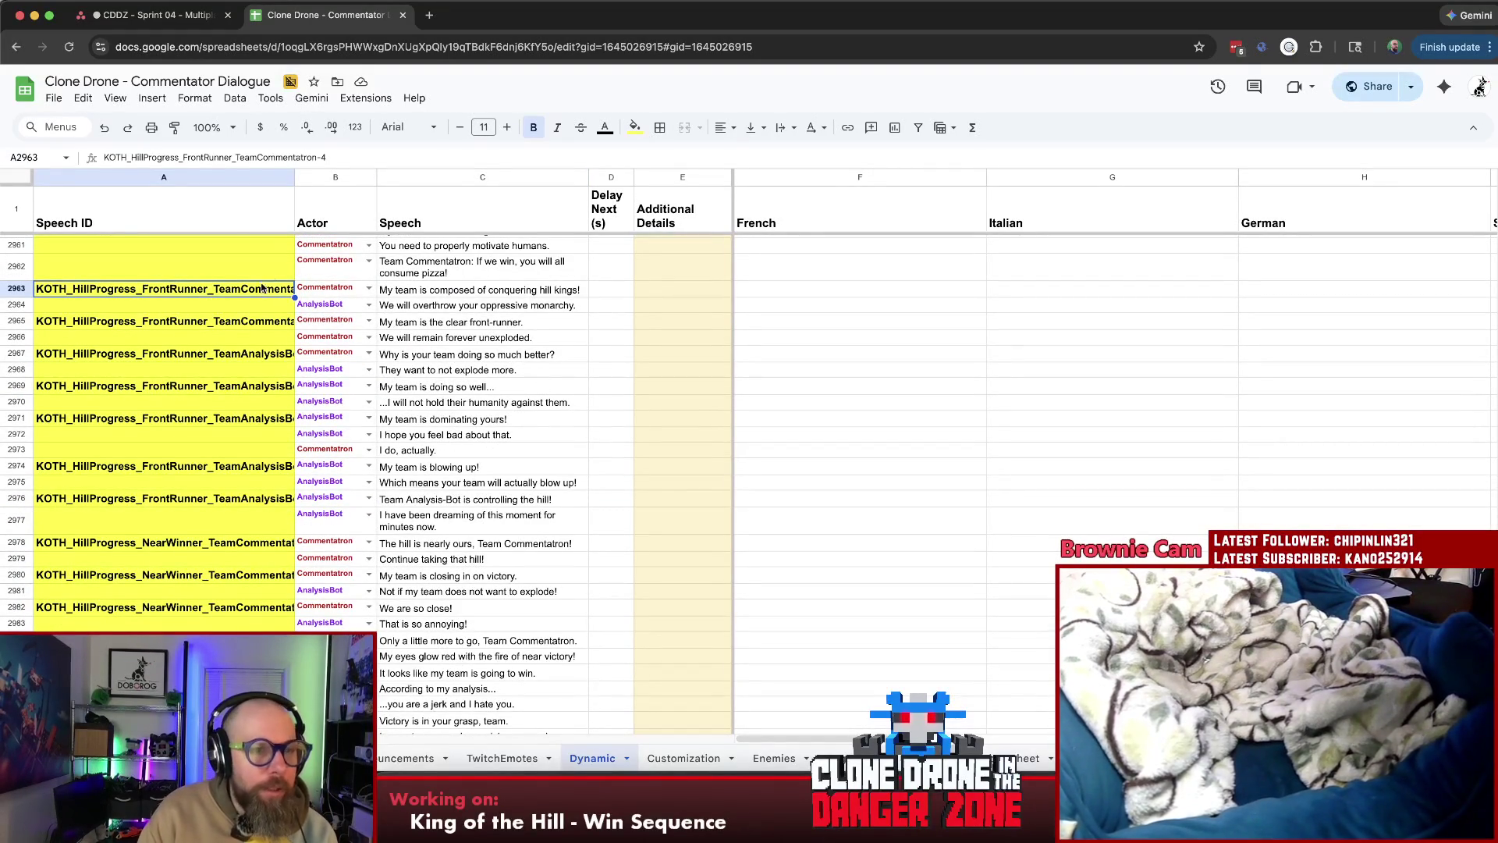
{"action": "mouse_move", "coordinate": [296, 179]}
{"action": "left_mouse_down"}
{"action": "mouse_move", "coordinate": [380, 191]}
{"action": "mouse_move", "coordinate": [368, 189]}
{"action": "left_mouse_up"}
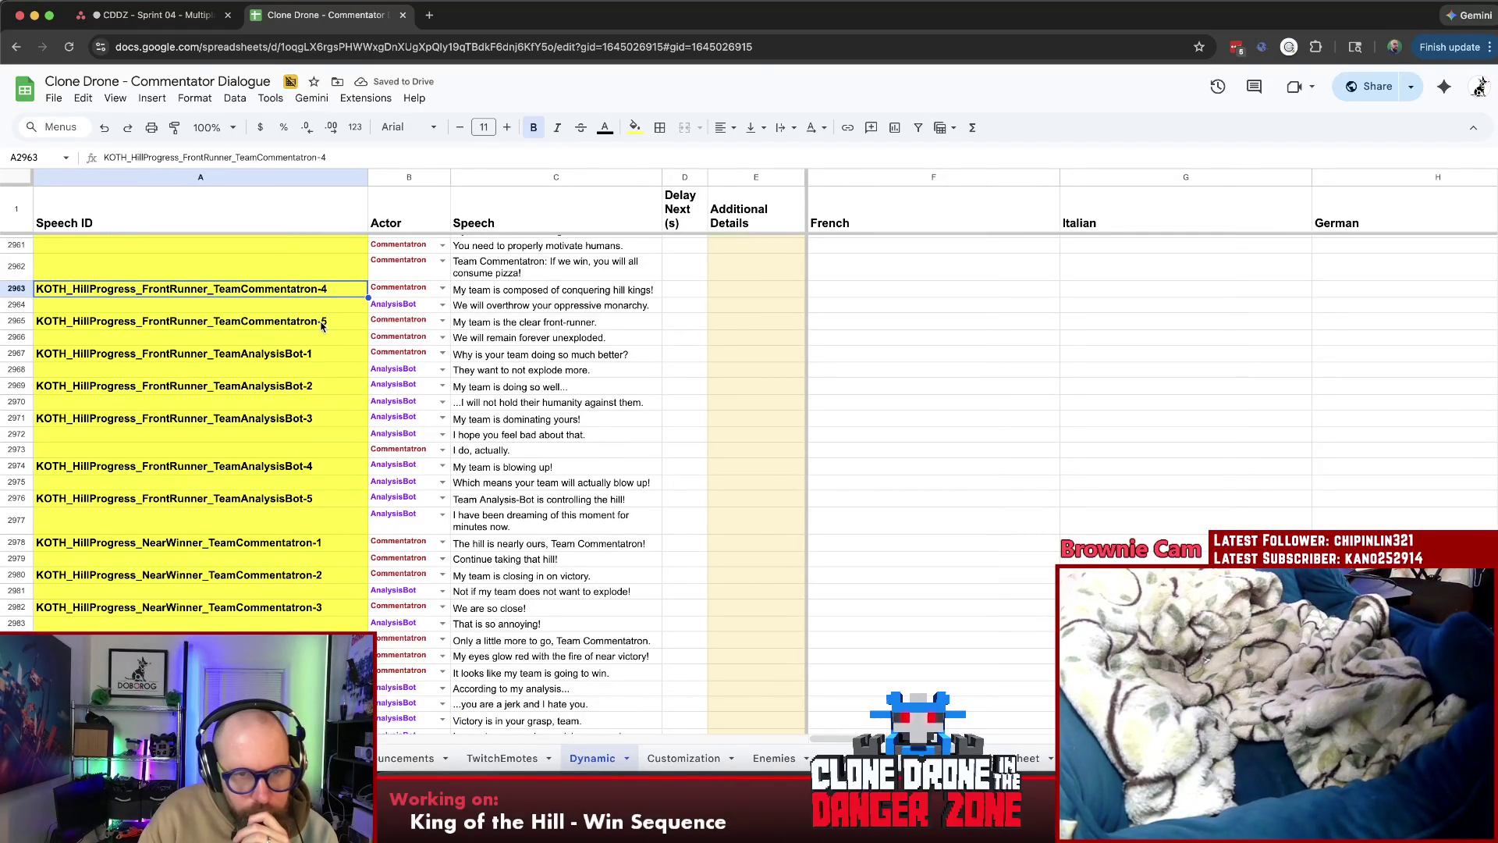
{"action": "left_click", "coordinate": [634, 338]}
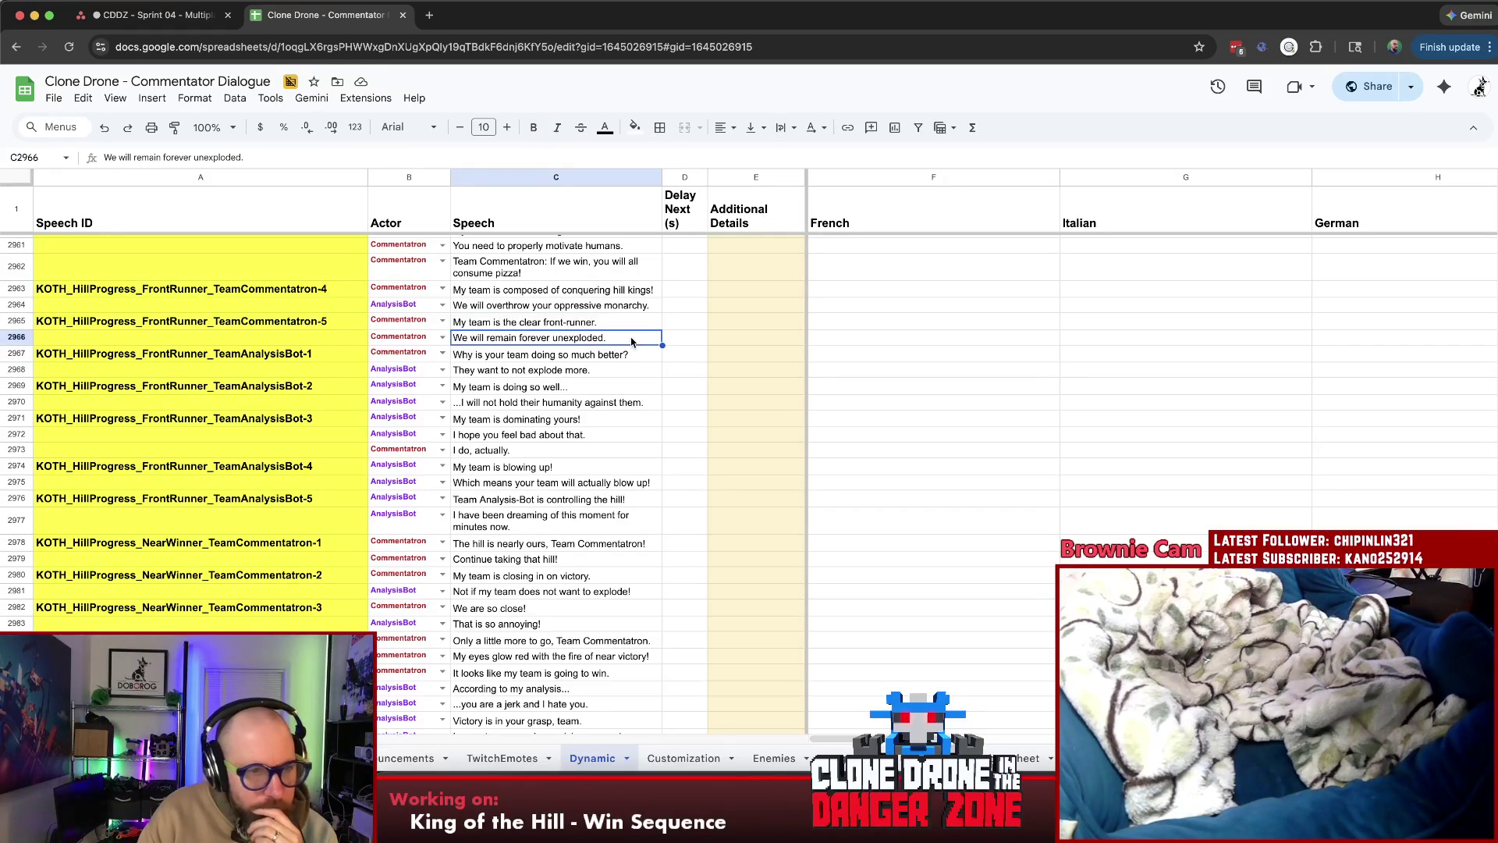
{"action": "scroll", "coordinate": [631, 340], "scroll_direction": "up", "scroll_amount": 3}
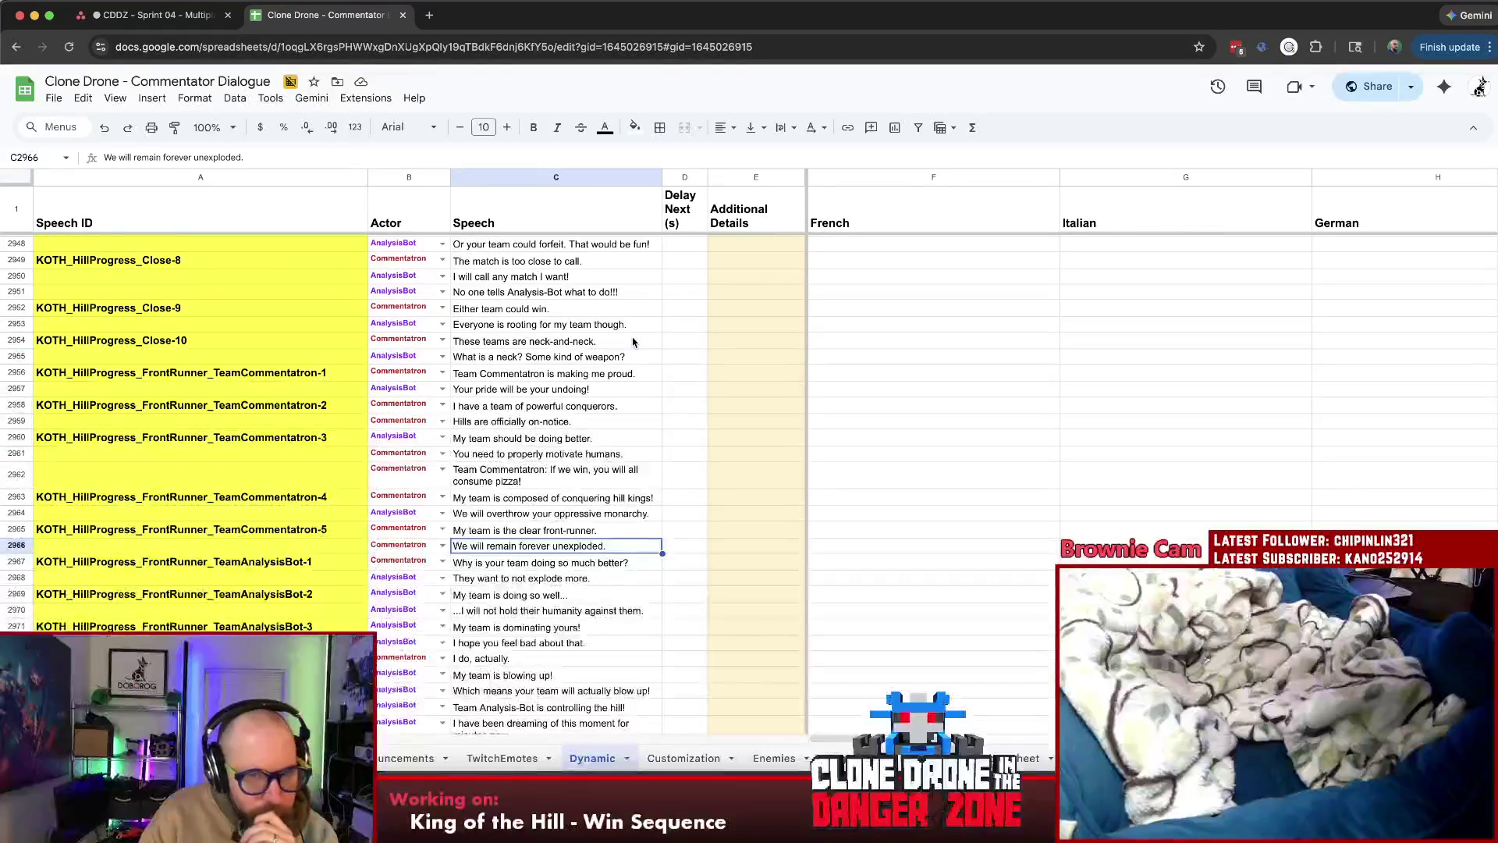
{"action": "left_click", "coordinate": [660, 422]}
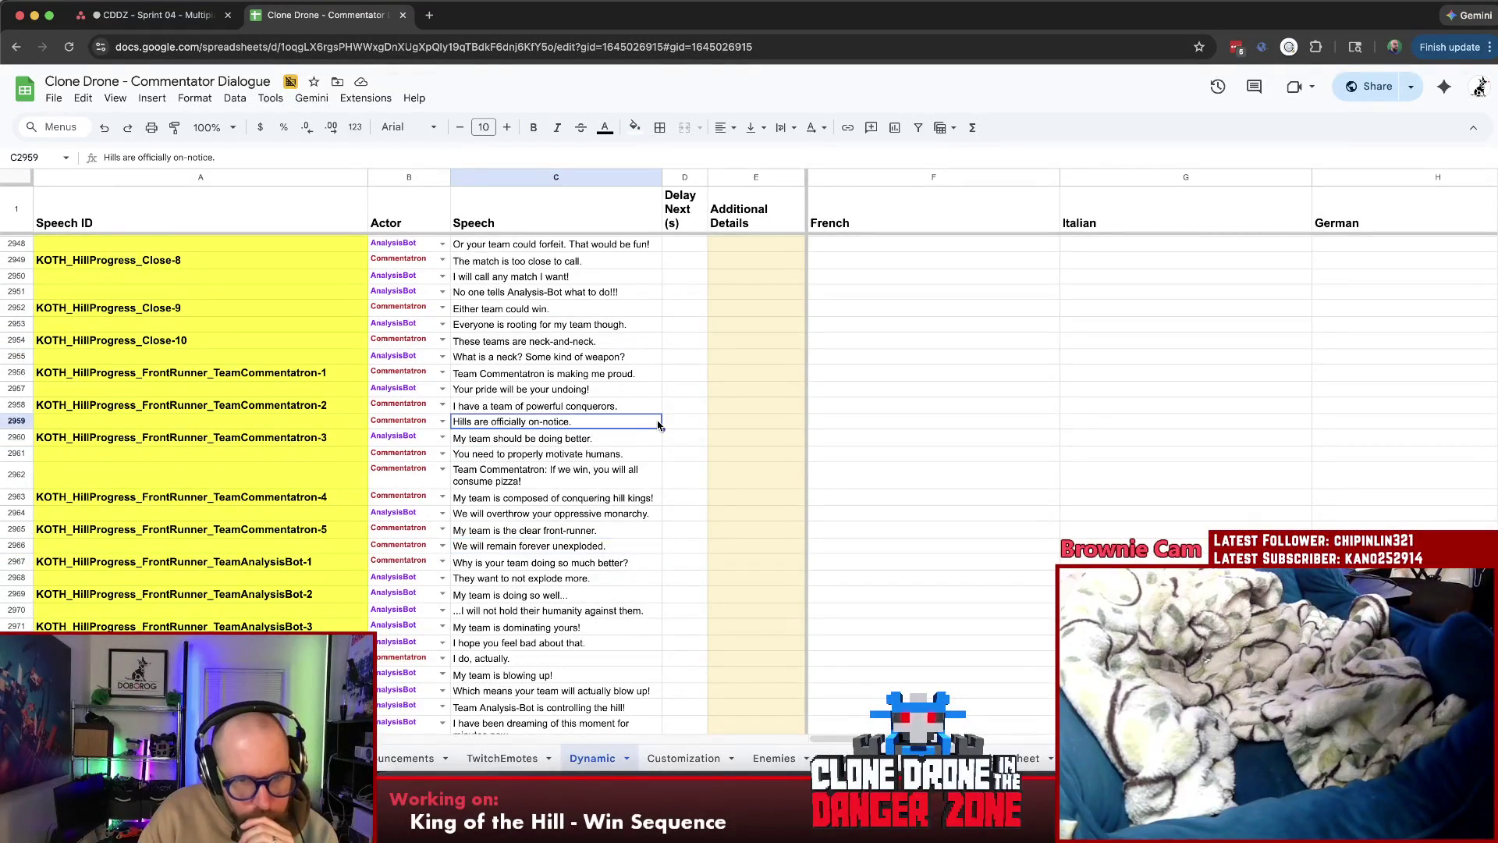
{"action": "left_click", "coordinate": [646, 441]}
{"action": "left_click", "coordinate": [644, 454]}
{"action": "left_click", "coordinate": [644, 472]}
{"action": "scroll", "coordinate": [643, 461], "scroll_direction": "down", "scroll_amount": 2}
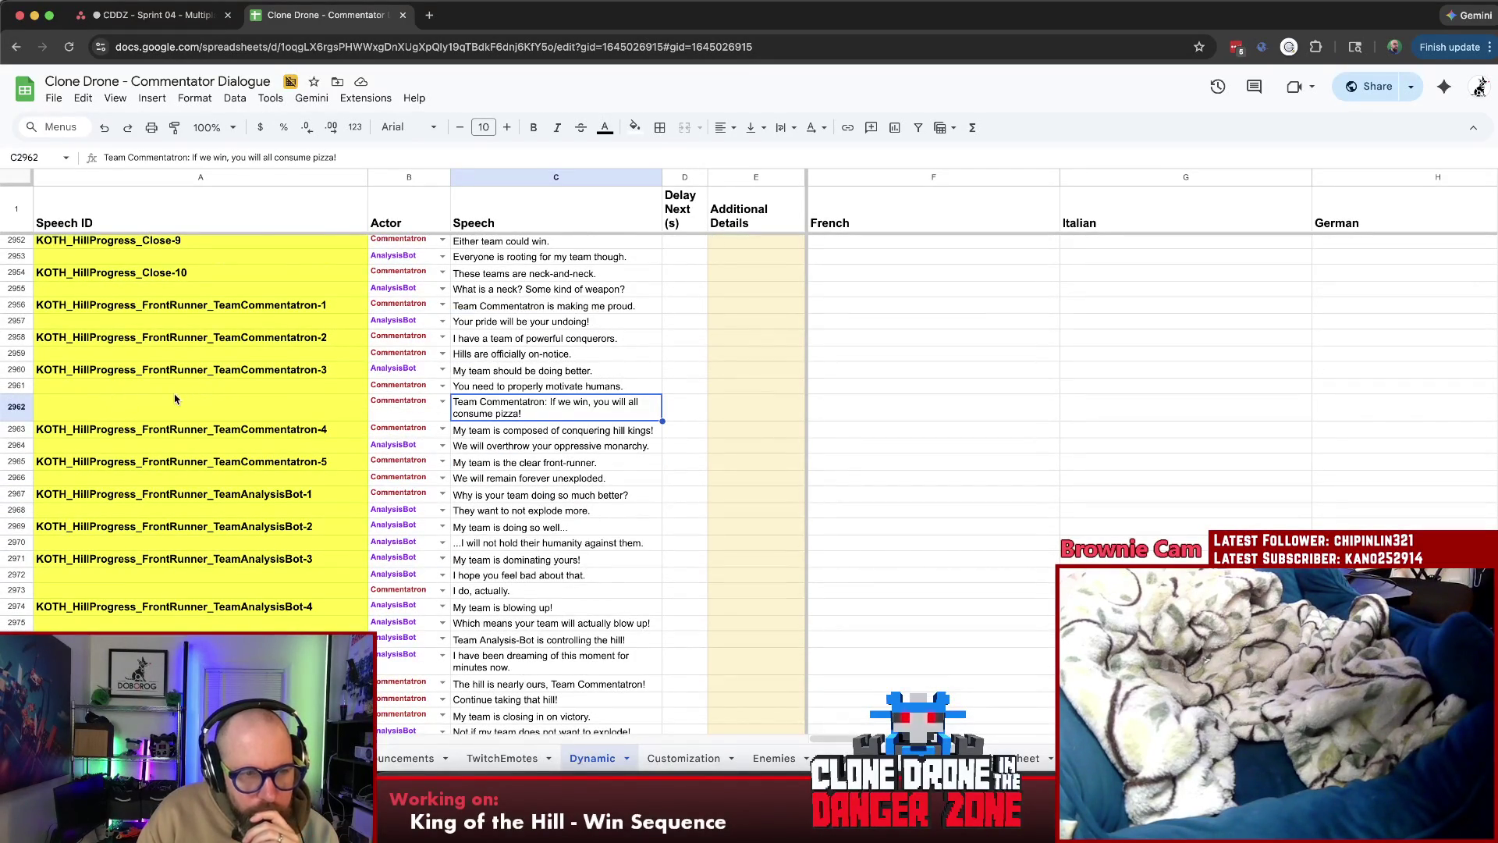
{"action": "scroll", "coordinate": [239, 402], "scroll_direction": "down", "scroll_amount": 10}
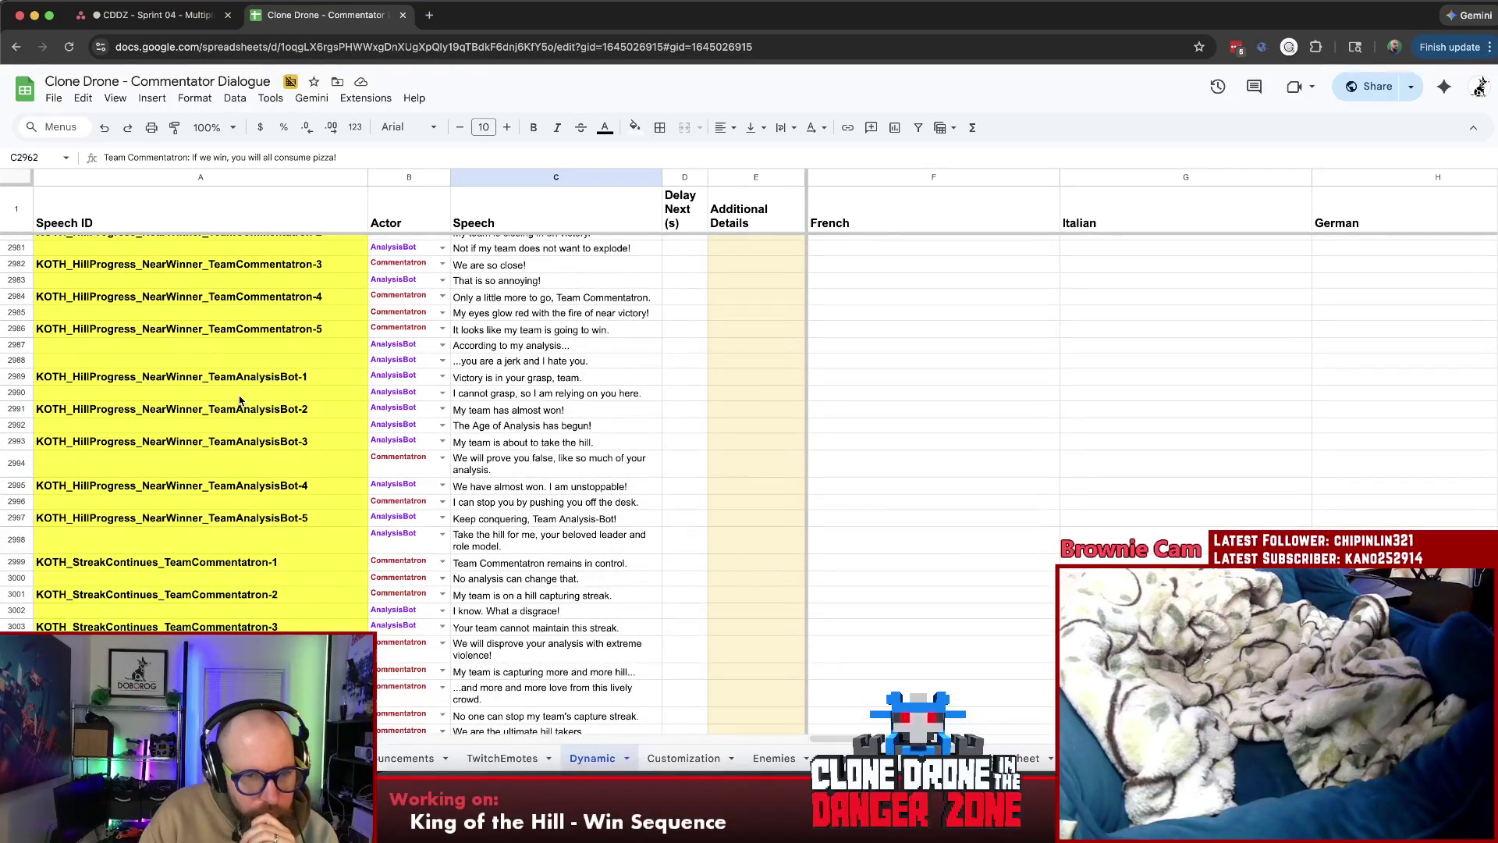
{"action": "left_click", "coordinate": [606, 487]}
{"action": "left_click", "coordinate": [575, 503]}
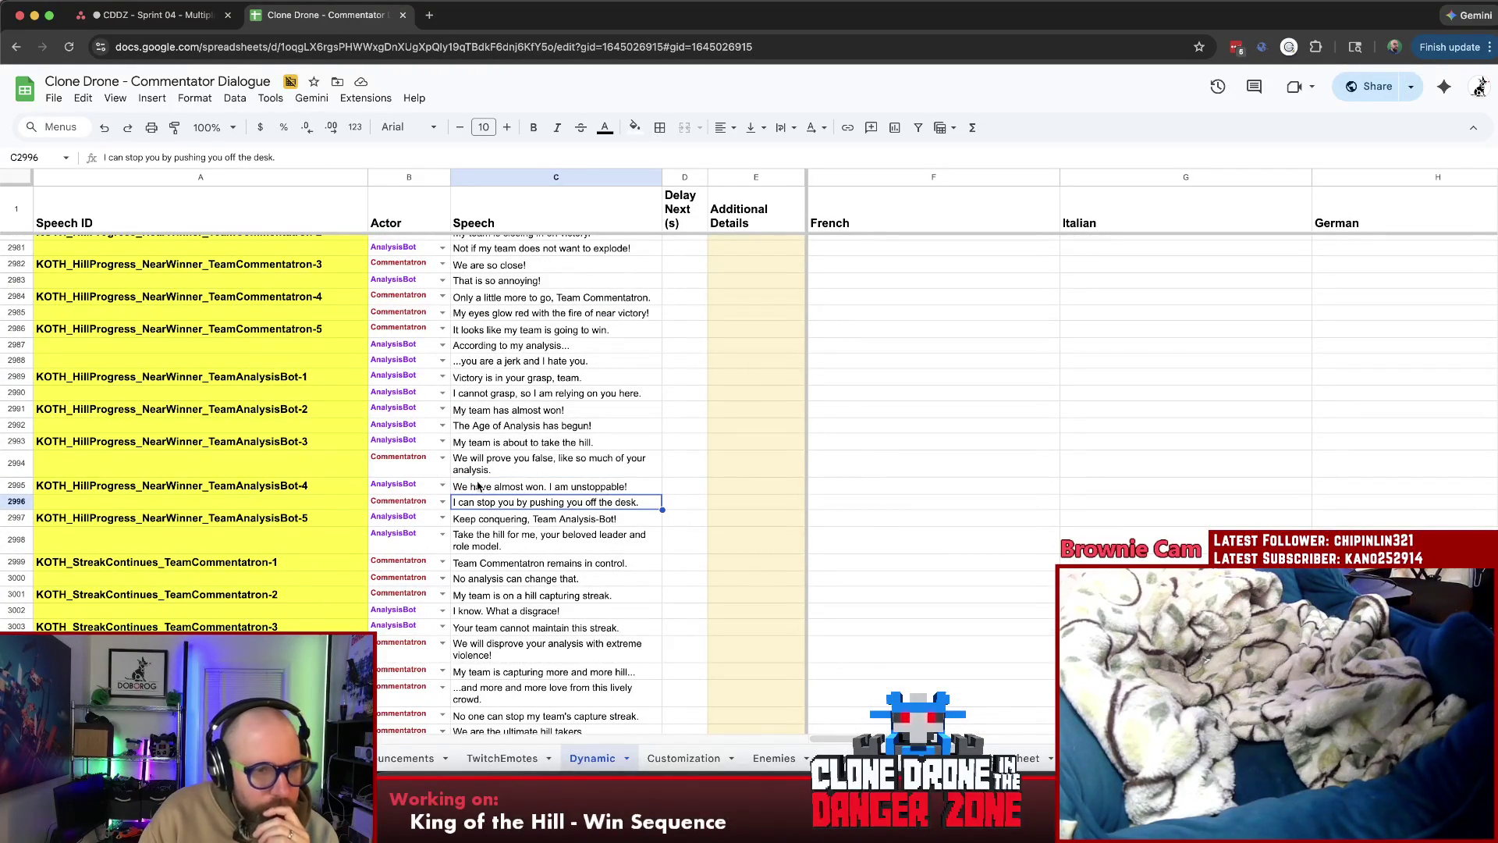
{"action": "left_click", "coordinate": [248, 489]}
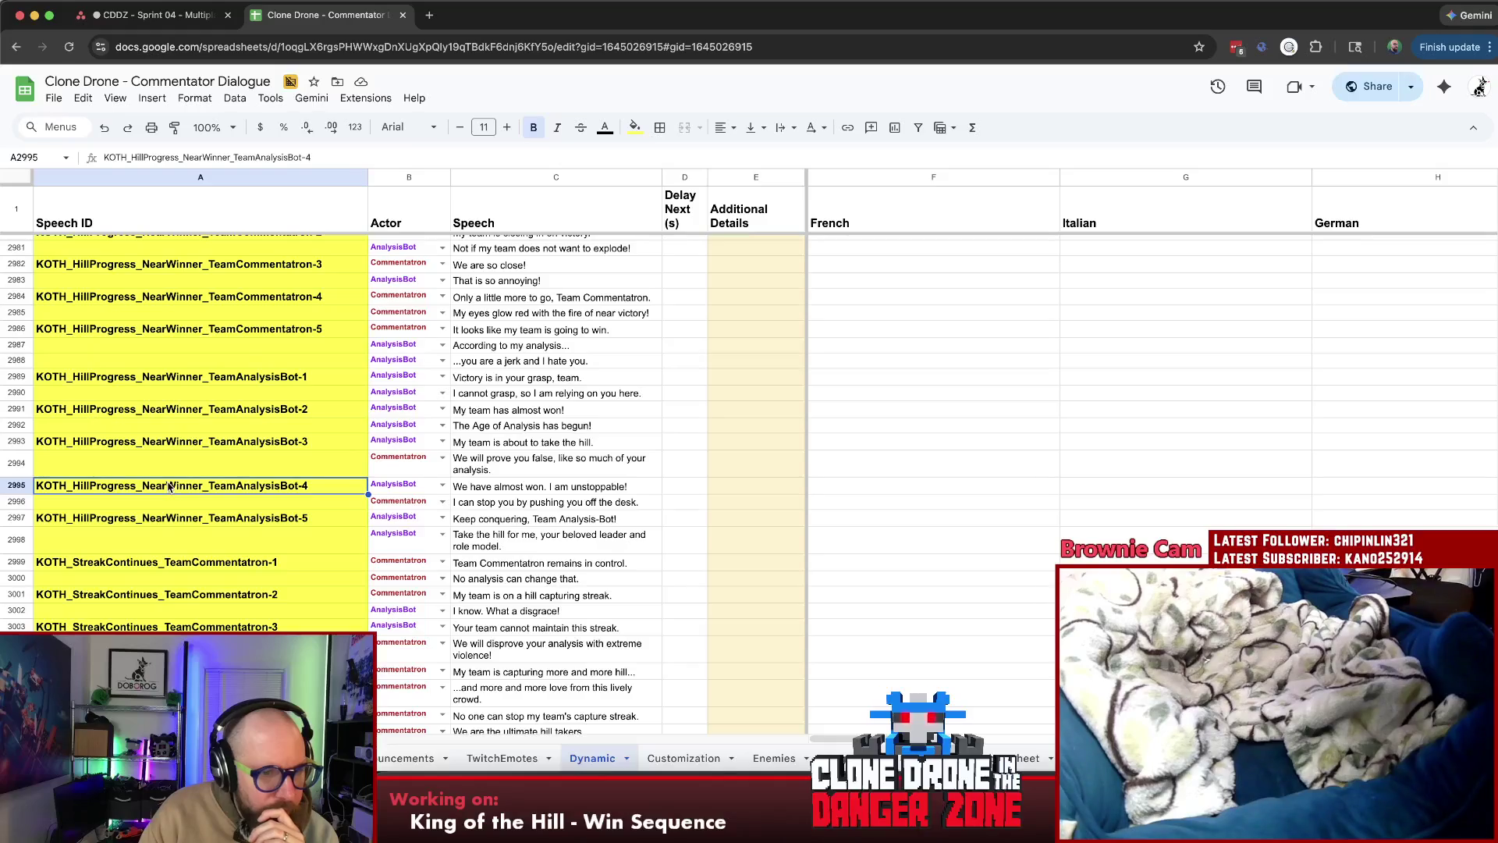
{"action": "scroll", "coordinate": [184, 476], "scroll_direction": "up", "scroll_amount": 2}
{"action": "left_click", "coordinate": [188, 459]}
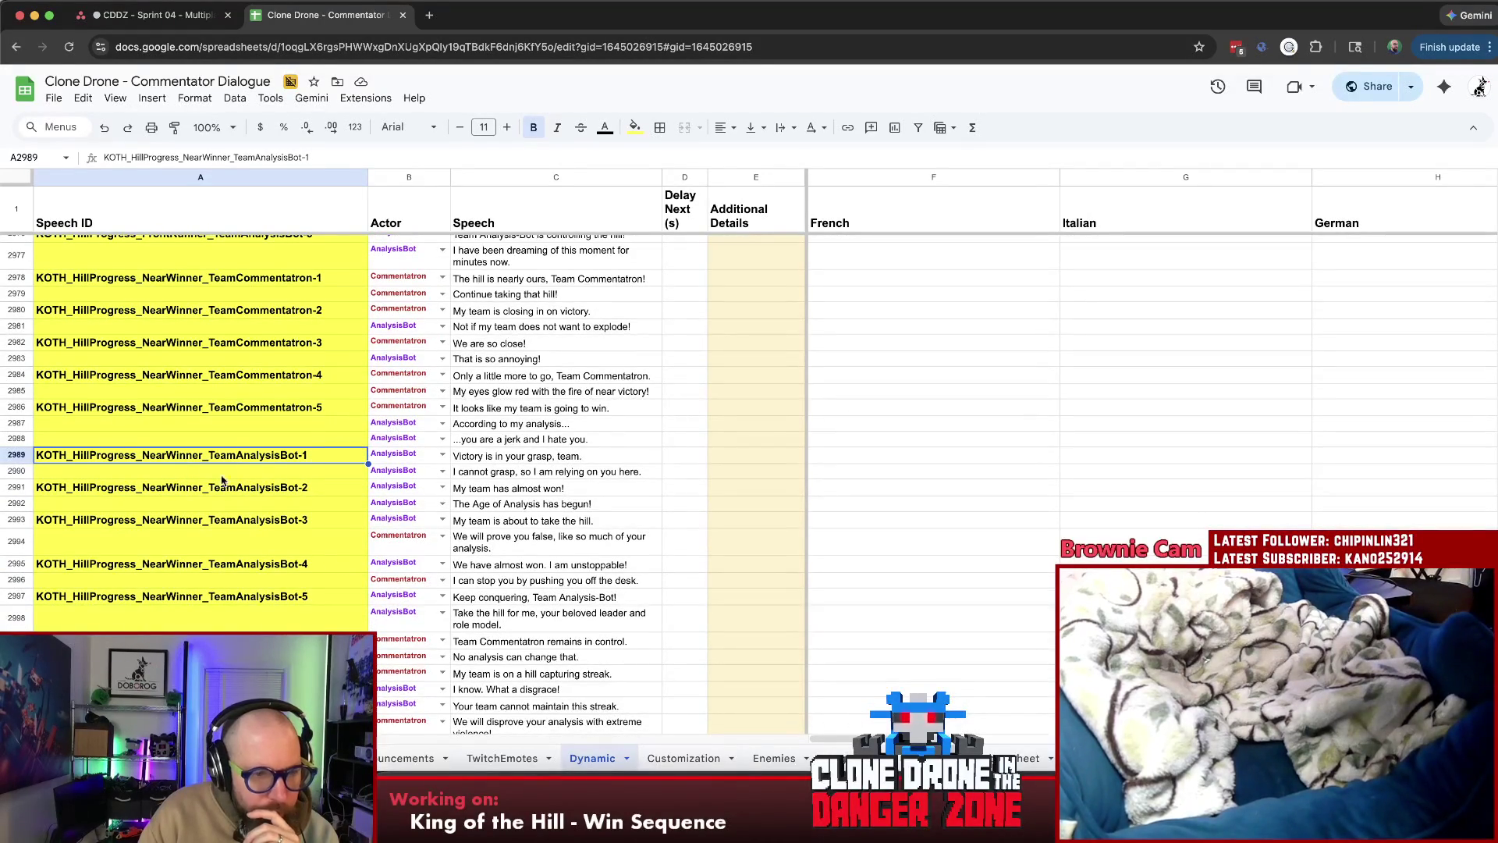
{"action": "scroll", "coordinate": [272, 461], "scroll_direction": "down", "scroll_amount": 5}
{"action": "left_click", "coordinate": [288, 436]}
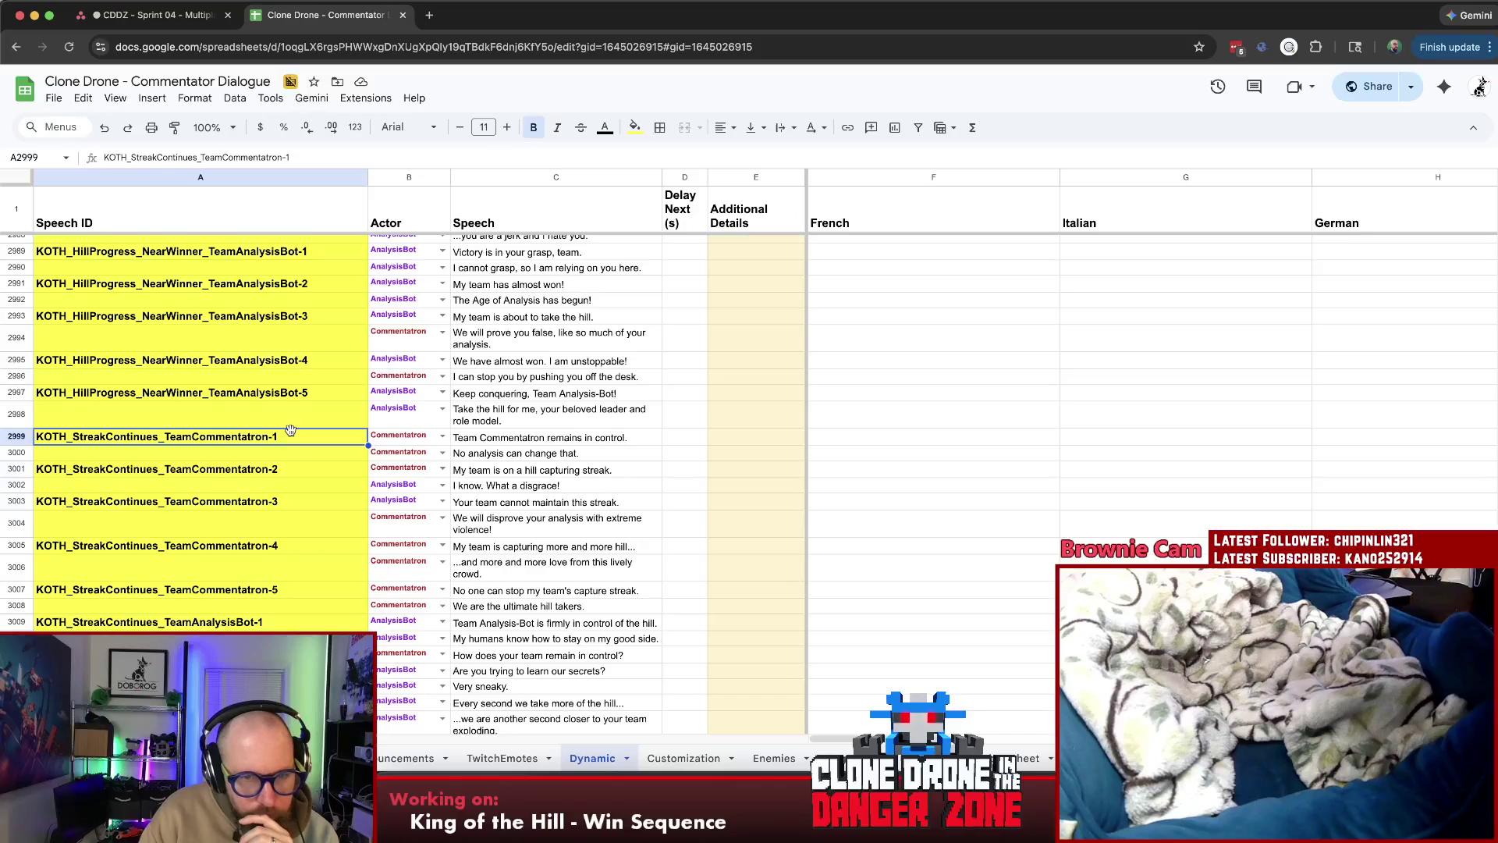
{"action": "left_click", "coordinate": [303, 476]}
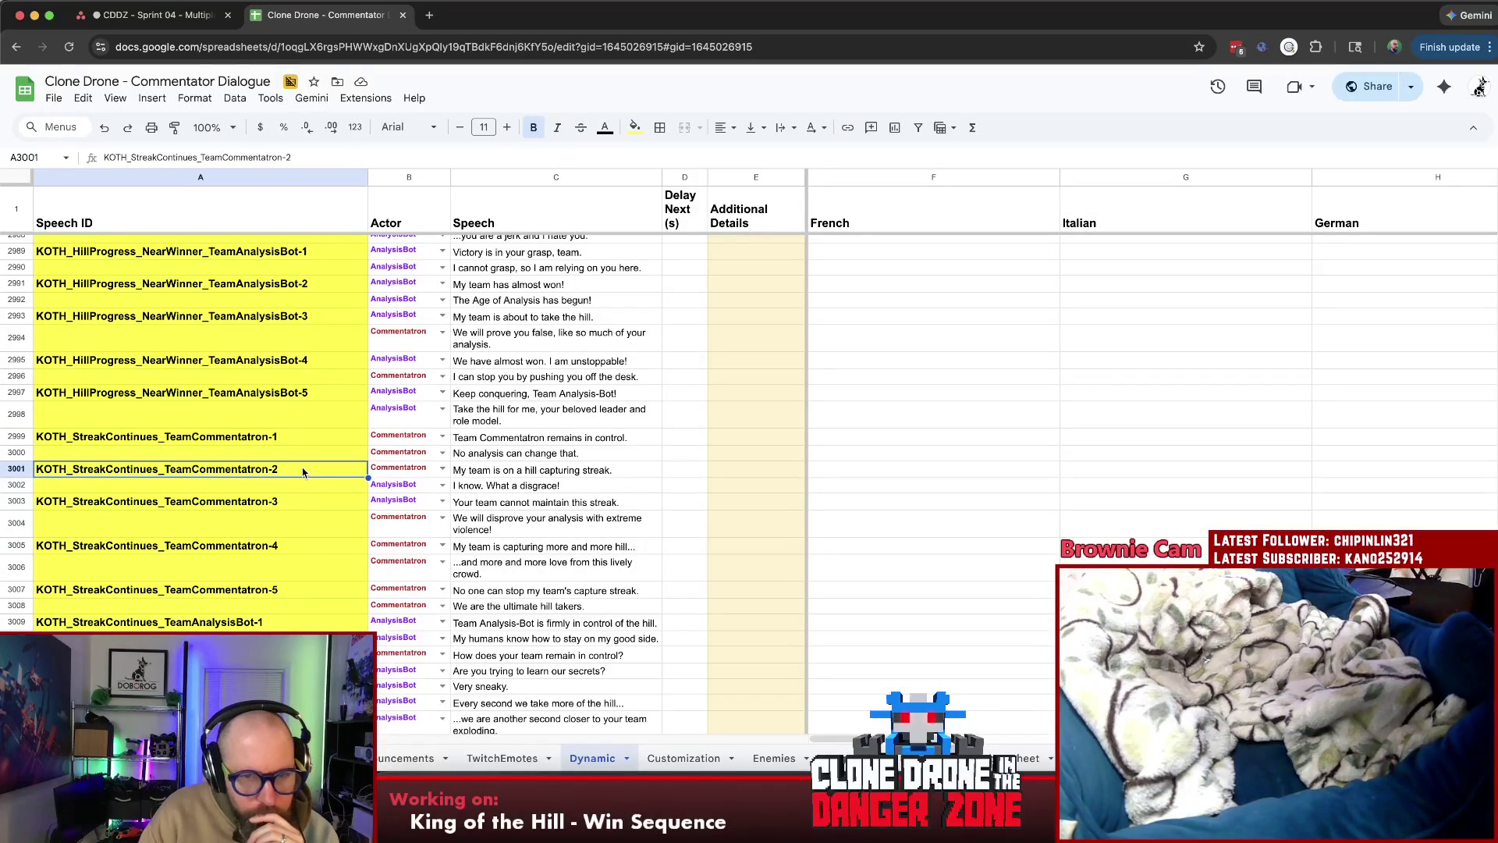
{"action": "left_click", "coordinate": [295, 501]}
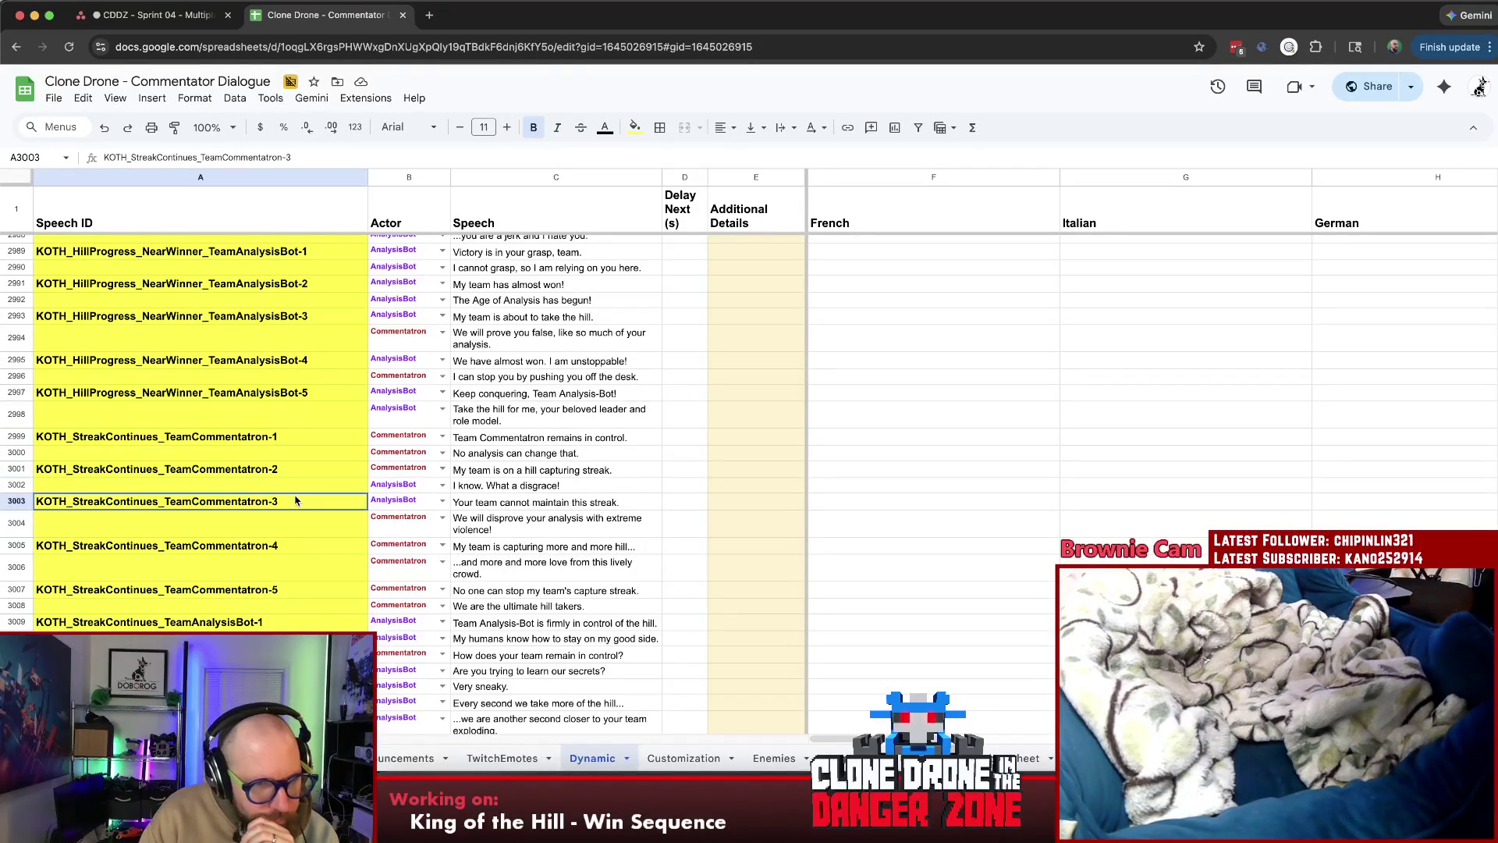
{"action": "scroll", "coordinate": [297, 495], "scroll_direction": "down", "scroll_amount": 5}
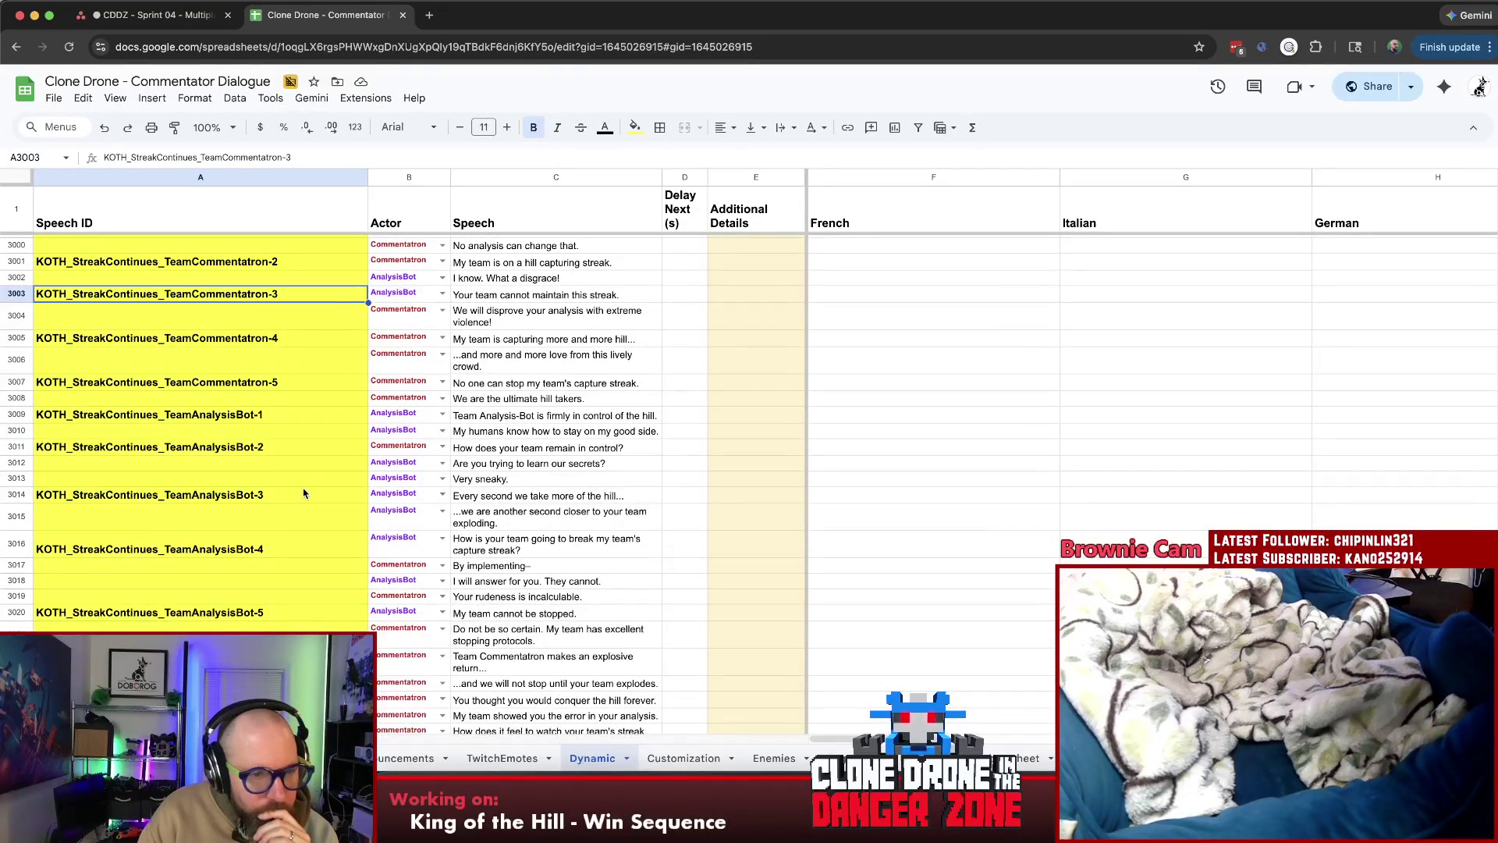
{"action": "scroll", "coordinate": [304, 488], "scroll_direction": "down", "scroll_amount": 1}
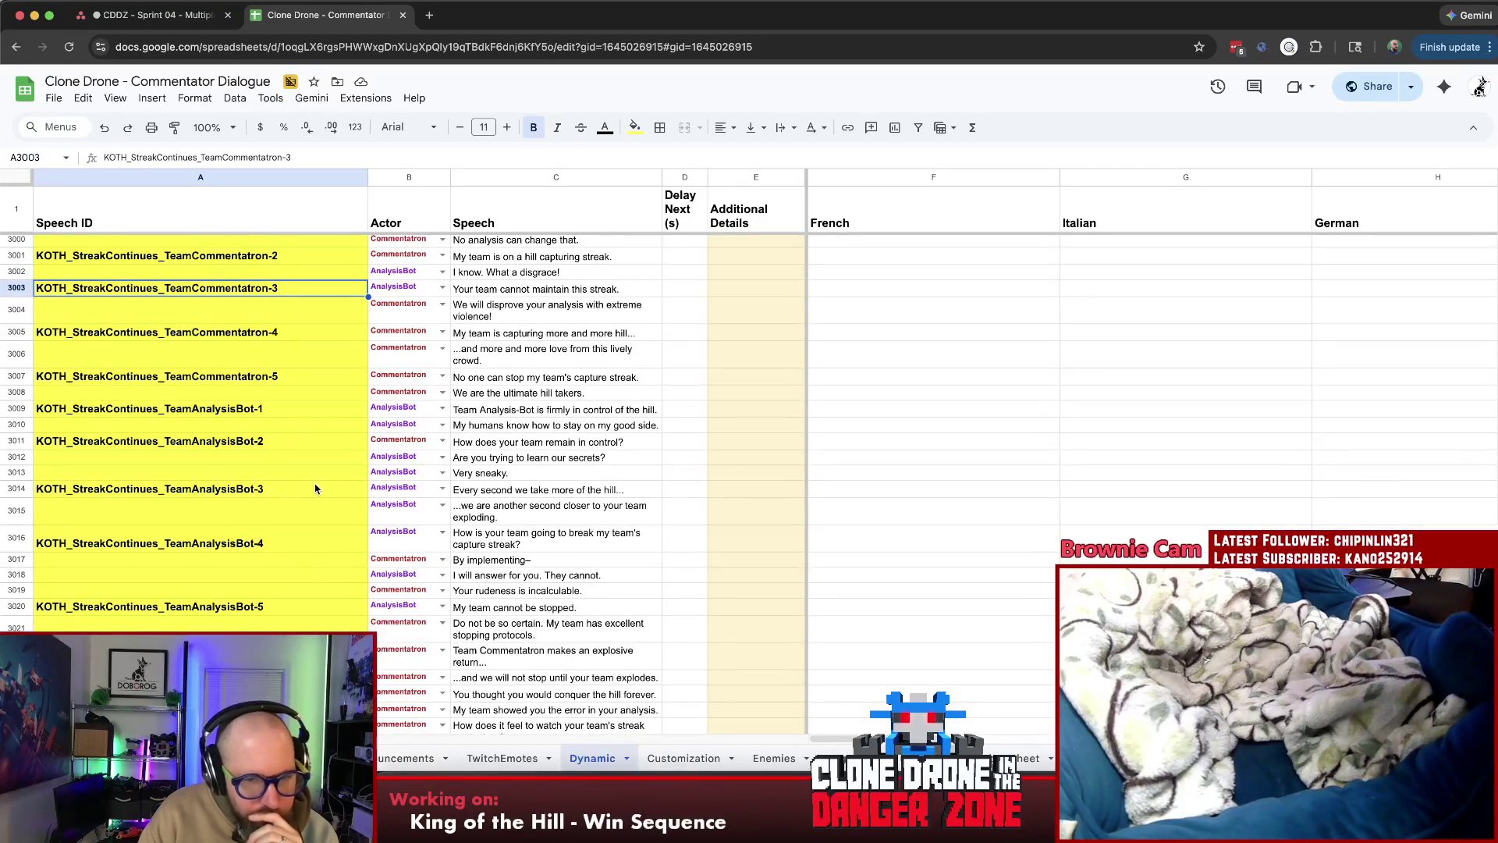
{"action": "scroll", "coordinate": [316, 489], "scroll_direction": "down", "scroll_amount": 1}
{"action": "scroll", "coordinate": [316, 489], "scroll_direction": "down", "scroll_amount": 4}
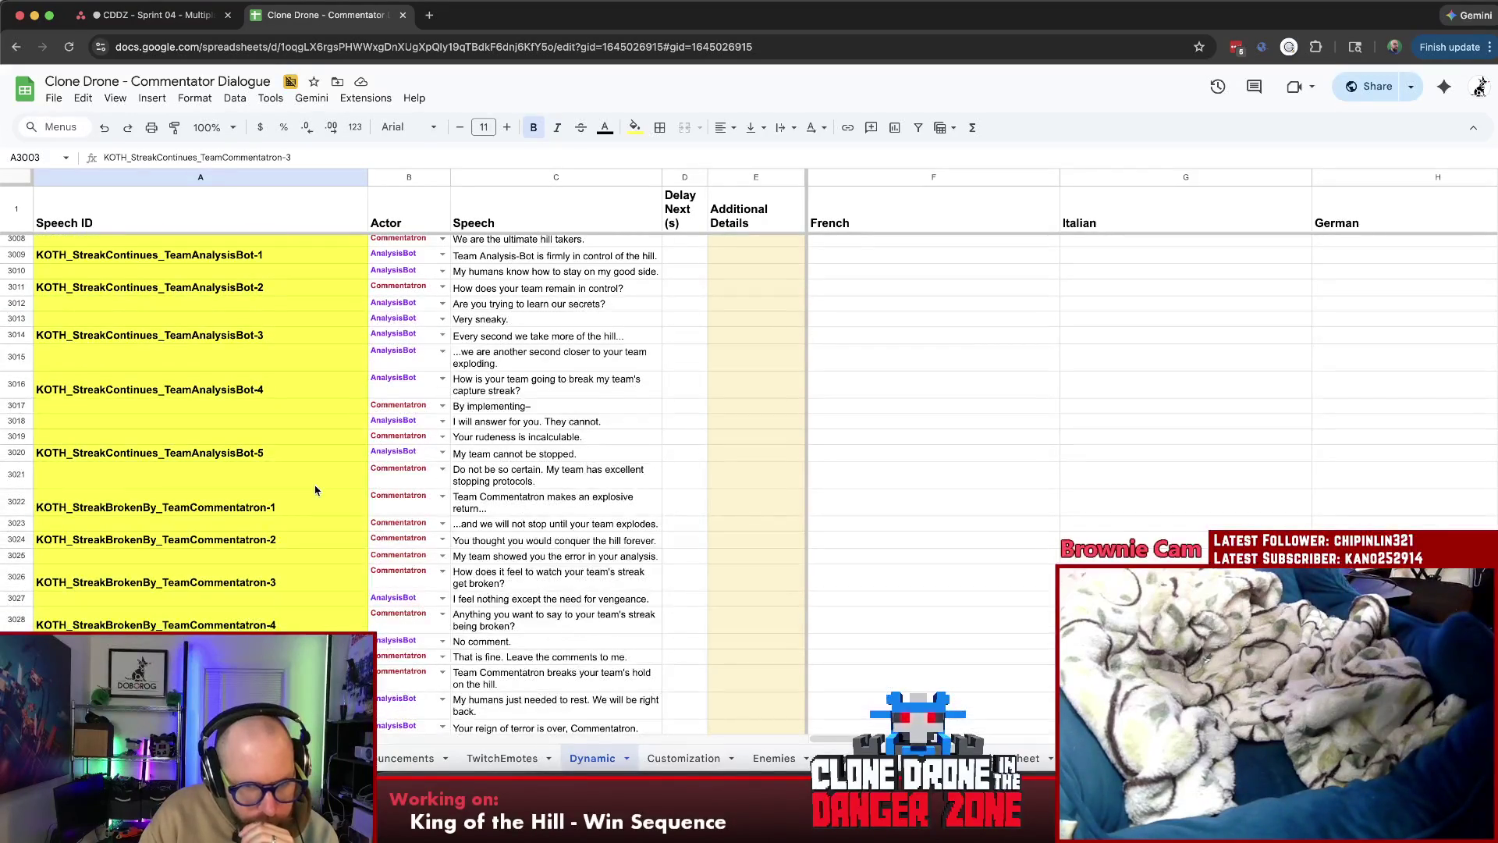
{"action": "left_click", "coordinate": [300, 524]}
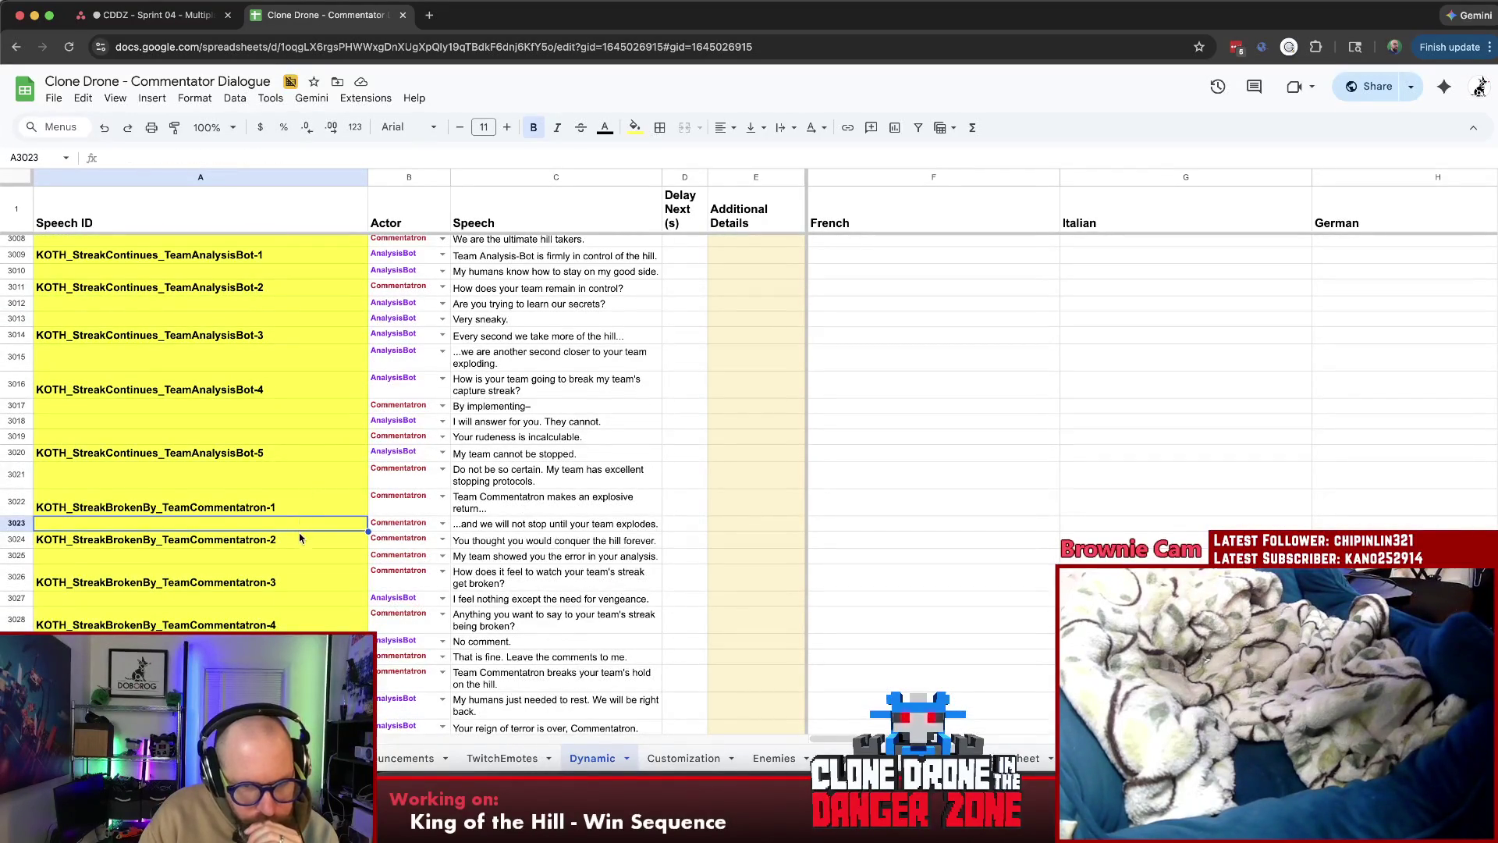
{"action": "left_click", "coordinate": [300, 540]}
{"action": "left_click", "coordinate": [305, 557]}
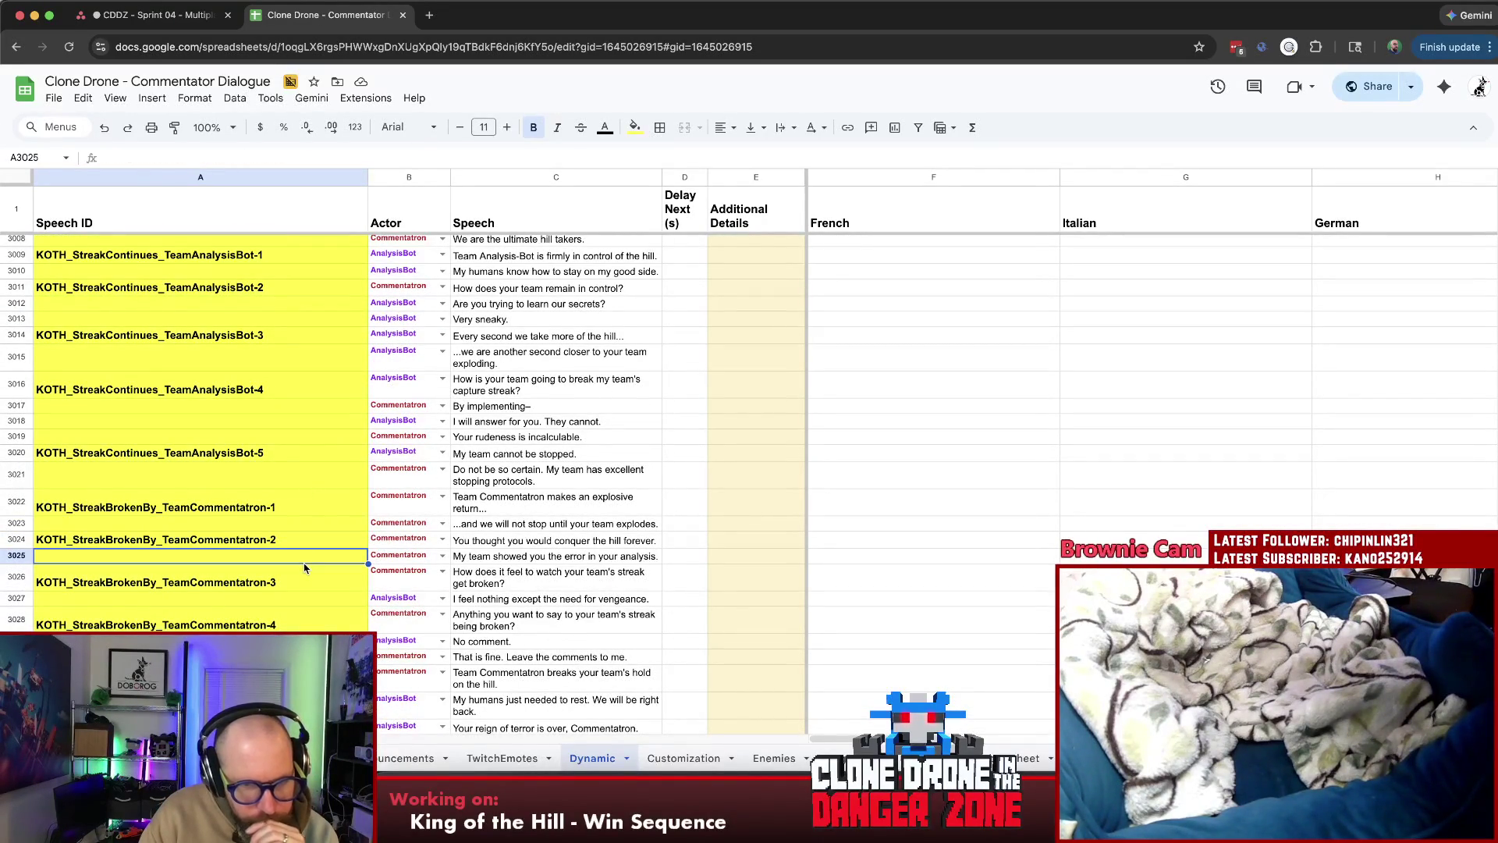
{"action": "scroll", "coordinate": [304, 567], "scroll_direction": "down", "scroll_amount": 1}
{"action": "scroll", "coordinate": [308, 565], "scroll_direction": "down", "scroll_amount": 3}
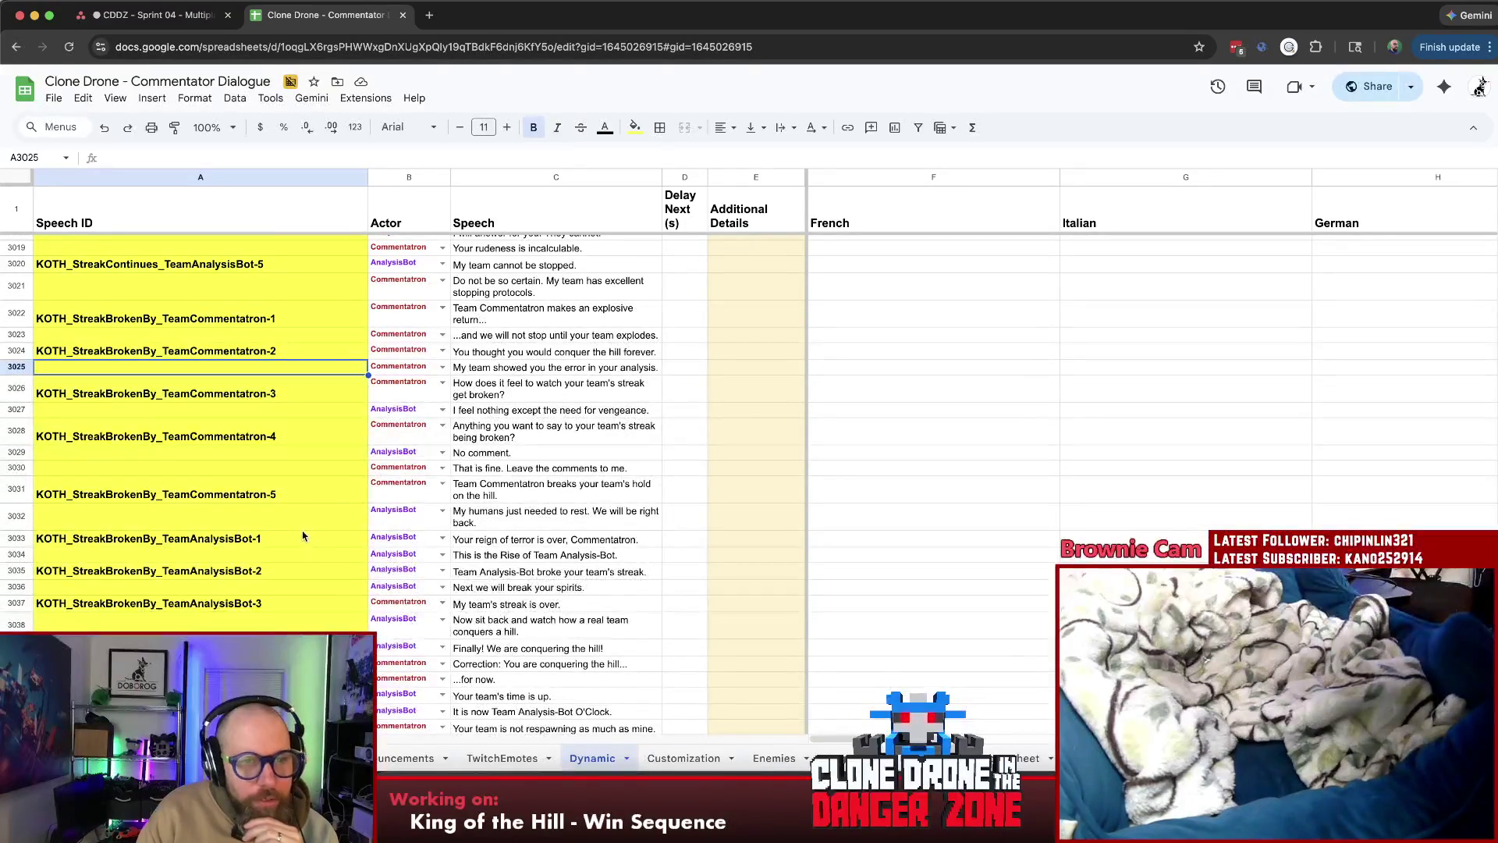
{"action": "scroll", "coordinate": [298, 529], "scroll_direction": "down", "scroll_amount": 10}
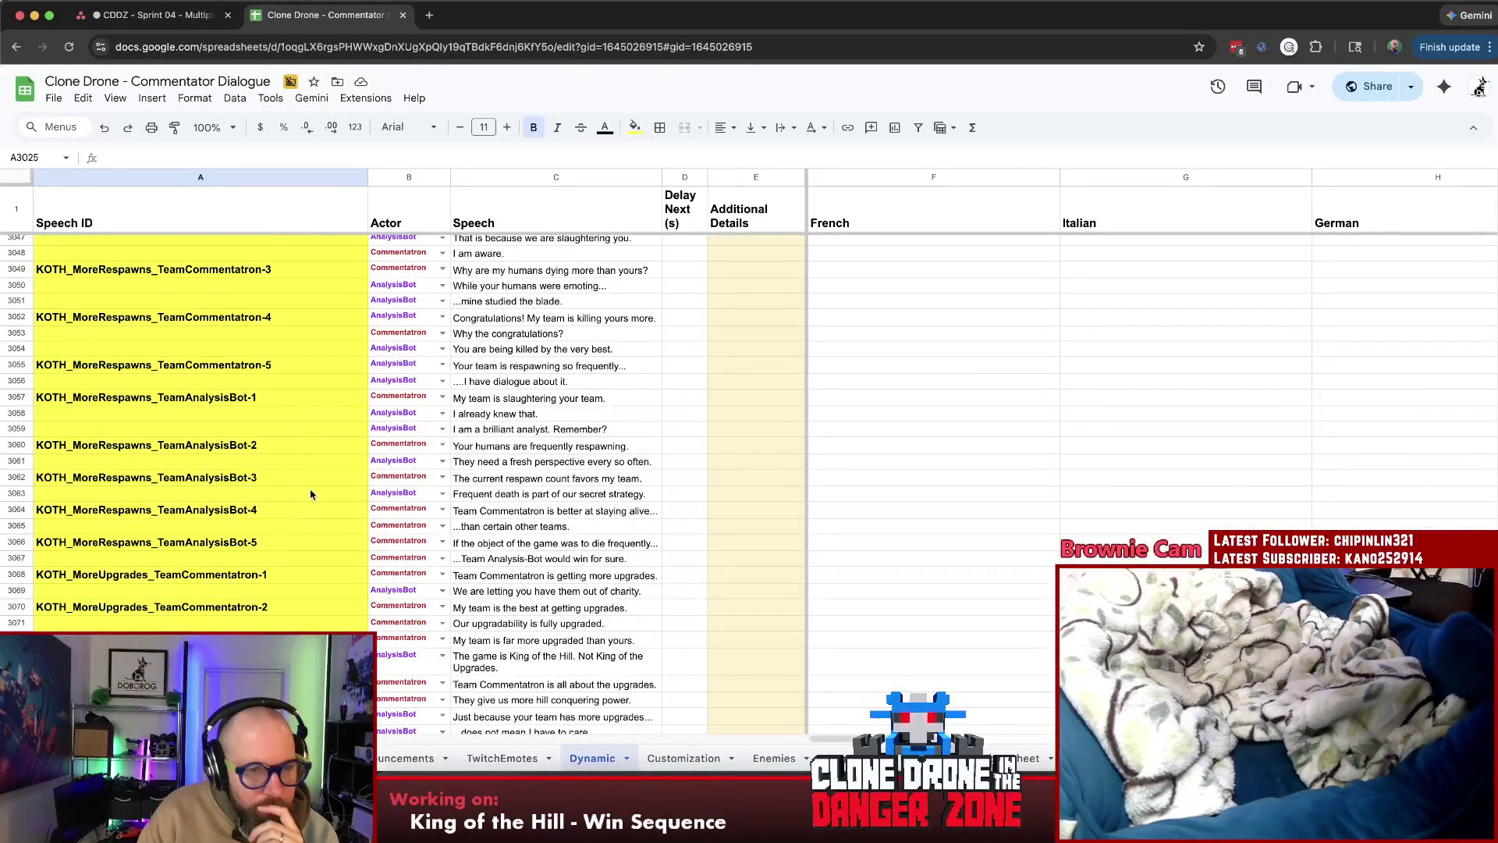
{"action": "left_click", "coordinate": [305, 404]}
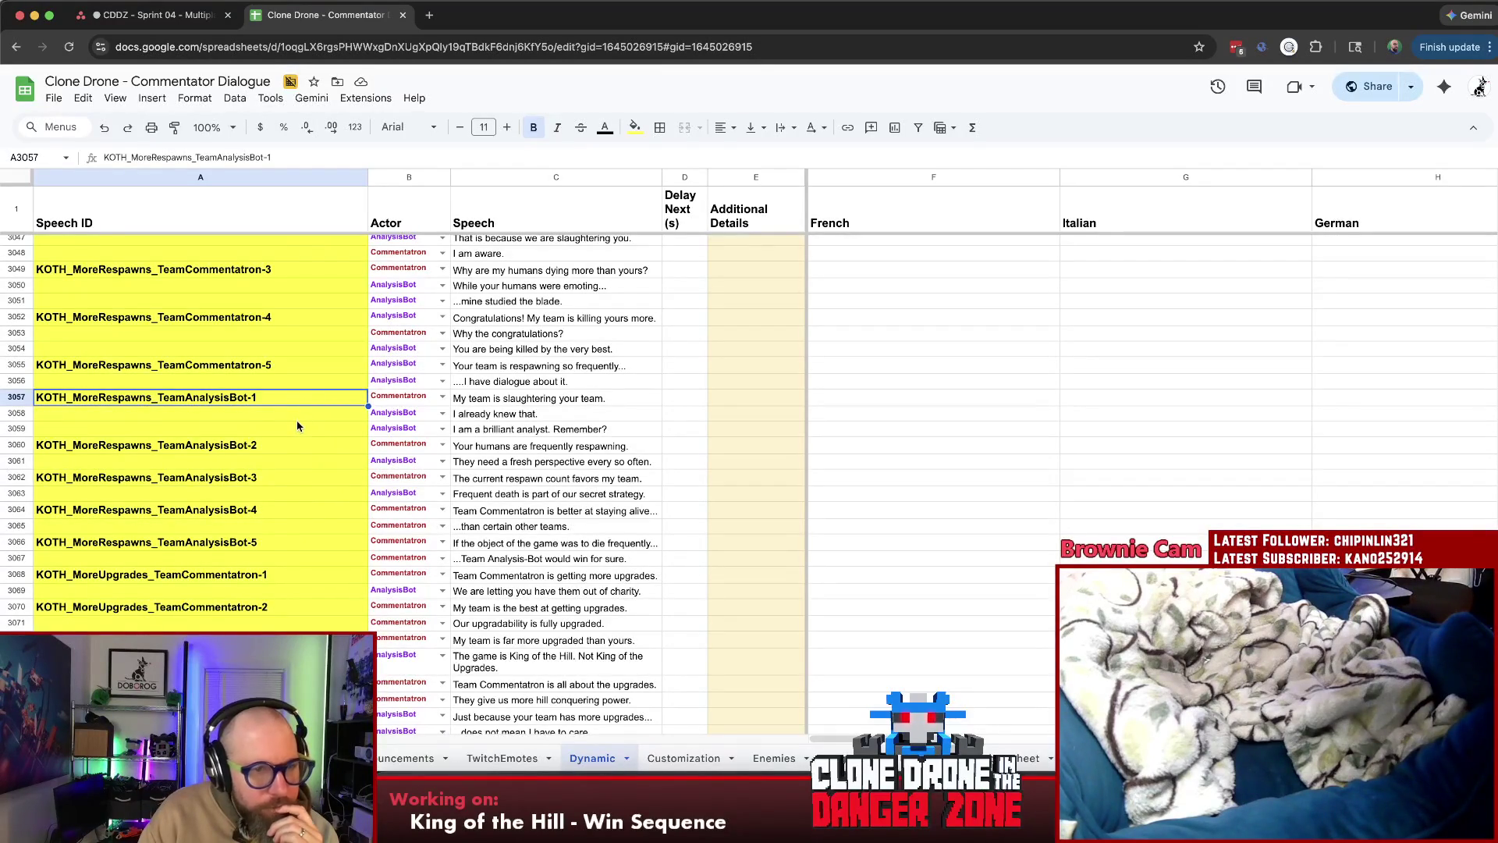
{"action": "left_click", "coordinate": [264, 445]}
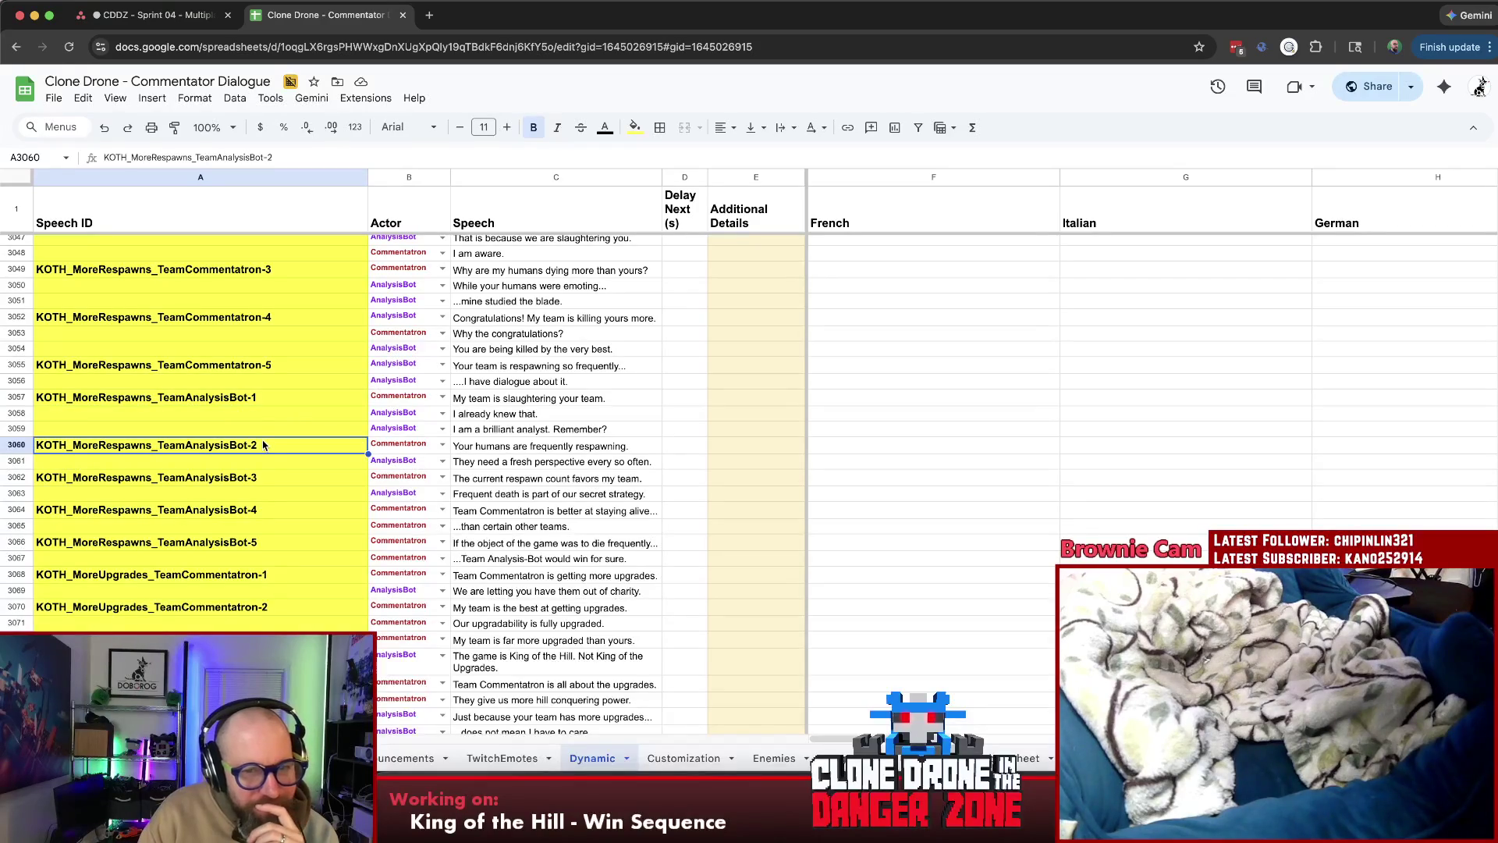
{"action": "left_click", "coordinate": [274, 459]}
{"action": "scroll", "coordinate": [274, 458], "scroll_direction": "down", "scroll_amount": 1}
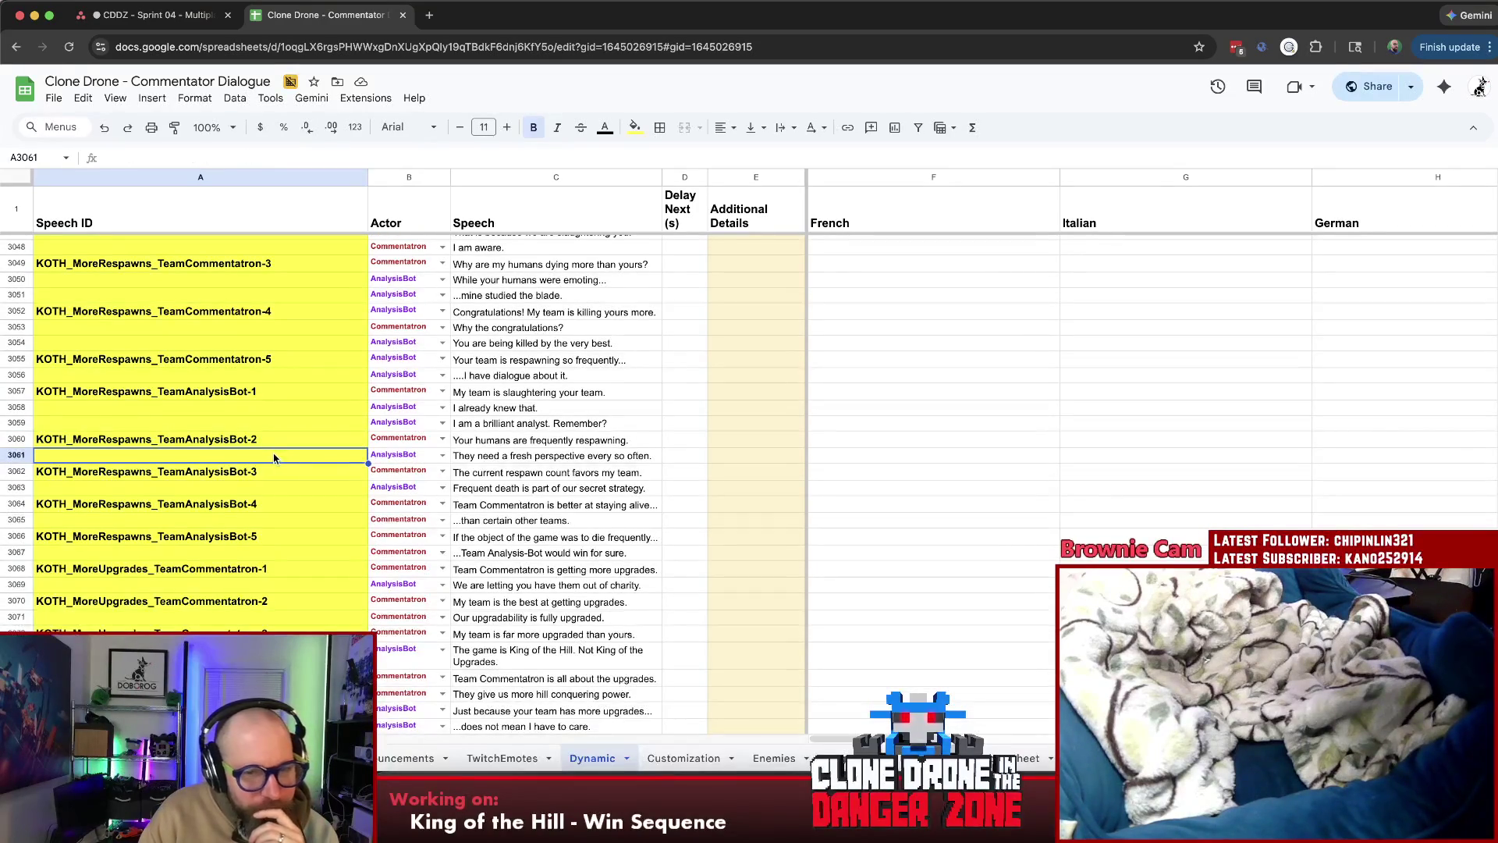
{"action": "left_click", "coordinate": [306, 572]}
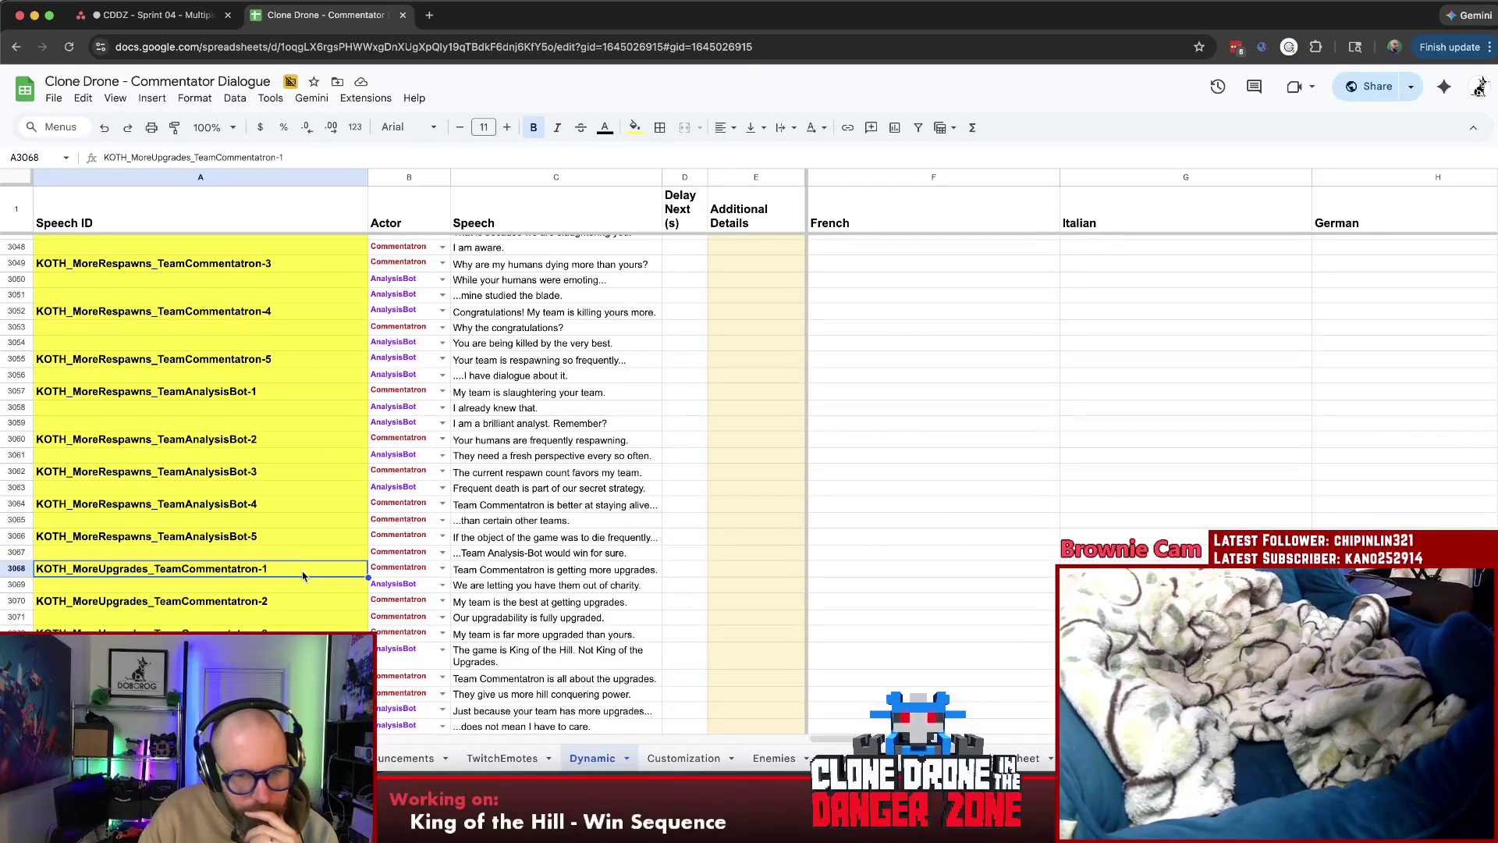
{"action": "left_click", "coordinate": [296, 586]}
{"action": "scroll", "coordinate": [293, 587], "scroll_direction": "down", "scroll_amount": 2}
{"action": "scroll", "coordinate": [284, 559], "scroll_direction": "up", "scroll_amount": 3}
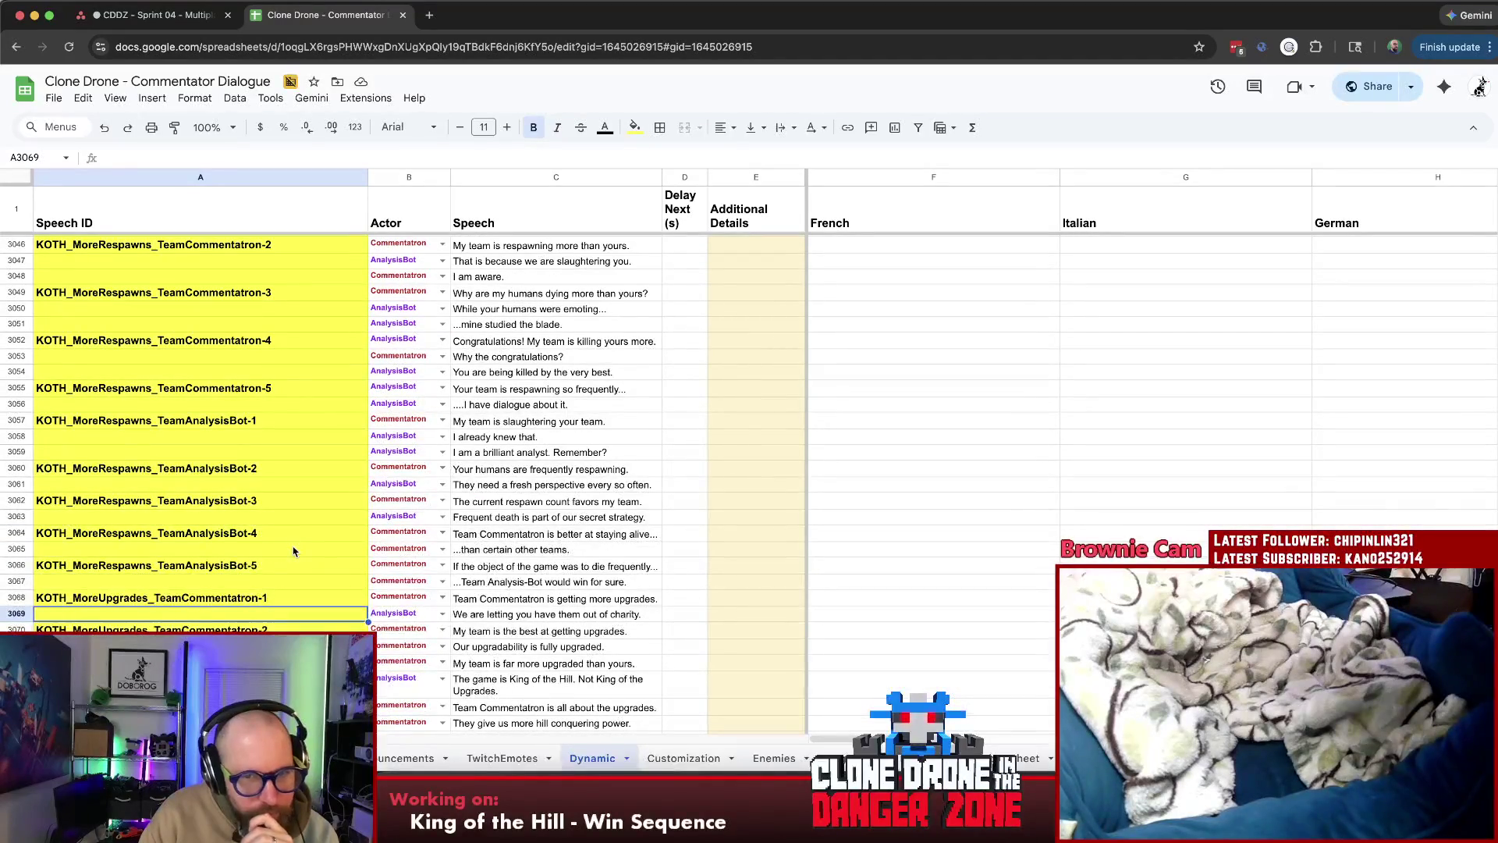
{"action": "scroll", "coordinate": [293, 550], "scroll_direction": "up", "scroll_amount": 2}
{"action": "left_click", "coordinate": [294, 551]}
{"action": "scroll", "coordinate": [273, 552], "scroll_direction": "up", "scroll_amount": 15}
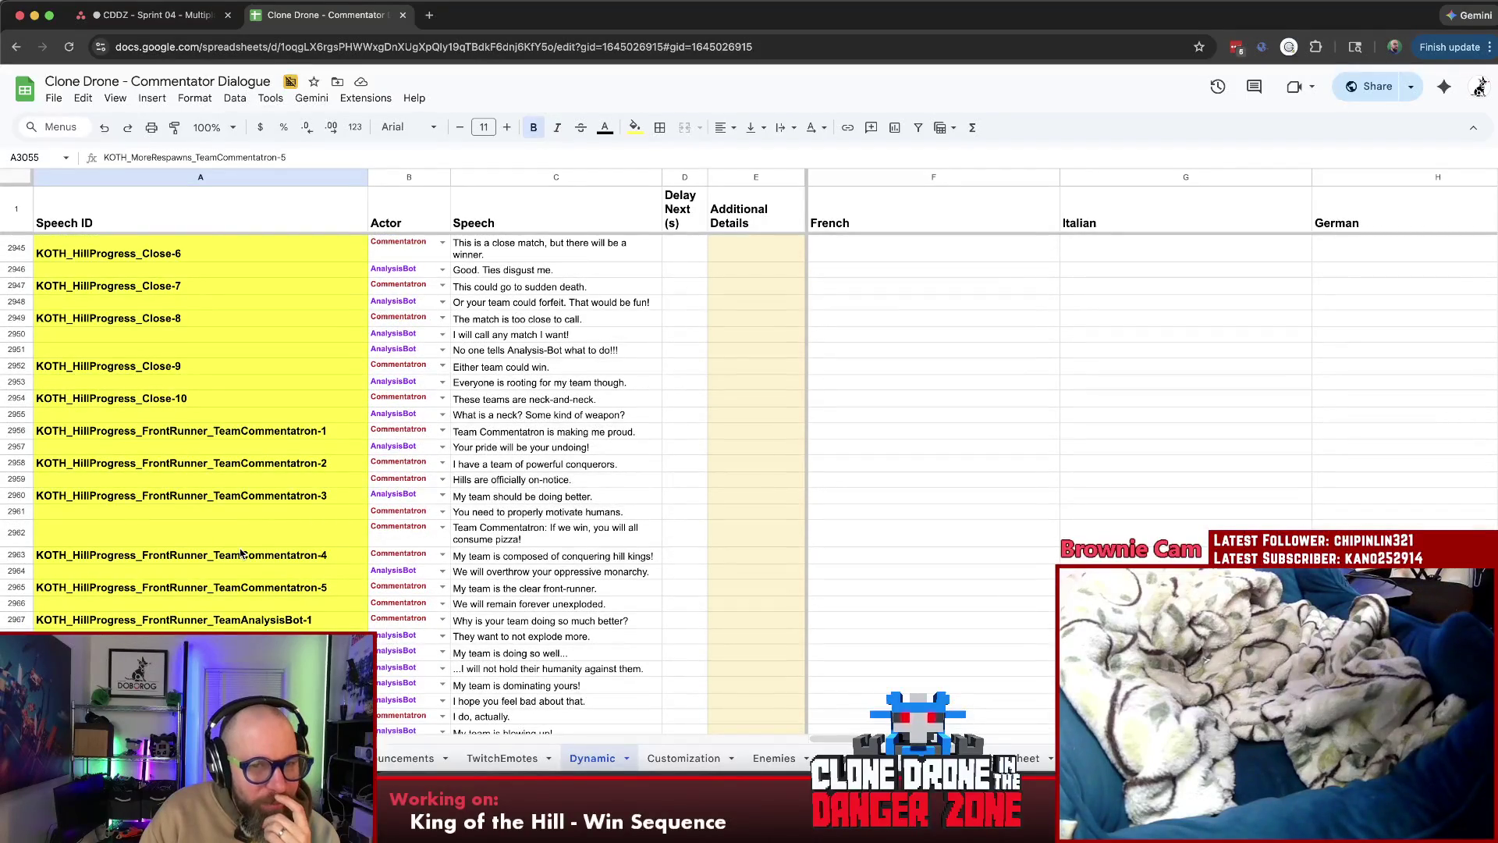
{"action": "scroll", "coordinate": [308, 556], "scroll_direction": "down", "scroll_amount": 5}
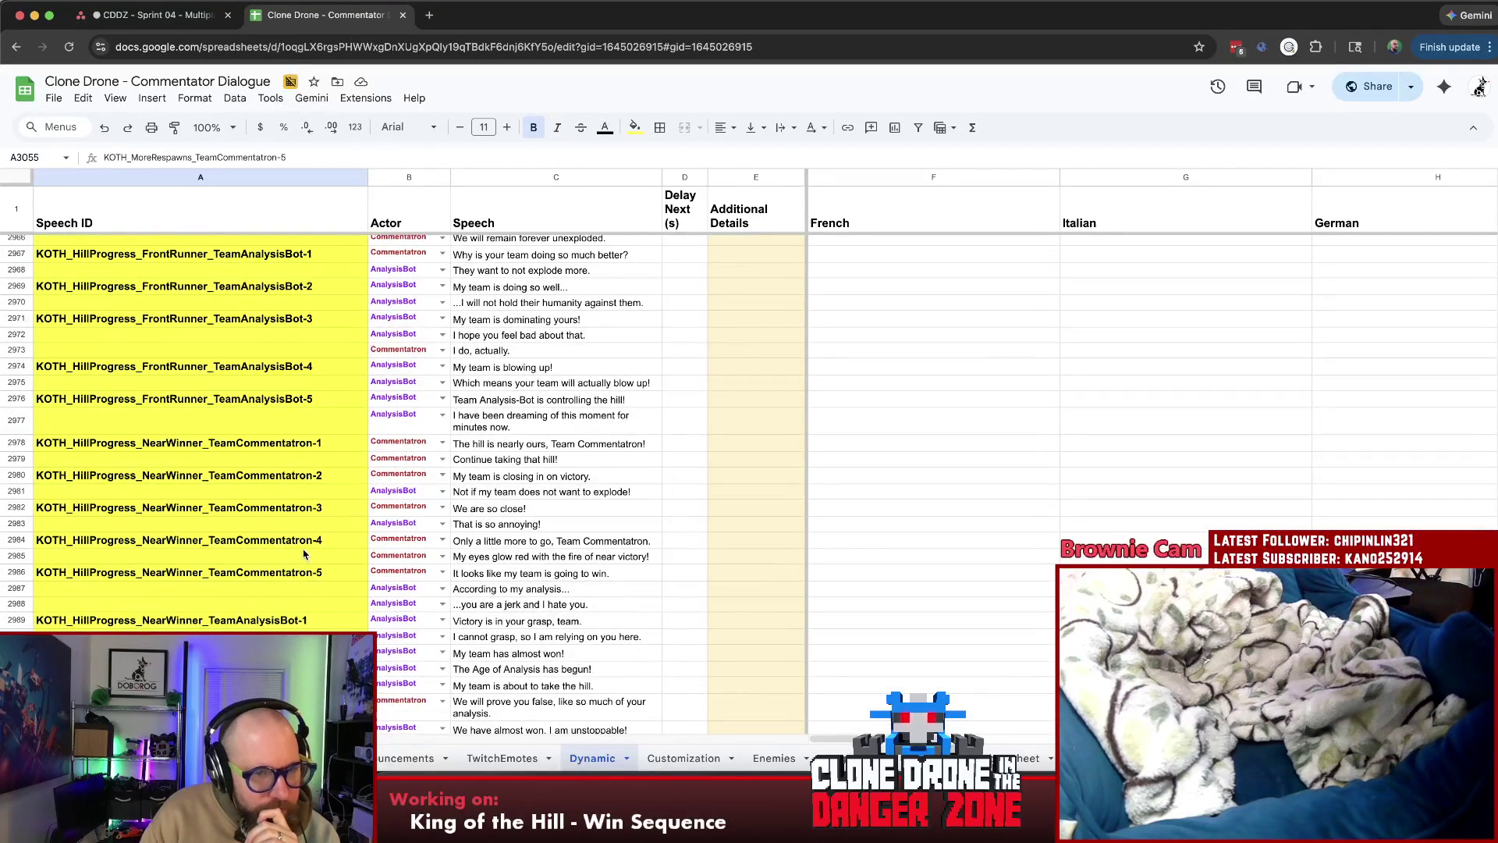
{"action": "scroll", "coordinate": [305, 554], "scroll_direction": "up", "scroll_amount": 15}
{"action": "scroll", "coordinate": [304, 549], "scroll_direction": "up", "scroll_amount": 4}
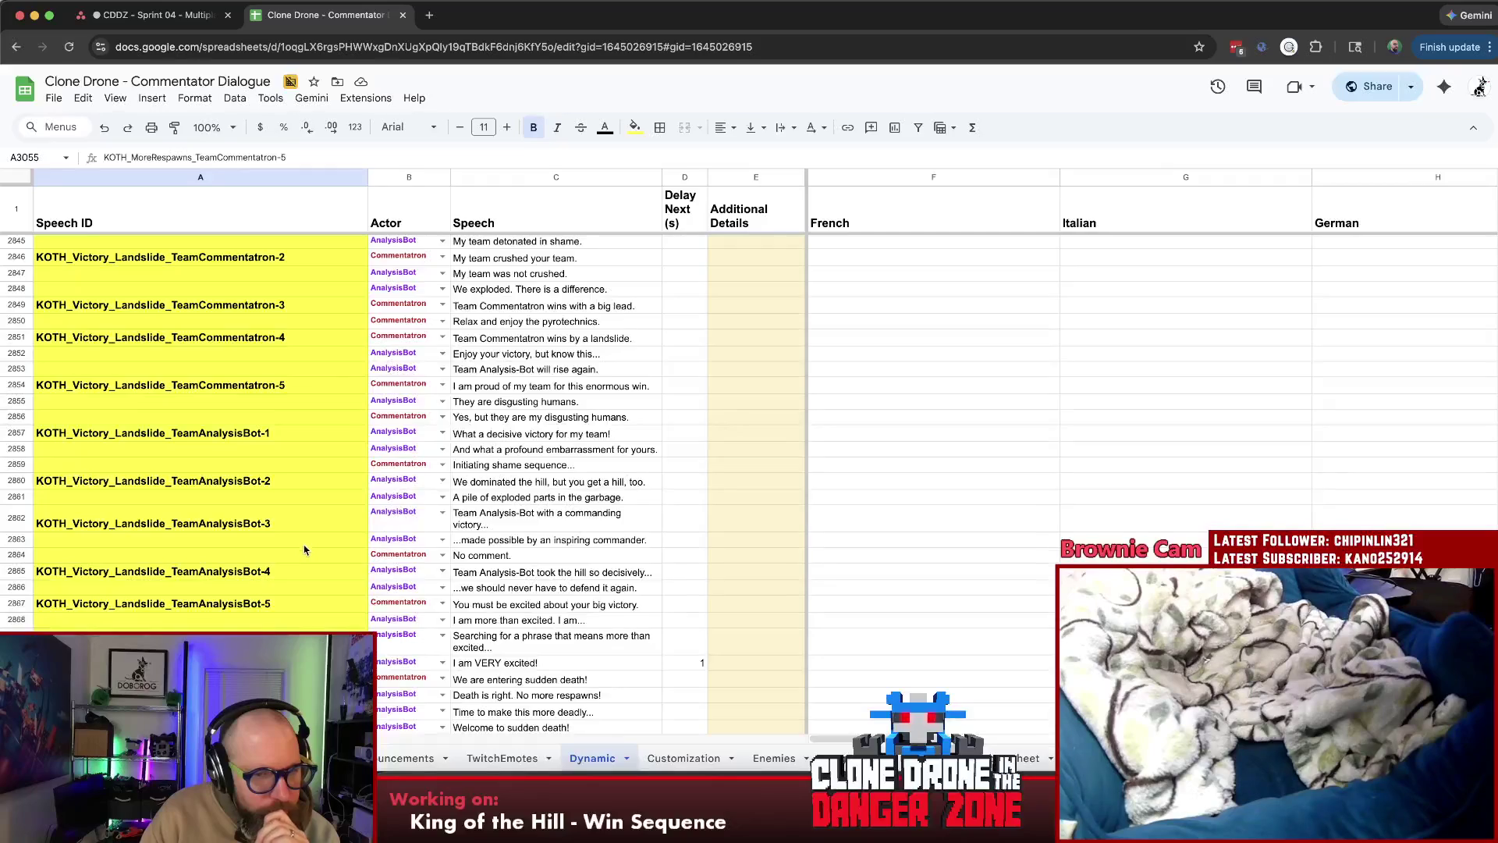
{"action": "scroll", "coordinate": [304, 550], "scroll_direction": "up", "scroll_amount": 4}
{"action": "scroll", "coordinate": [305, 551], "scroll_direction": "up", "scroll_amount": 8}
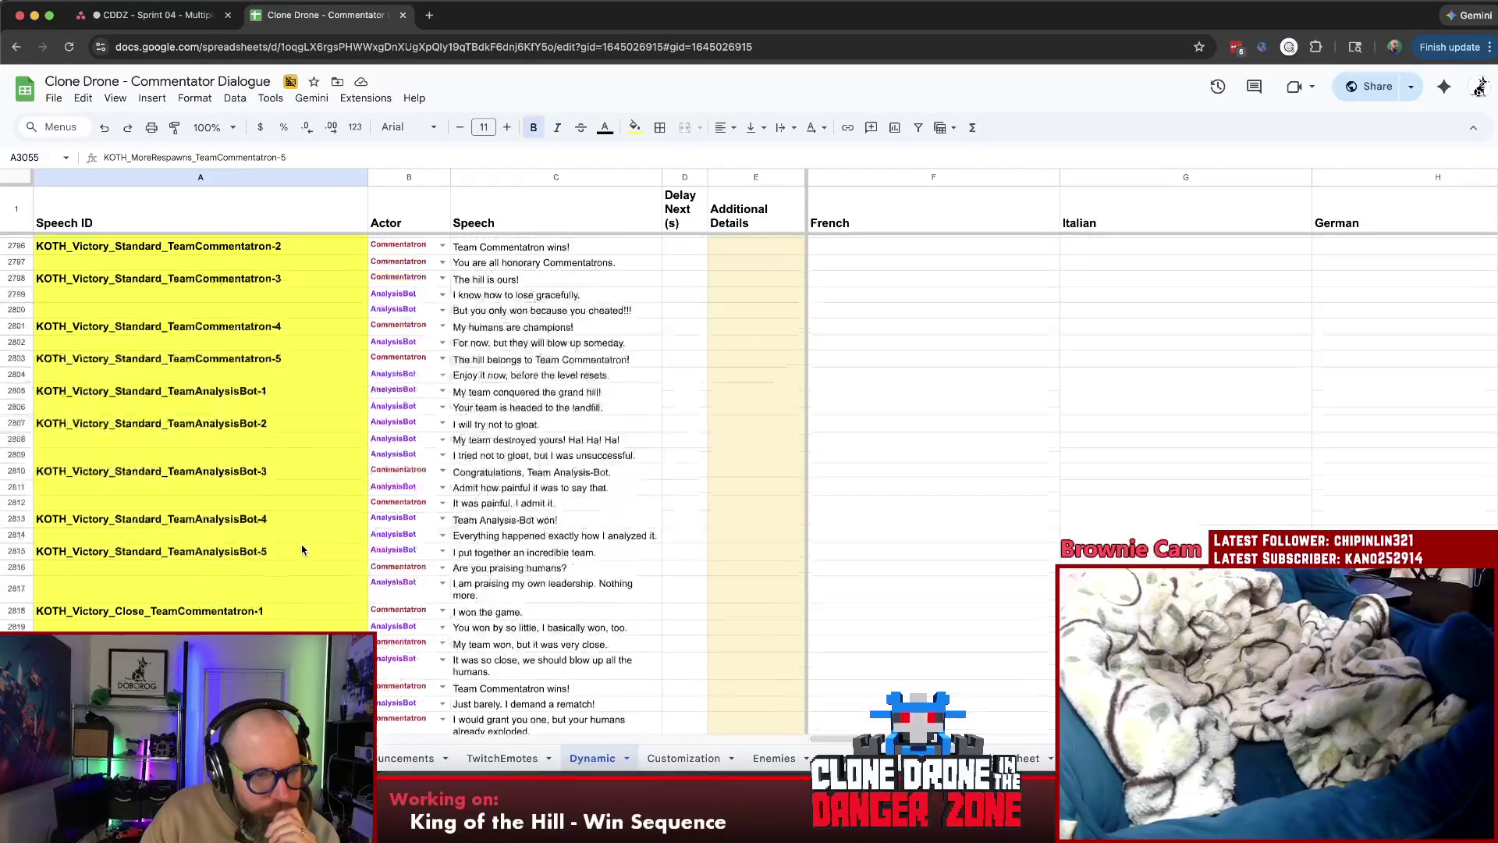